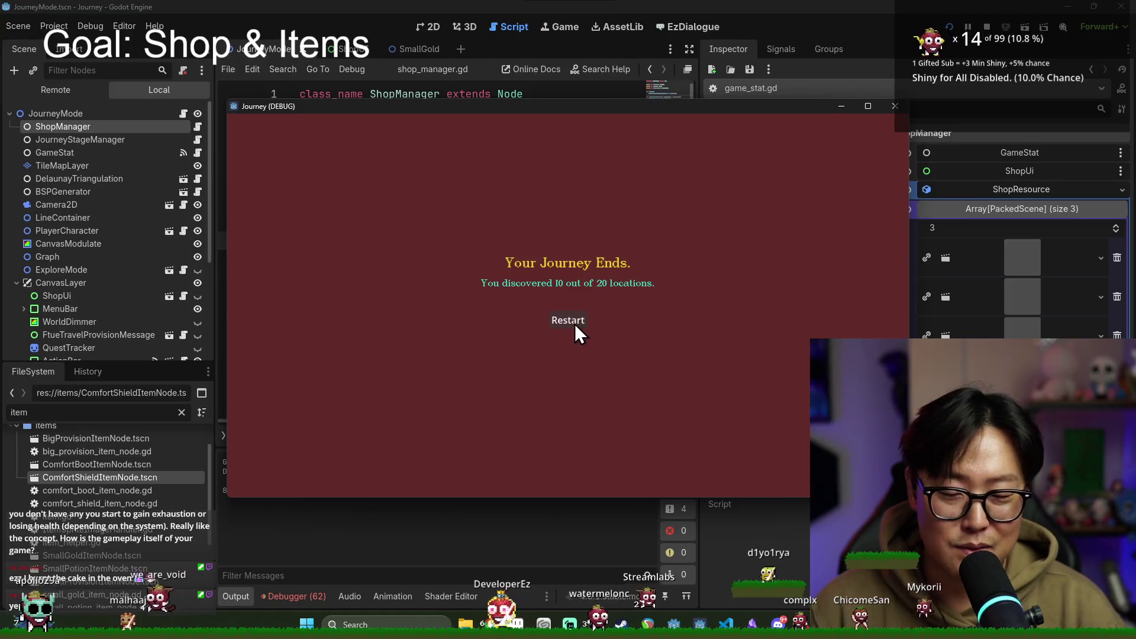
Stop the running game, save, and widen the script editor panel.
left_click(899, 112)
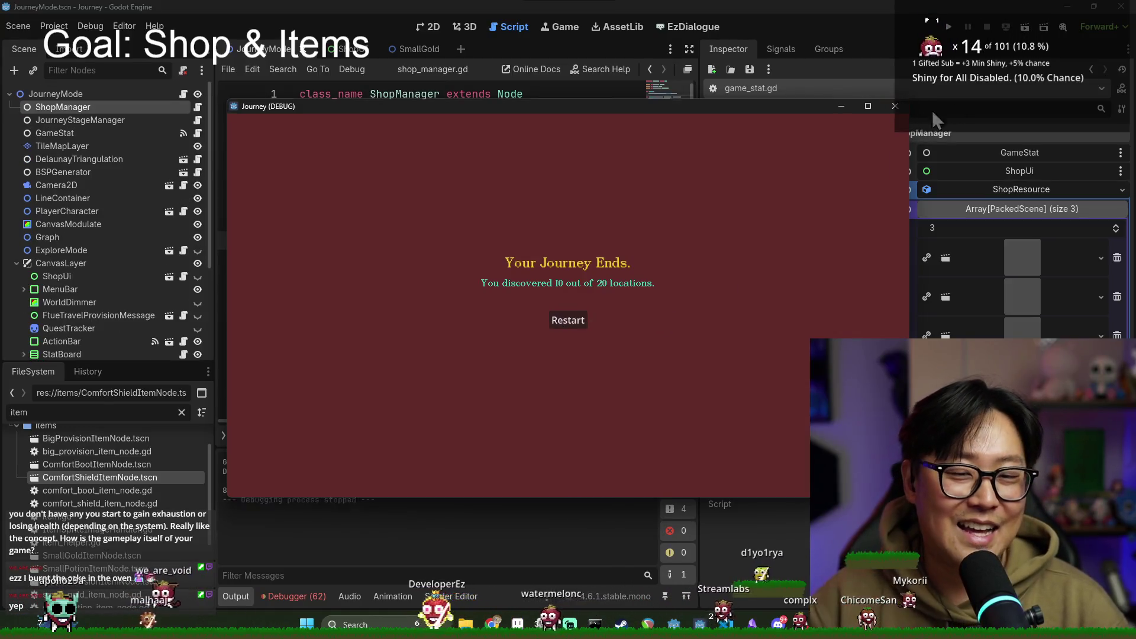
key("ctrl+s")
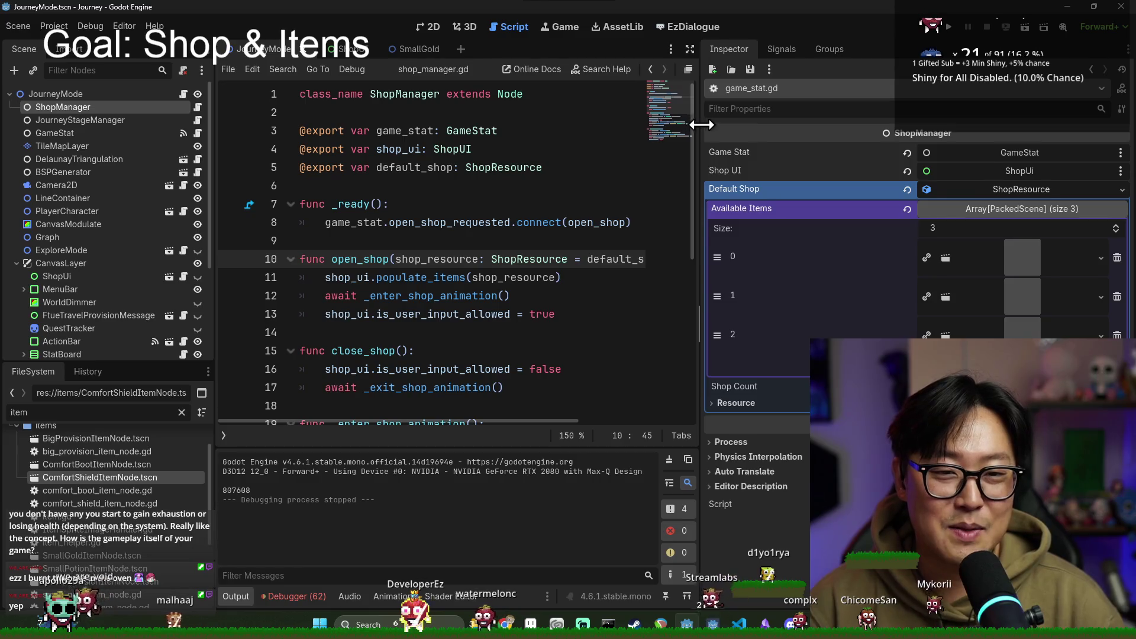
left_click_drag(695, 121, 850, 126)
left_click(650, 223)
Save the scene, switch to the SmallGold scene and run the game again.
key("ctrl+s")
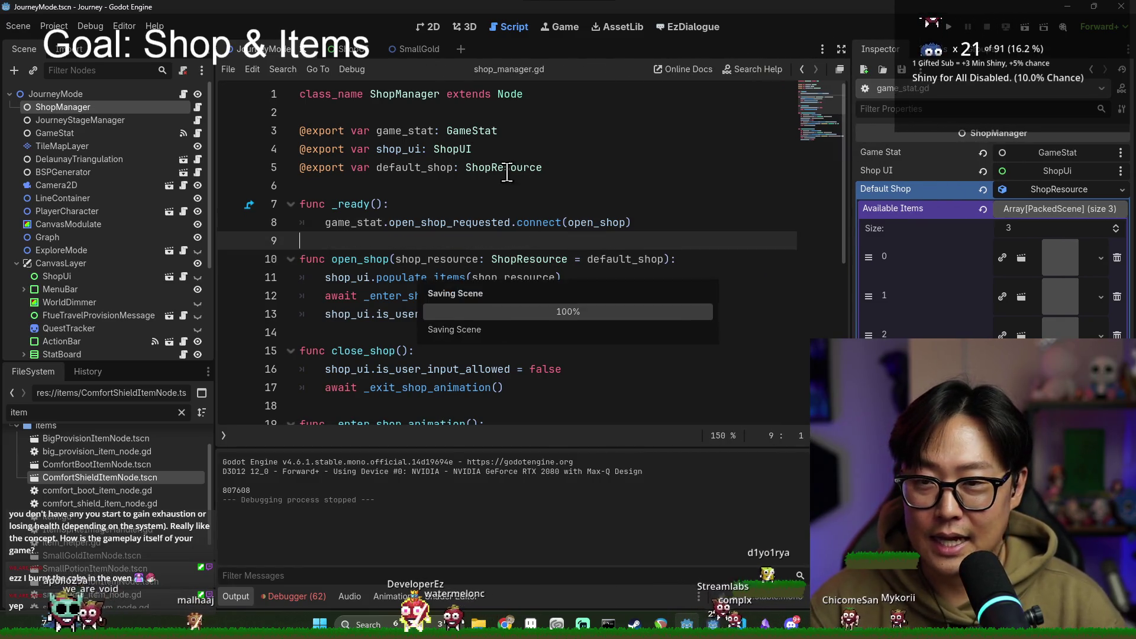
left_click(417, 49)
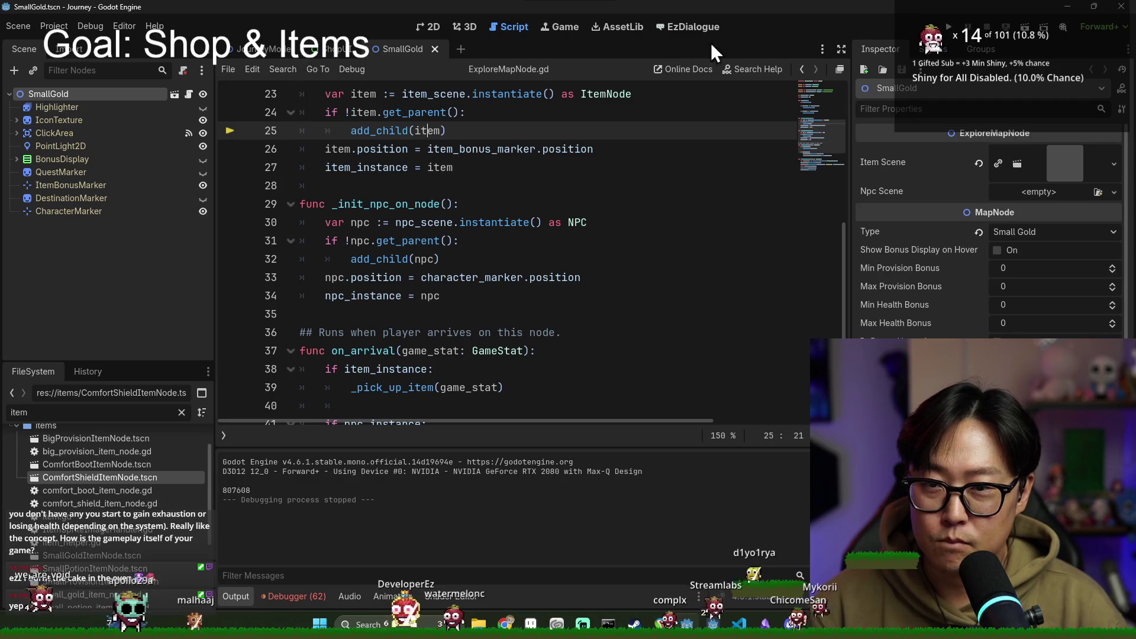
left_click(944, 24)
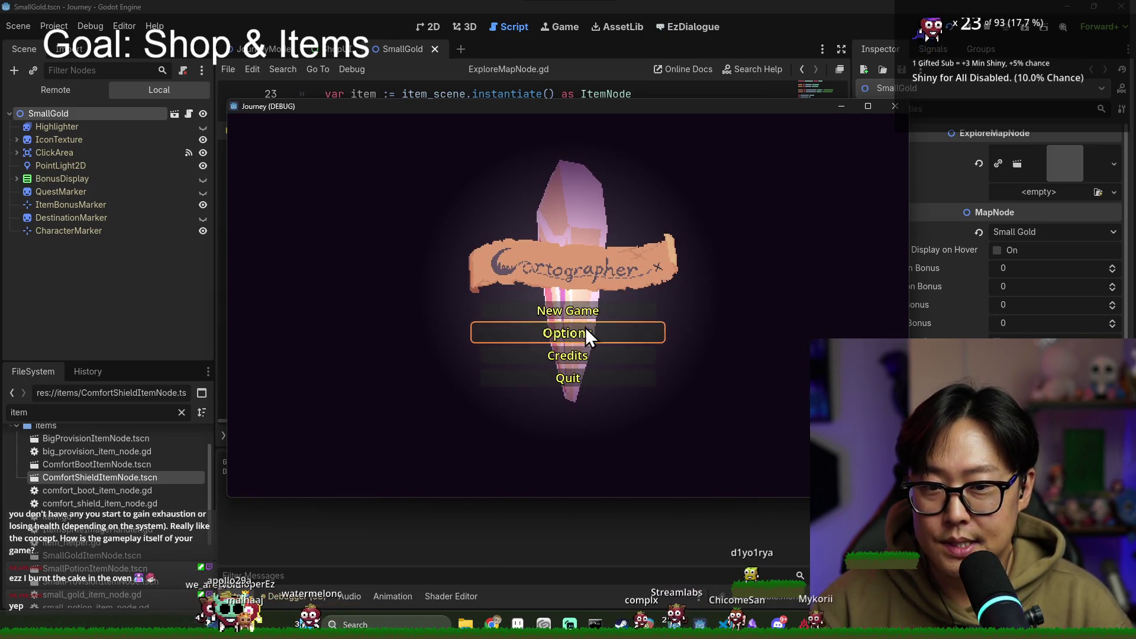
Start a new game from the title menu and dismiss the limited-moves tutorial.
left_click(607, 311)
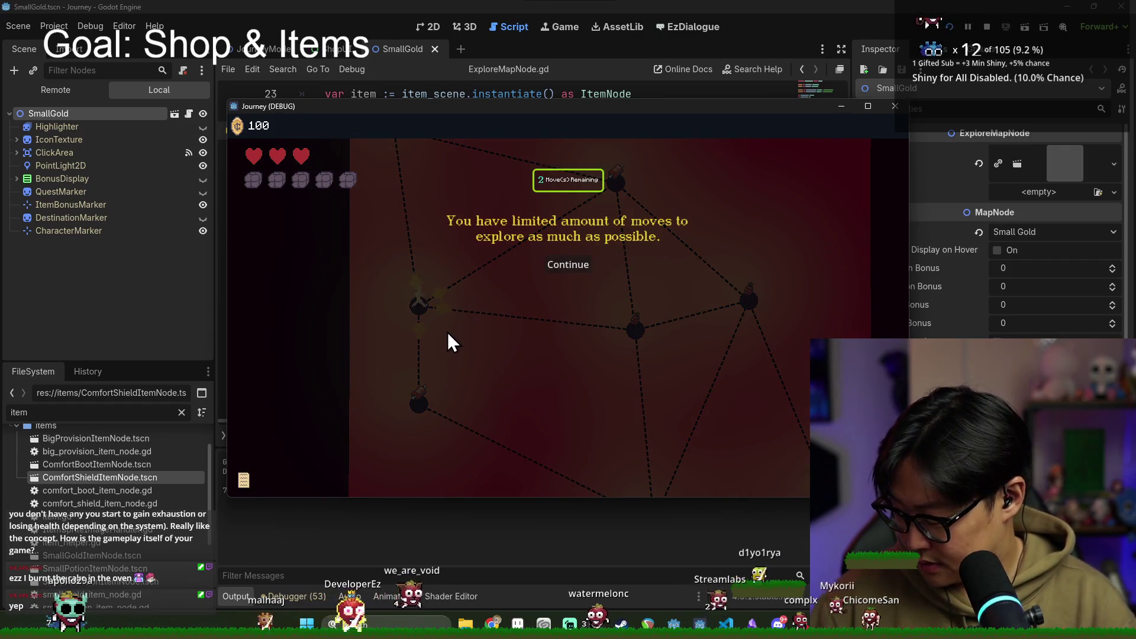
left_click(568, 268)
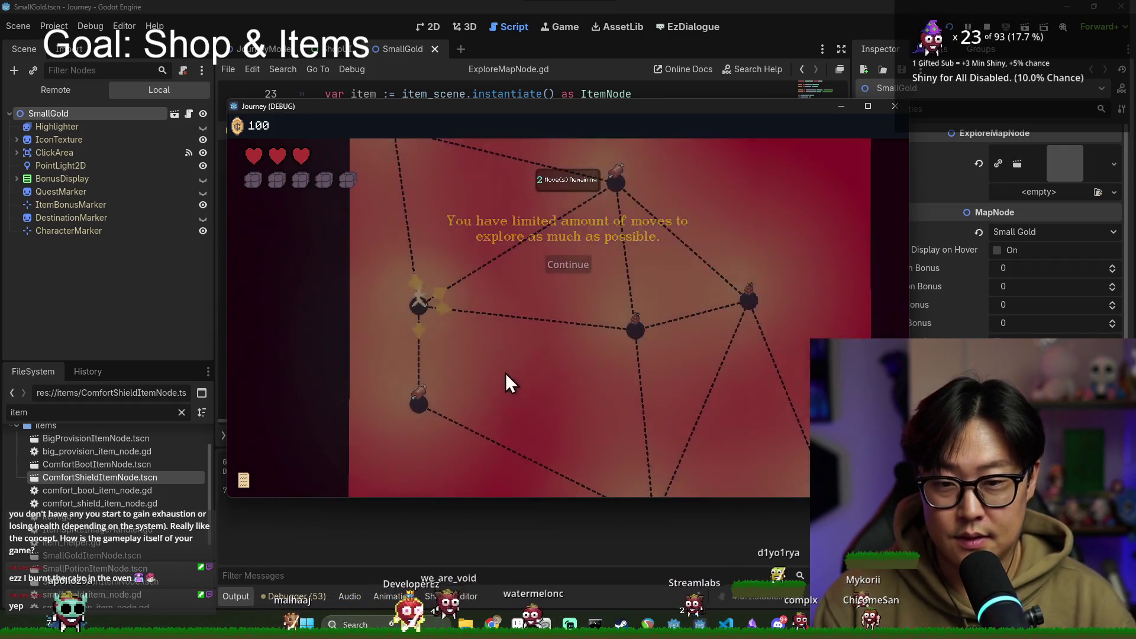
Travel across the first region's nodes, clear the provision tips, and pick the More Health upgrade.
left_click(420, 408)
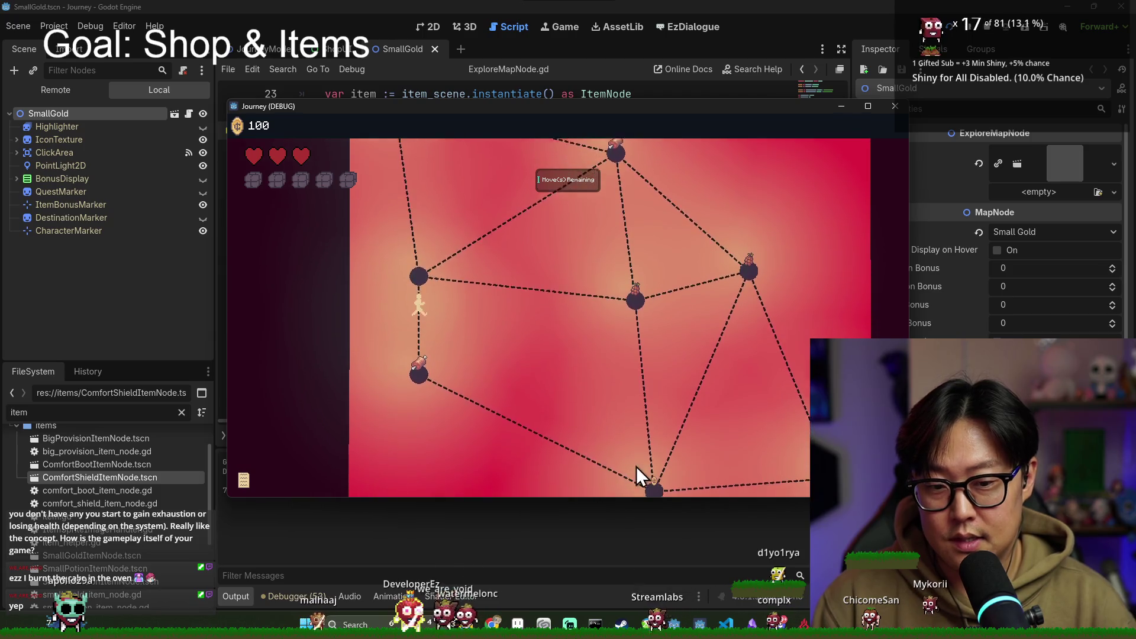
left_click(653, 414)
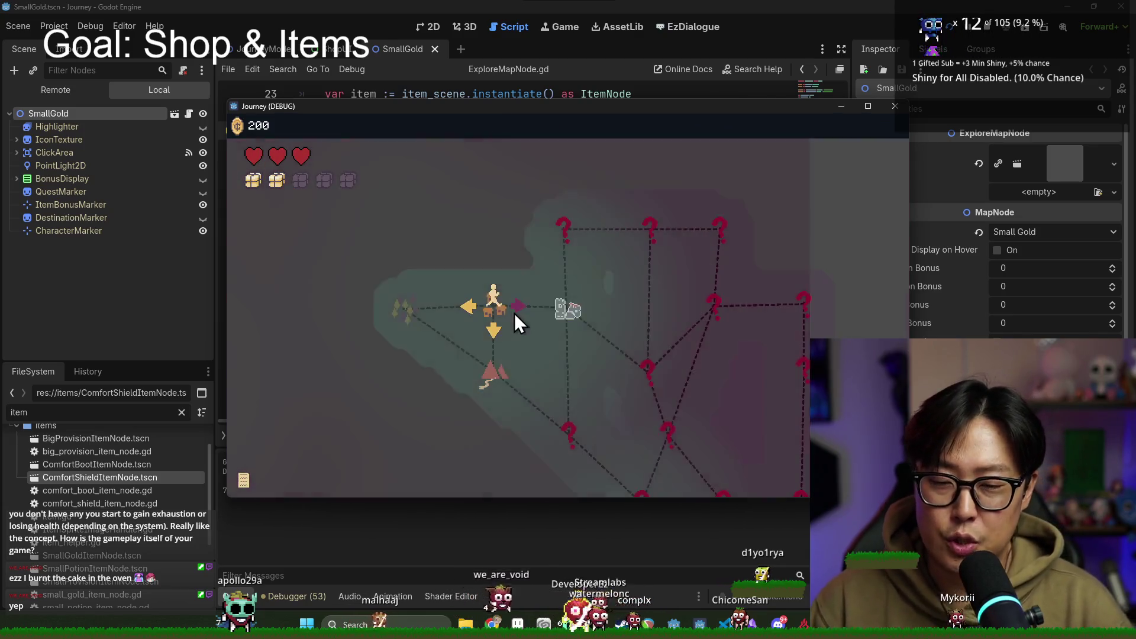
left_click(567, 268)
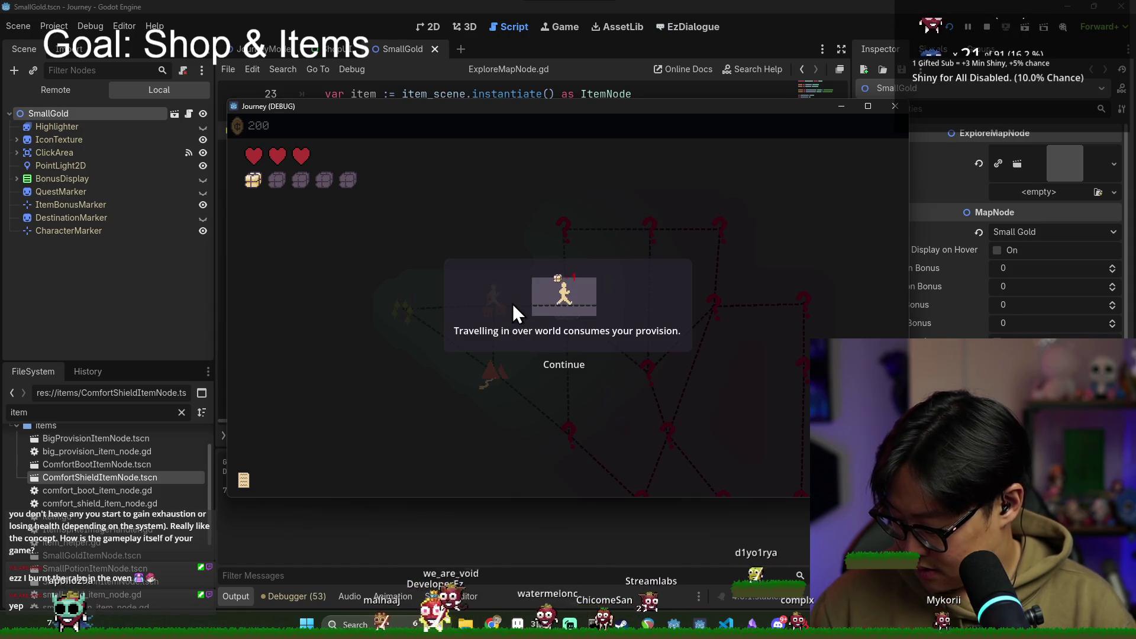
left_click(565, 366)
left_click(565, 366)
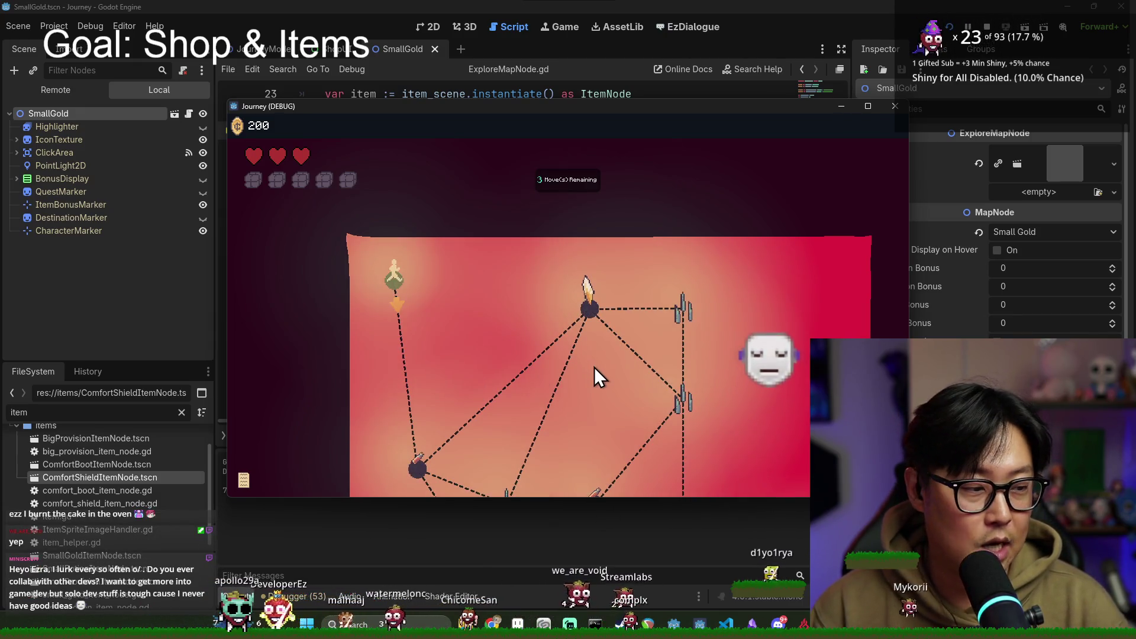
left_click(422, 371)
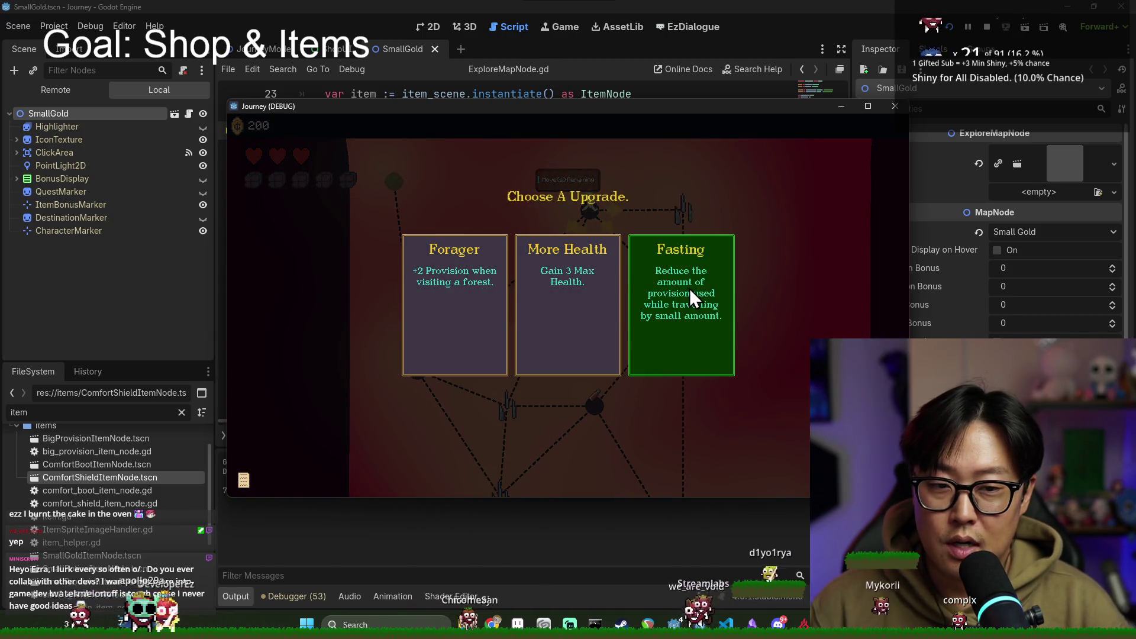
left_click(609, 296)
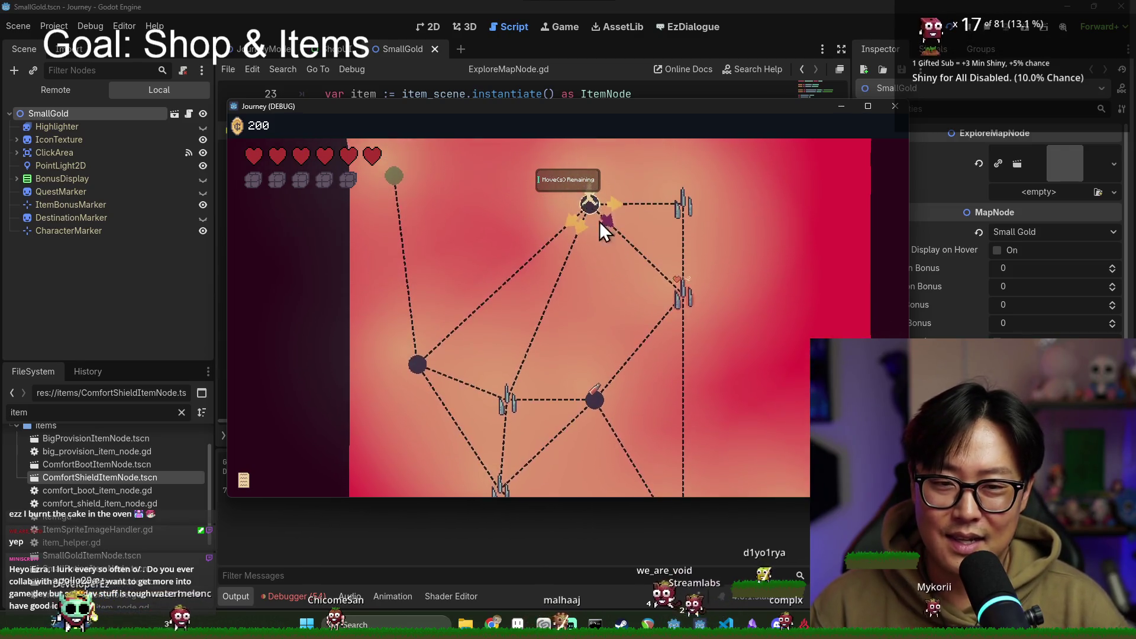
Travel to the right-middle and gold-bag nodes, then bring the editor back in front.
left_click(683, 298)
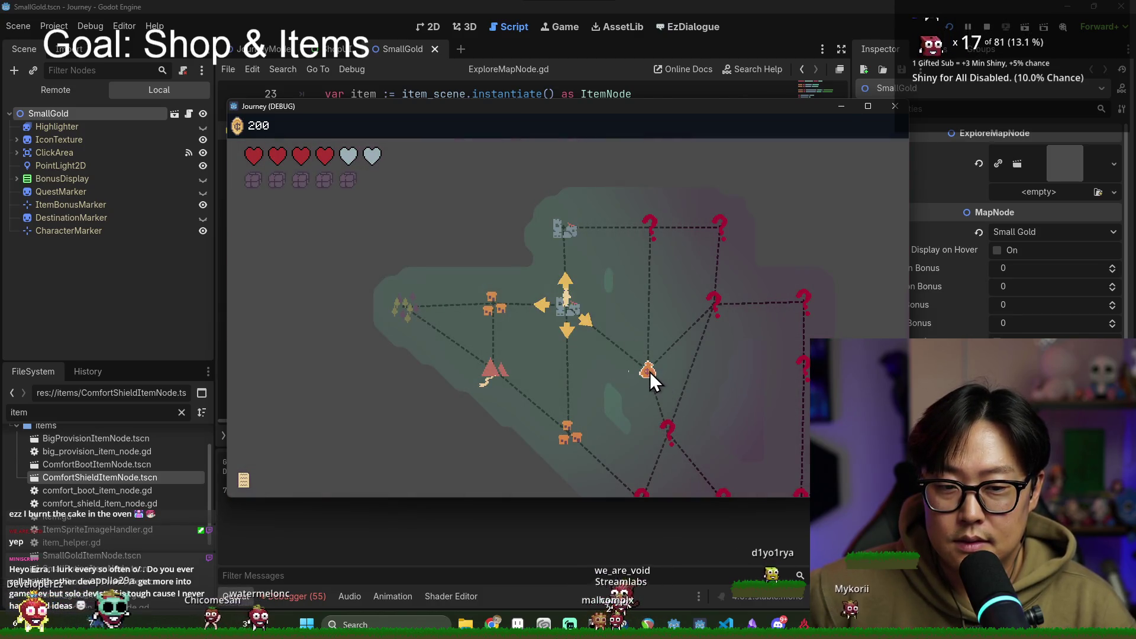
left_click(649, 371)
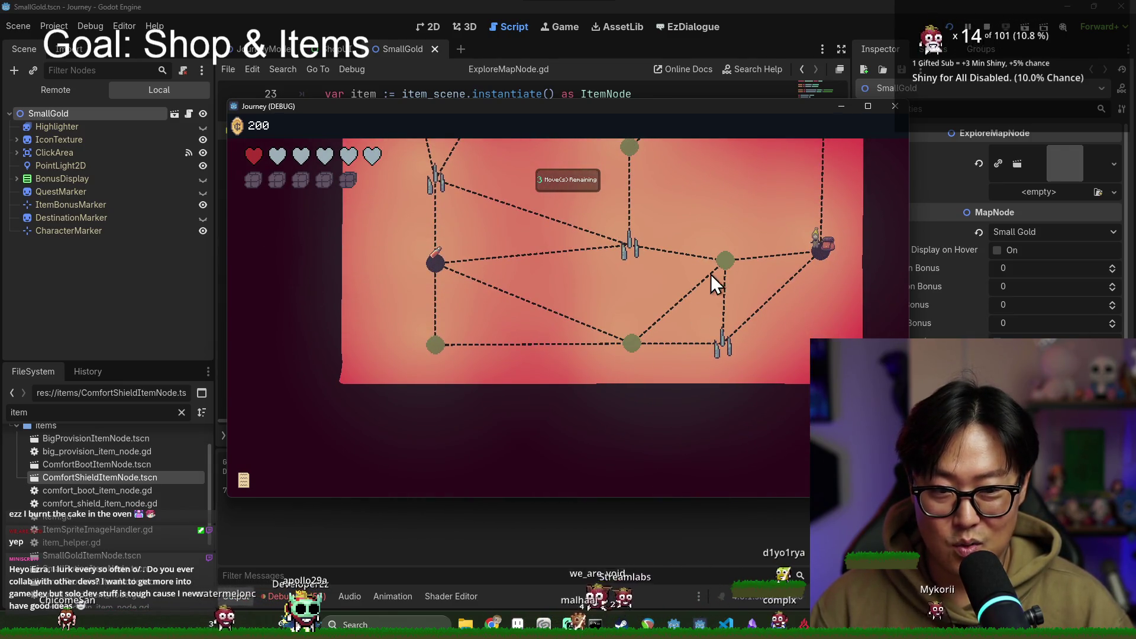
left_click(282, 83)
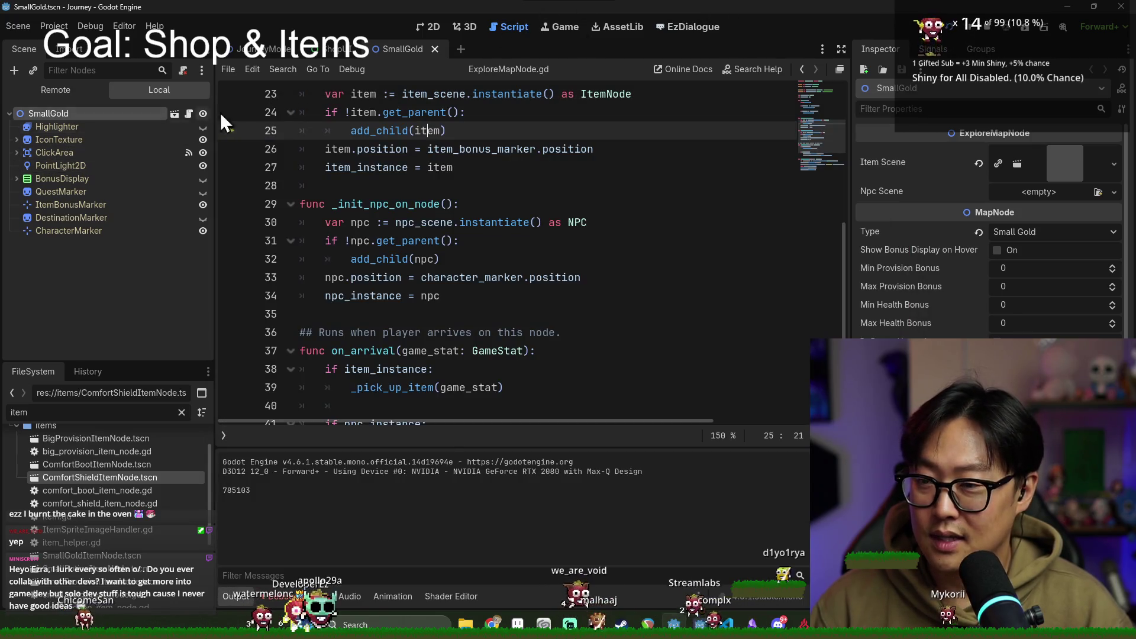
Filter the FileSystem for 'mercha' and open Merchant.tscn.
key("BackSpace")
key("BackSpace")
key("BackSpace")
type("mercha")
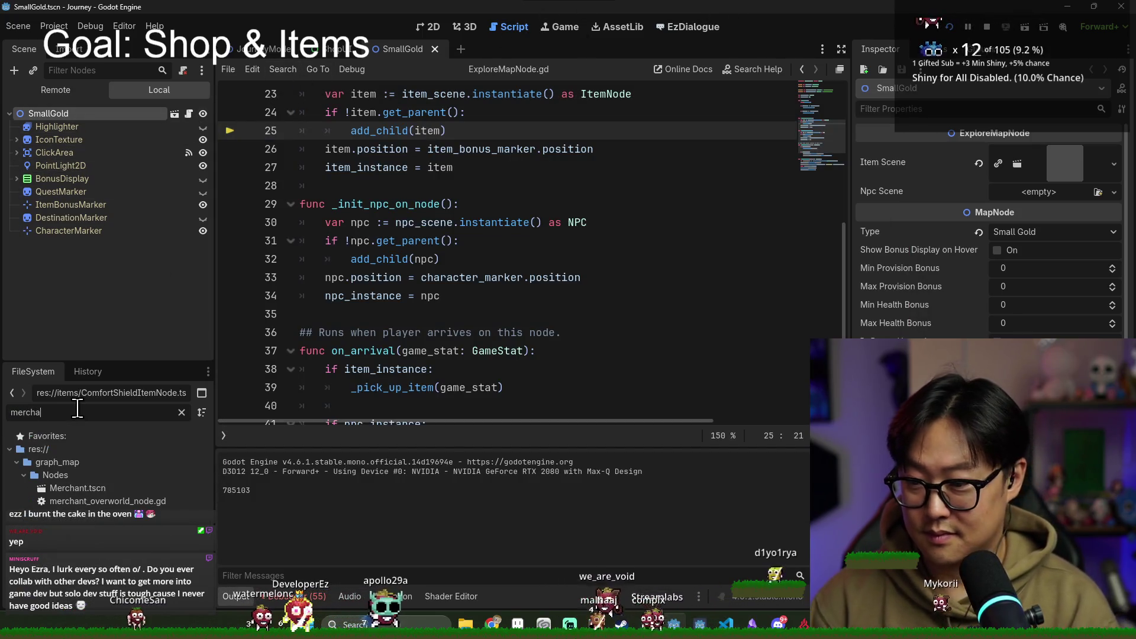
double_click(88, 487)
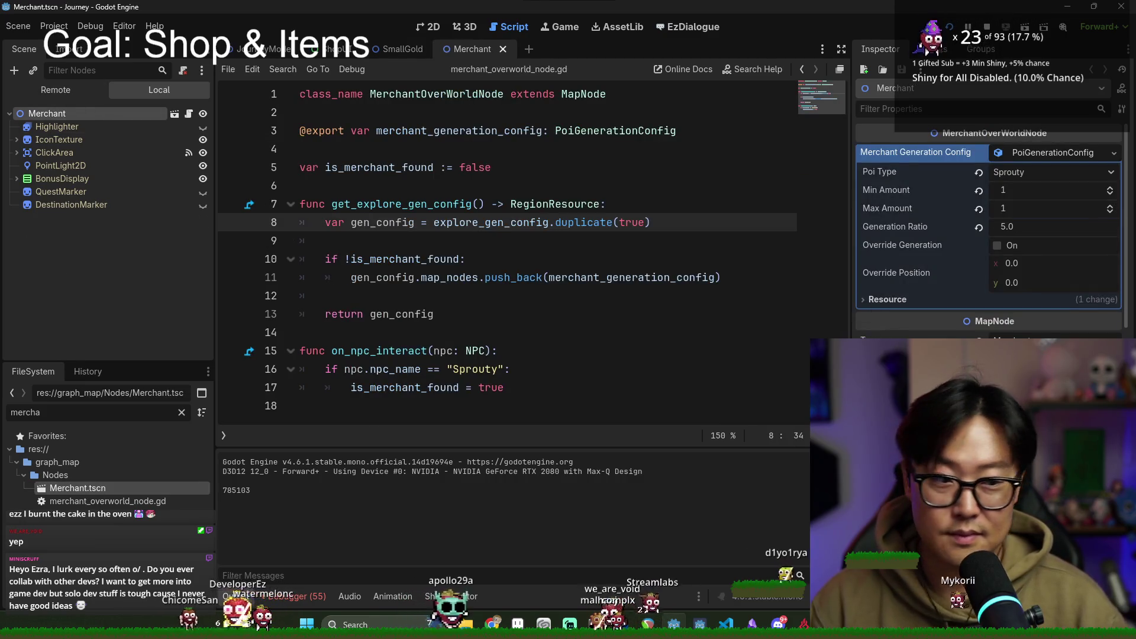
Set Map Nodes element 0's Min and Max Amount to 1, save, and test-run the game.
scroll(1014, 284, "down", 8)
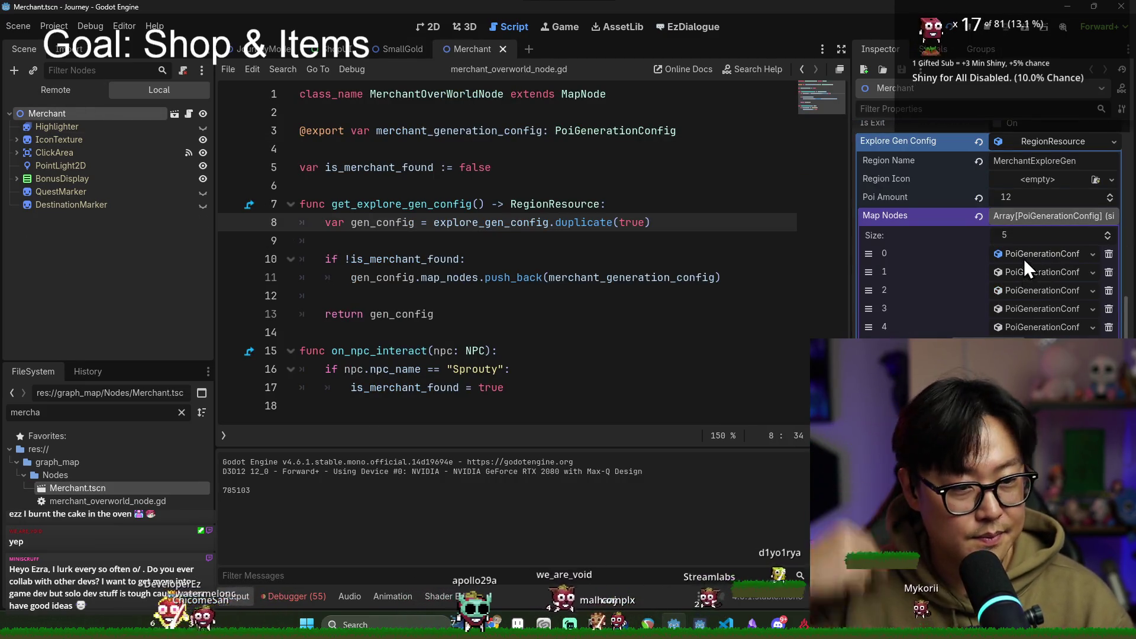
left_click(1027, 254)
left_click(1031, 310)
type("1")
key("ctrl+s")
key("F5")
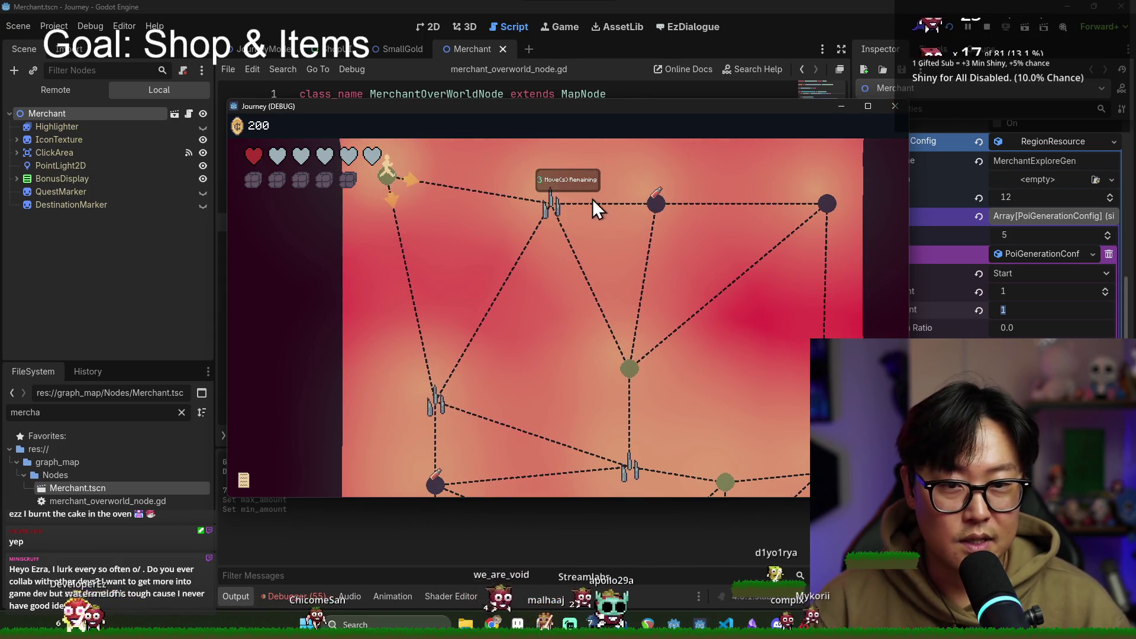
left_click(894, 106)
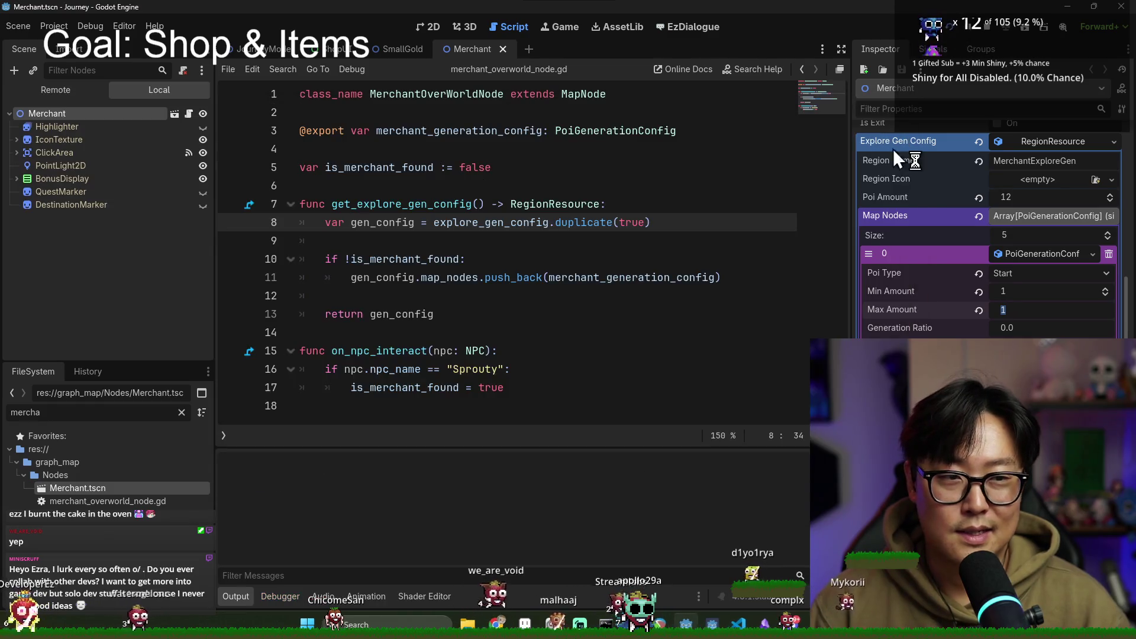
Relaunch with F5, start a new game and enter the region past the limited-moves tutorial.
key("F5")
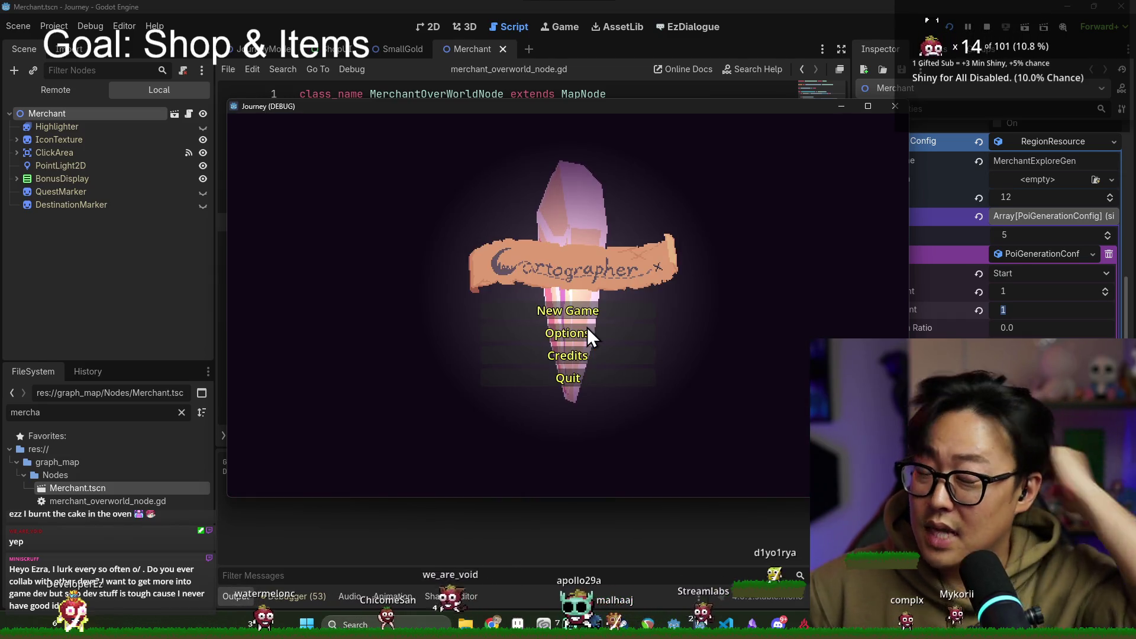
left_click(577, 308)
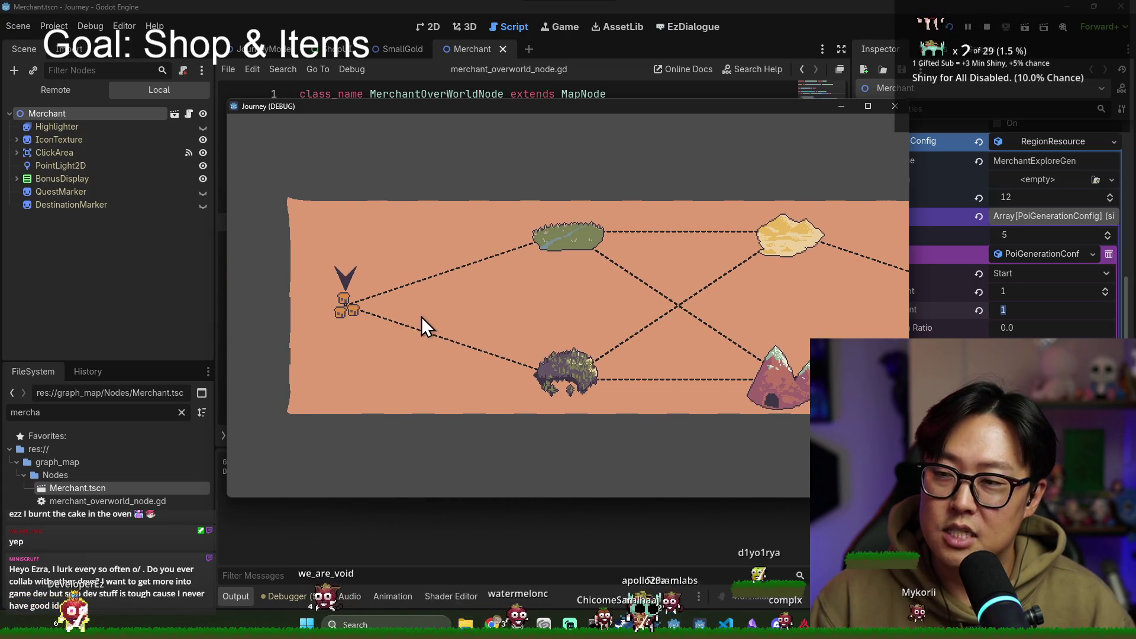
left_click(349, 314)
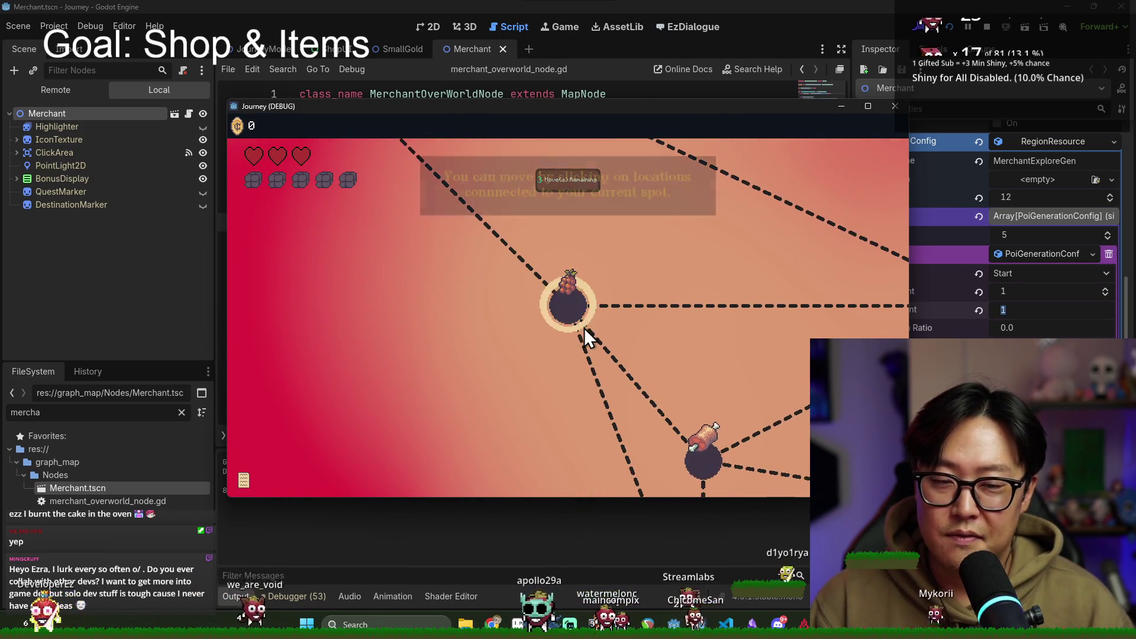
left_click(565, 306)
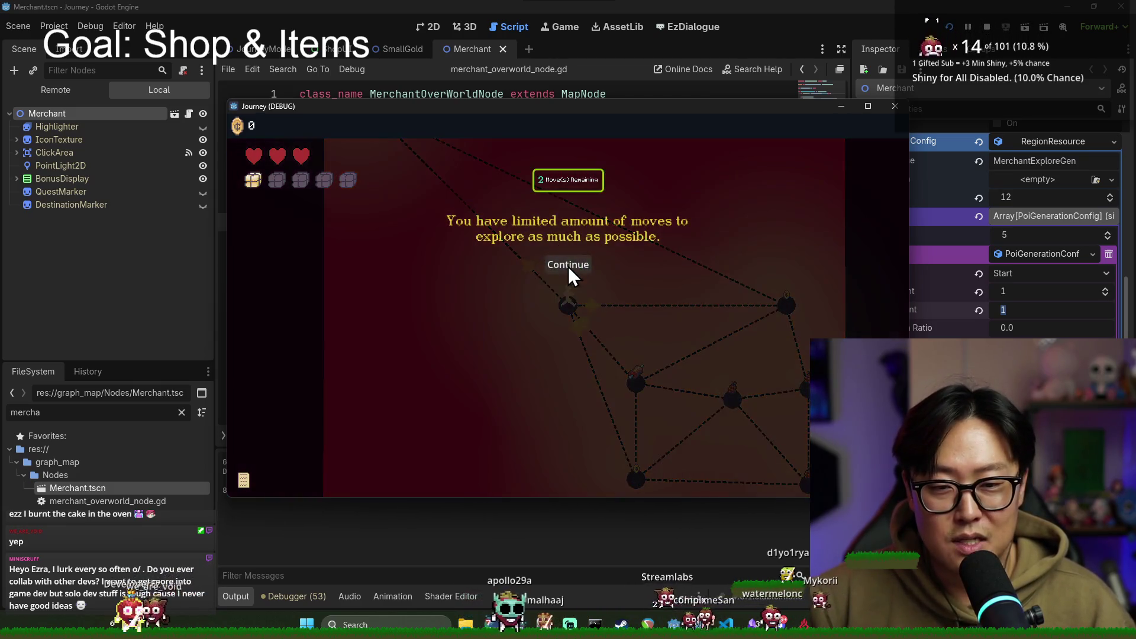
left_click(568, 266)
Travel via the meat node and the lower node to the tent node.
left_click(634, 385)
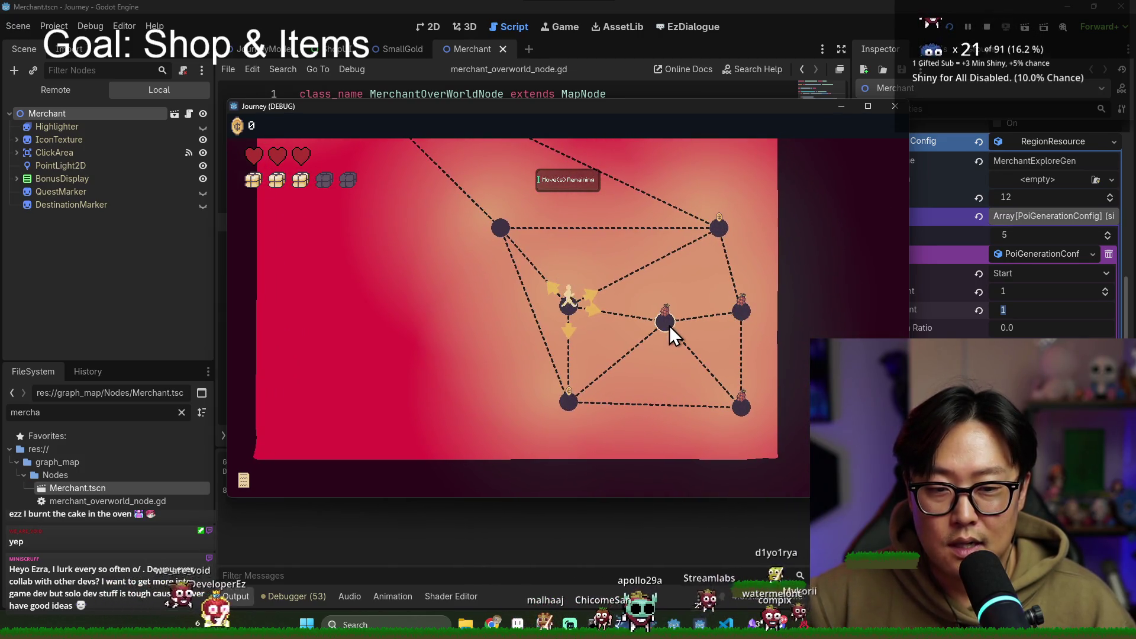
left_click(578, 404)
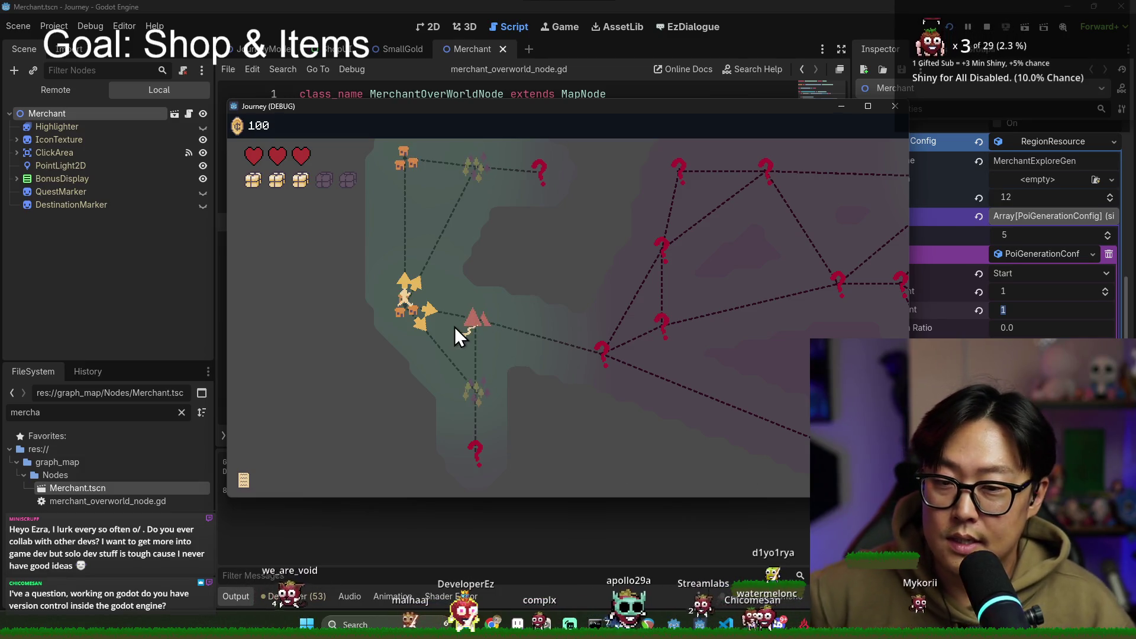
left_click(474, 326)
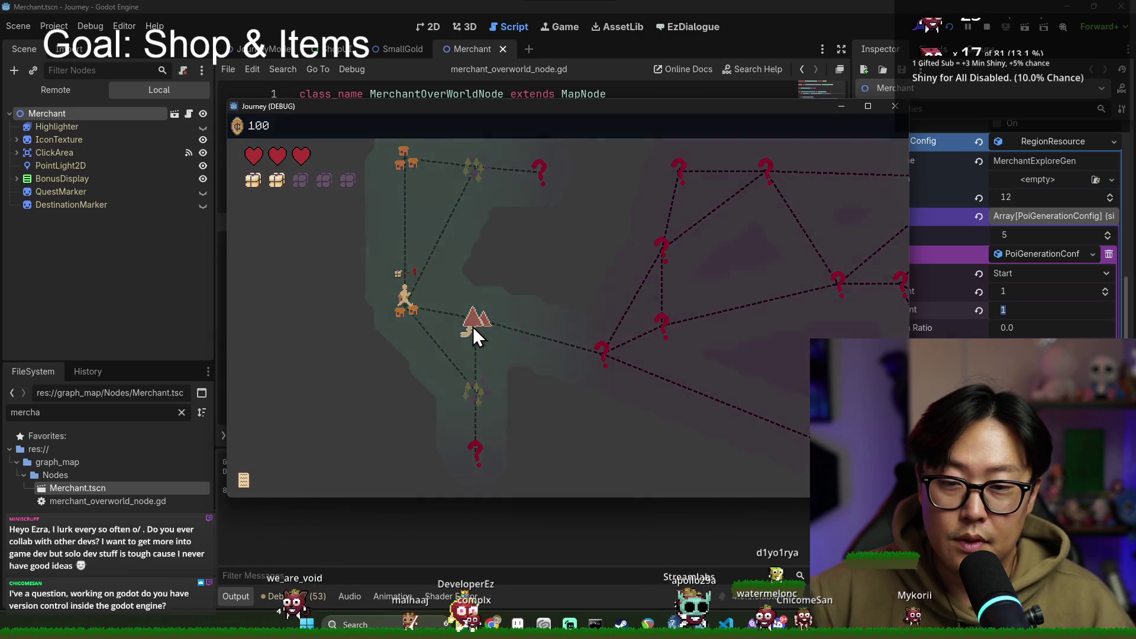
Close the provision popup, move to the question-mark node and dismiss the region intro.
left_click(576, 368)
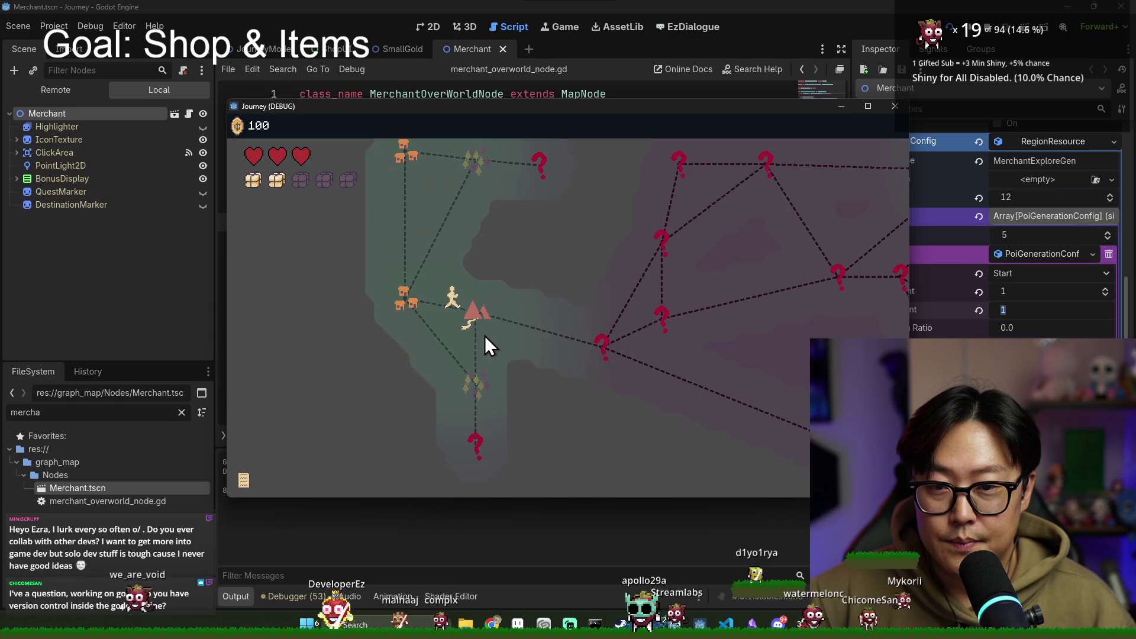
left_click(603, 346)
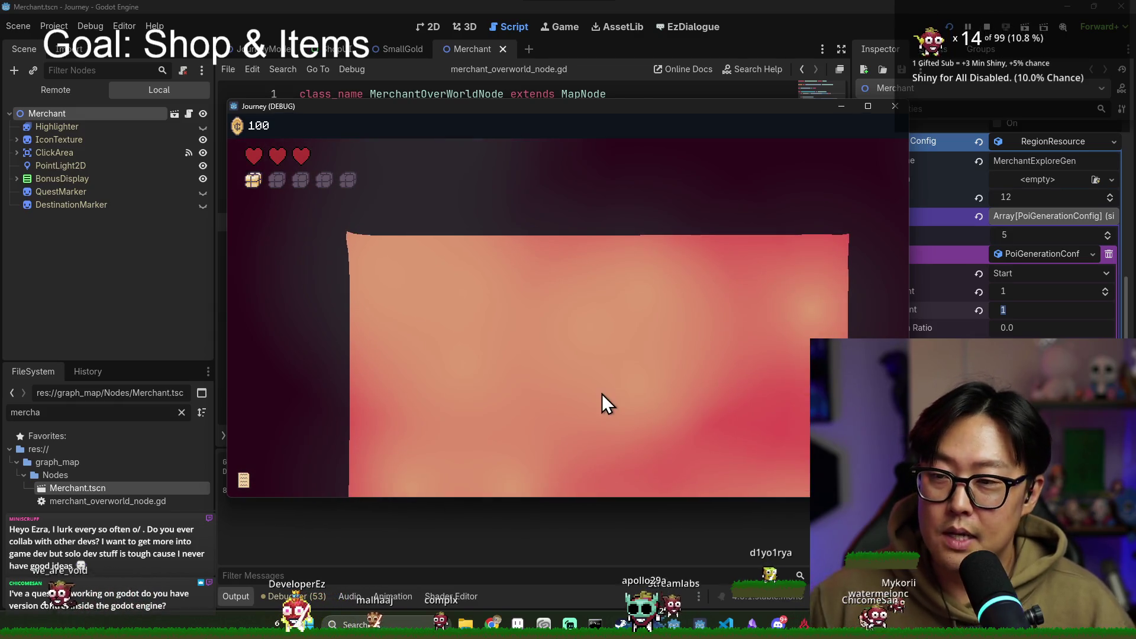
left_click(712, 372)
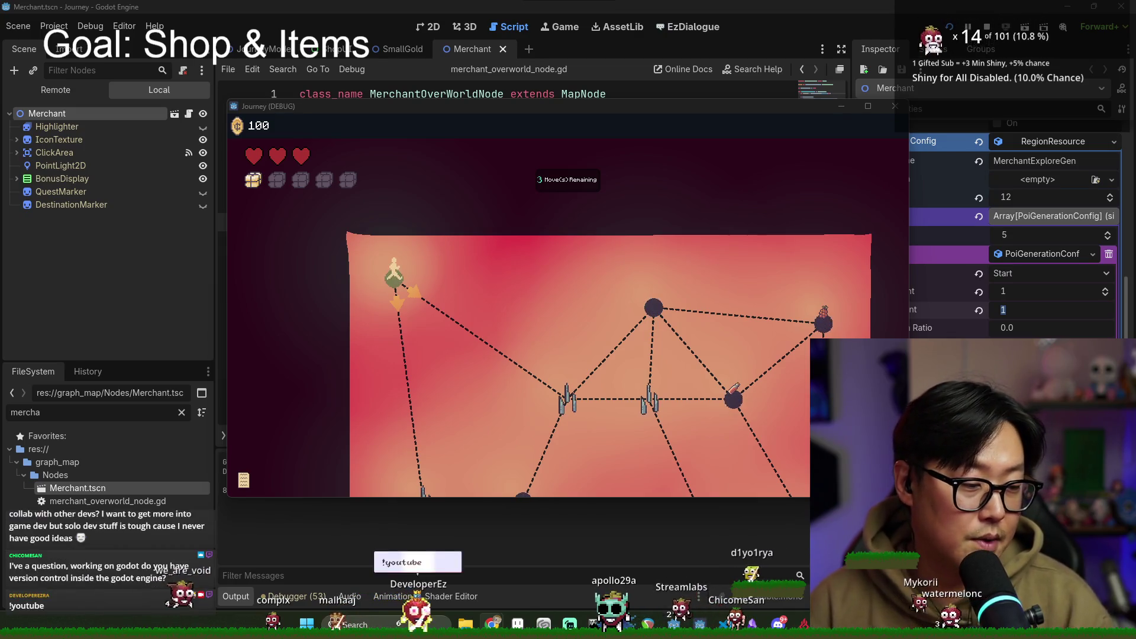
scroll(591, 417, "down", 2)
scroll(619, 389, "up", 2)
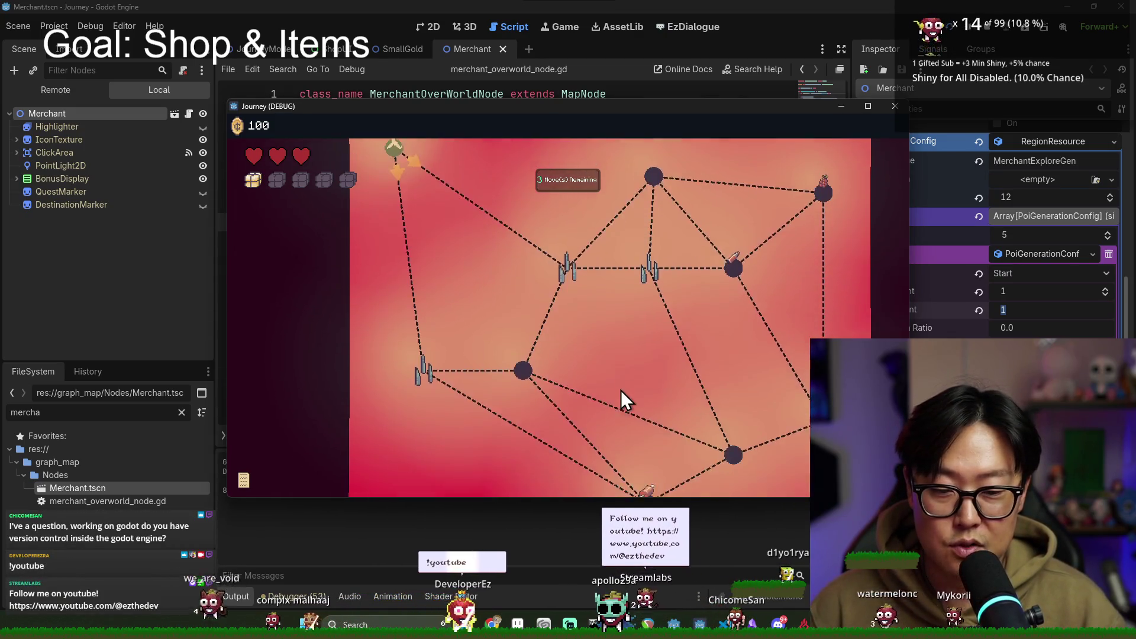
scroll(611, 370, "down", 2)
scroll(575, 407, "up", 1)
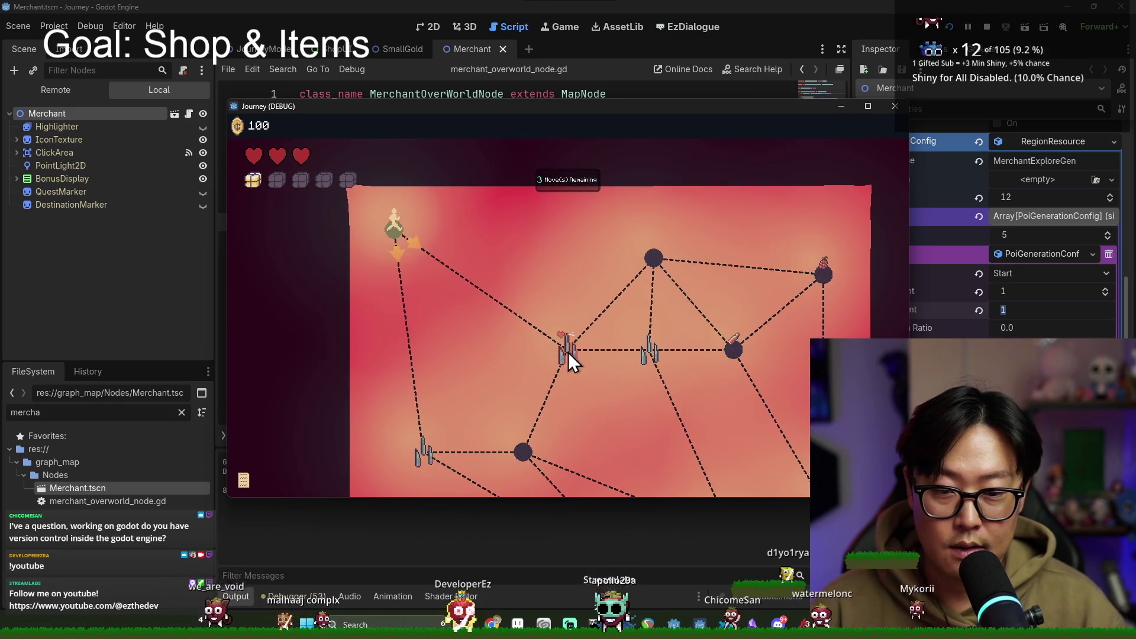
Walk the player across the next nodes toward the purple node.
left_click(573, 356)
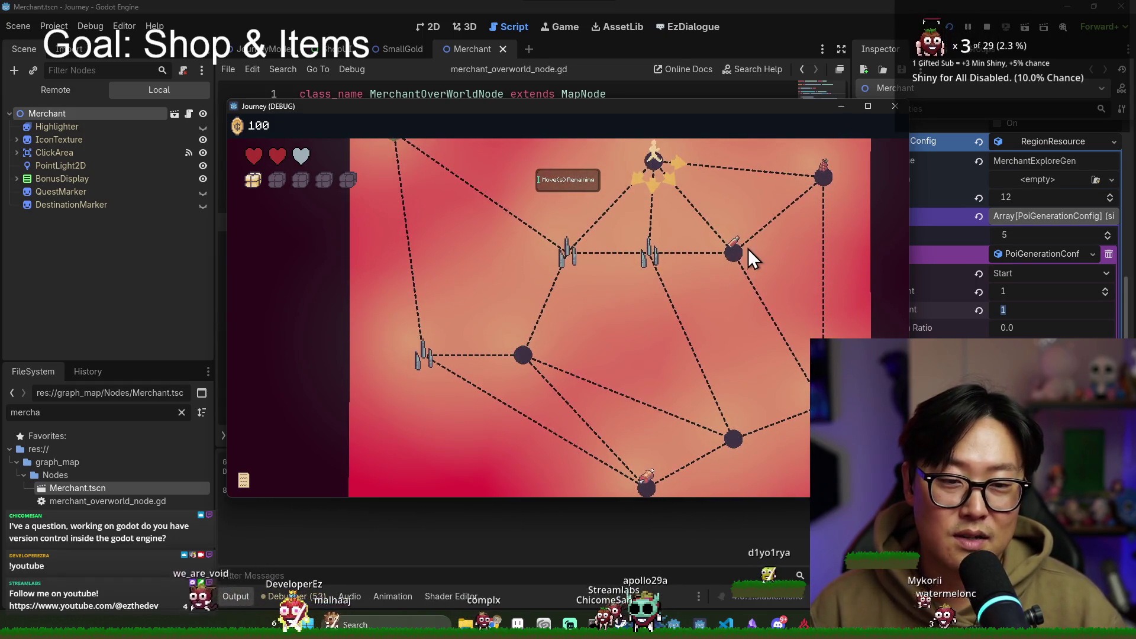
left_click(794, 172)
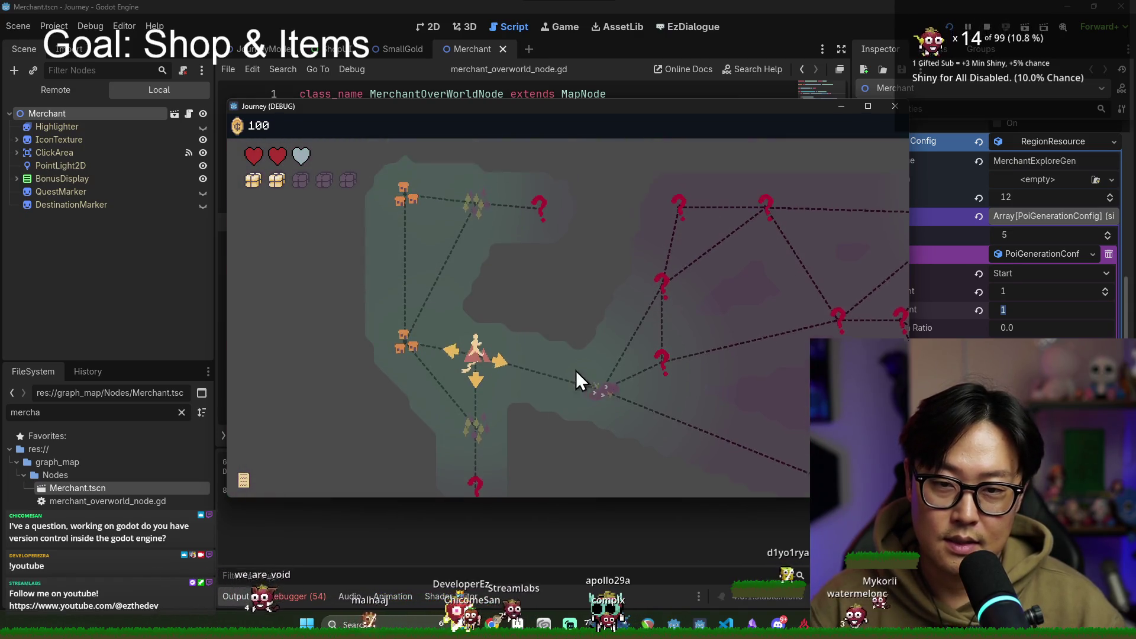
left_click(600, 422)
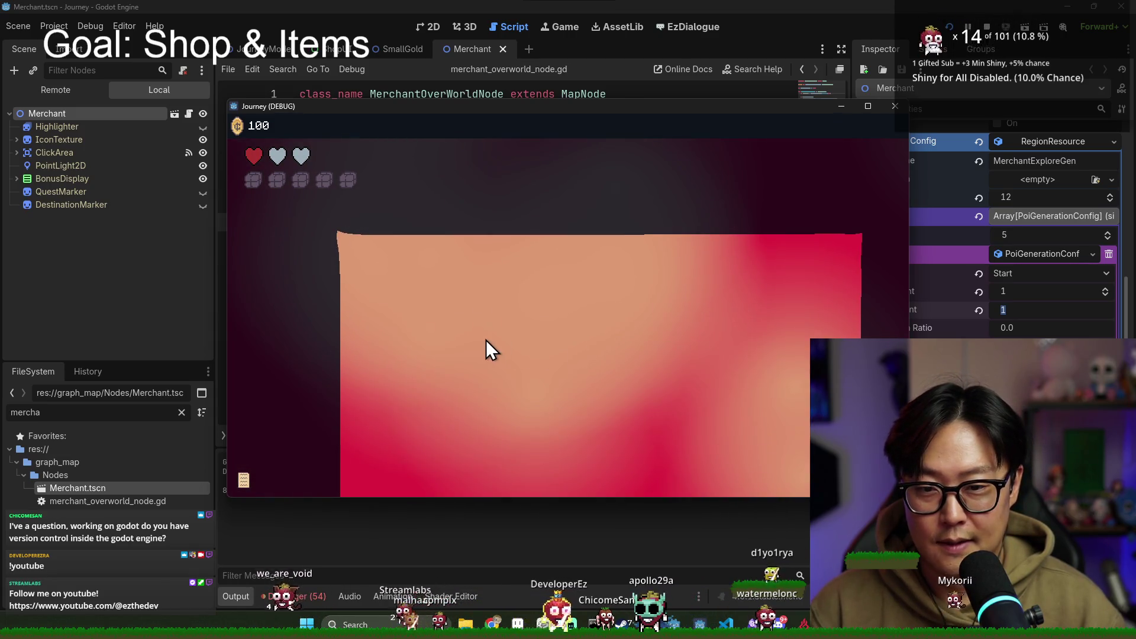
Walk the player through nine more map nodes until a fresh green region appears.
left_click(548, 331)
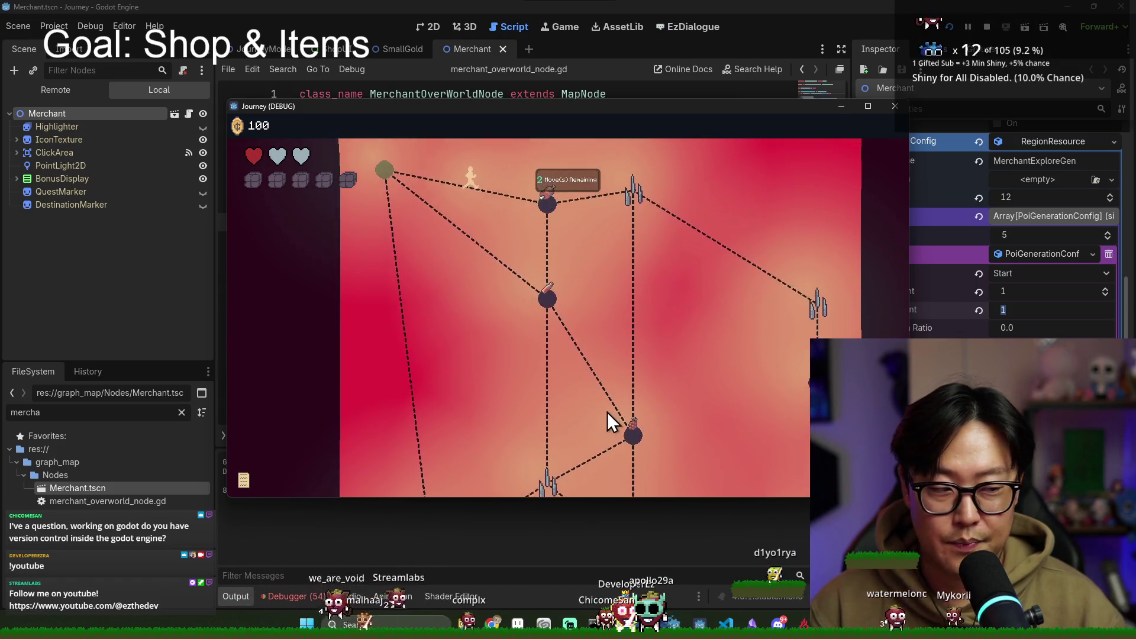
left_click(534, 300)
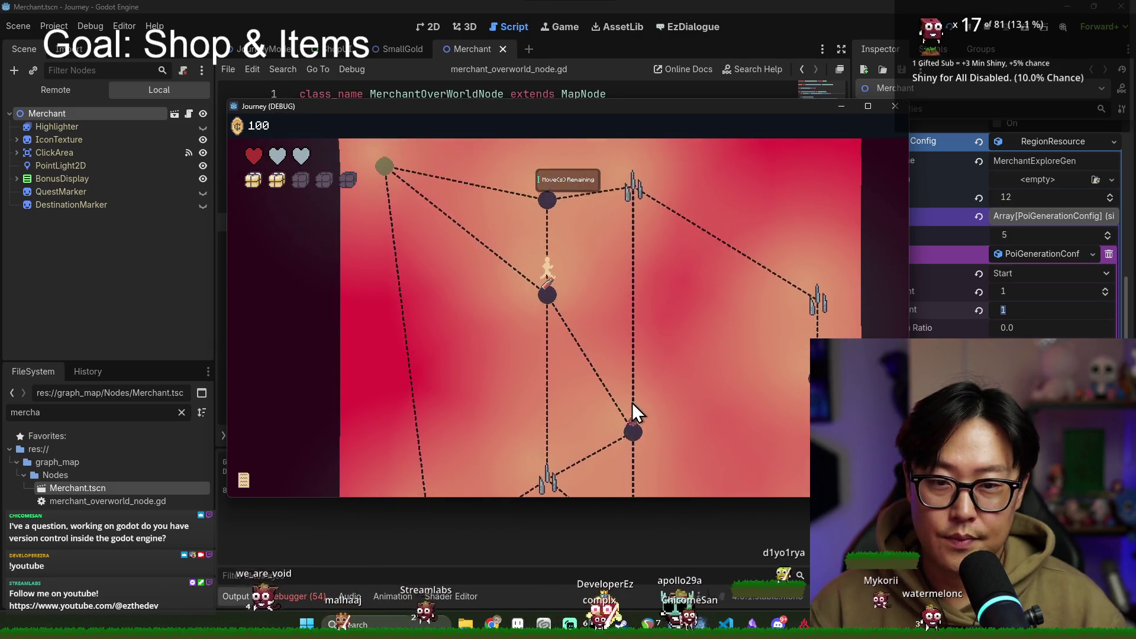
left_click(643, 425)
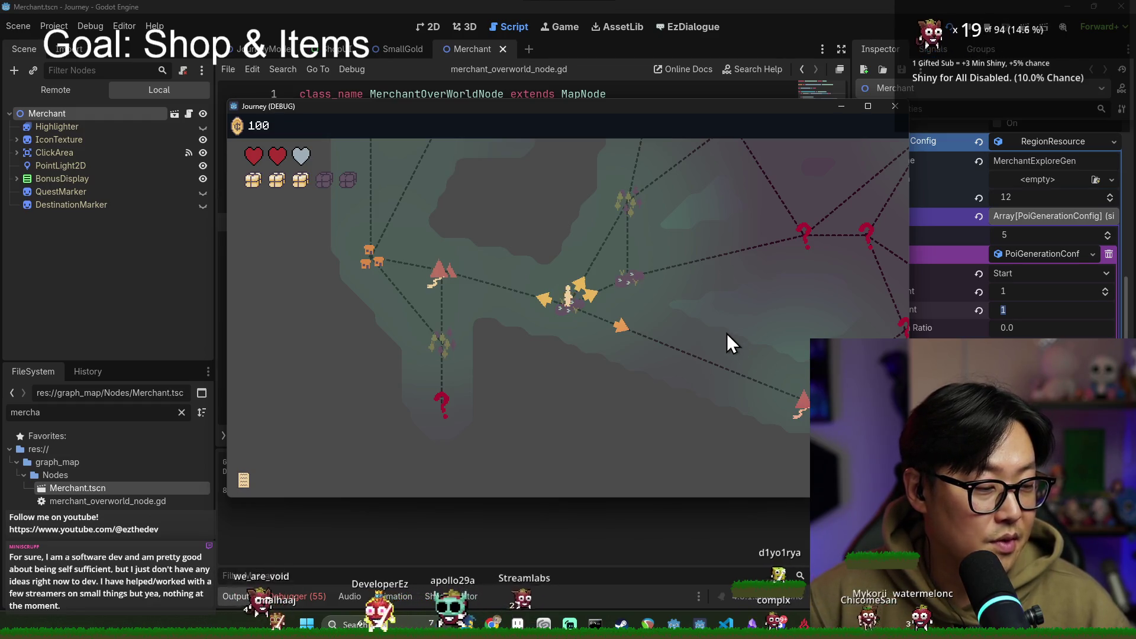
left_click(639, 292)
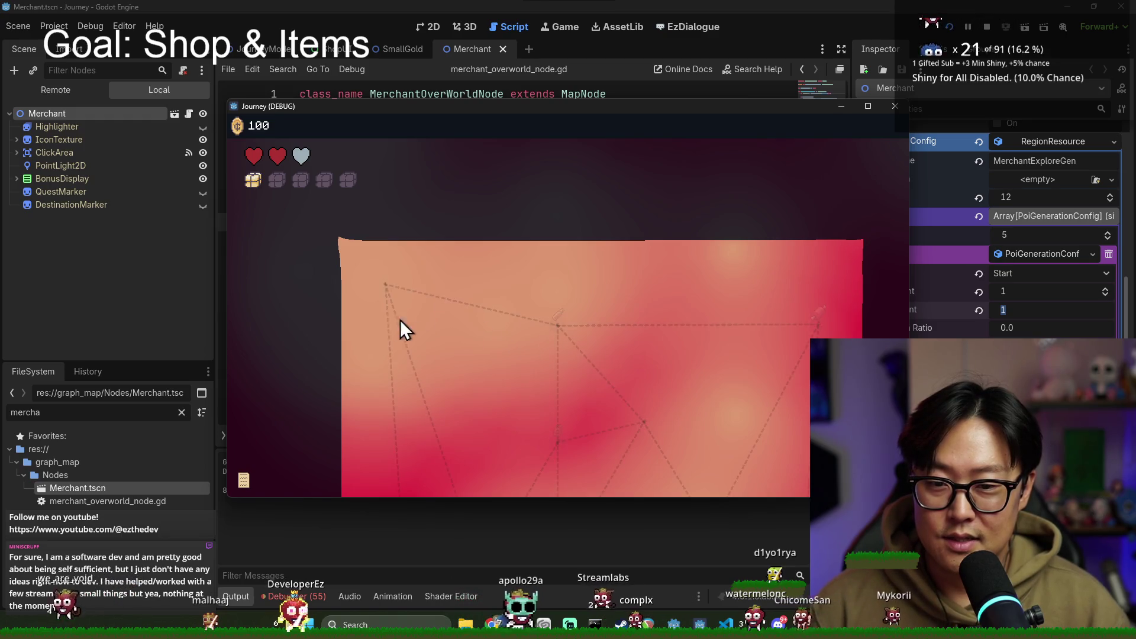
left_click(554, 328)
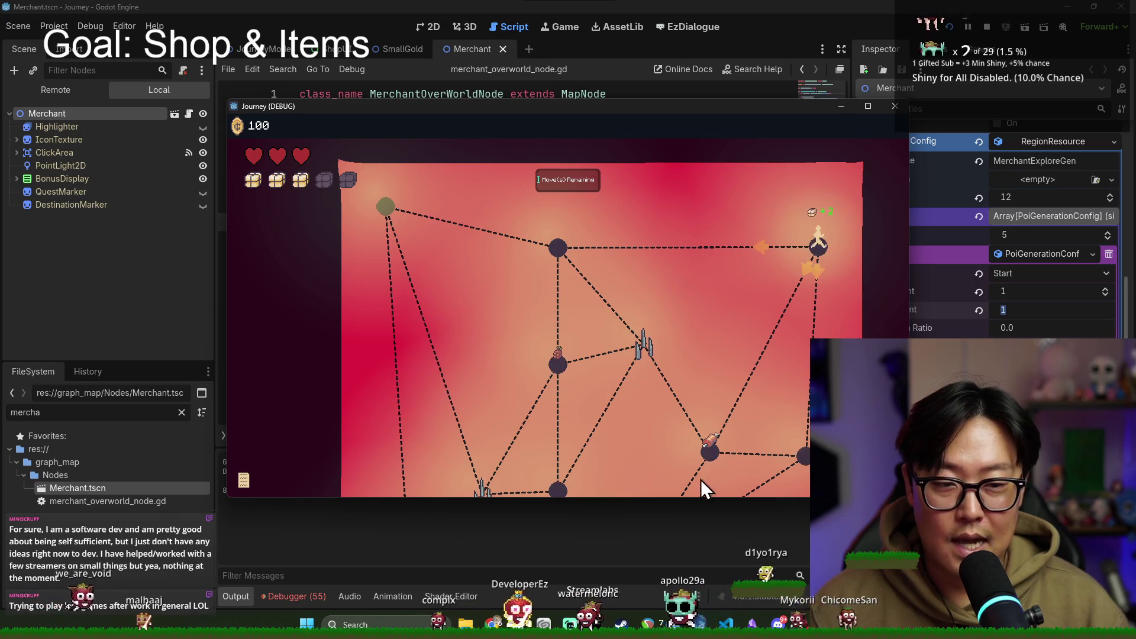
left_click(708, 453)
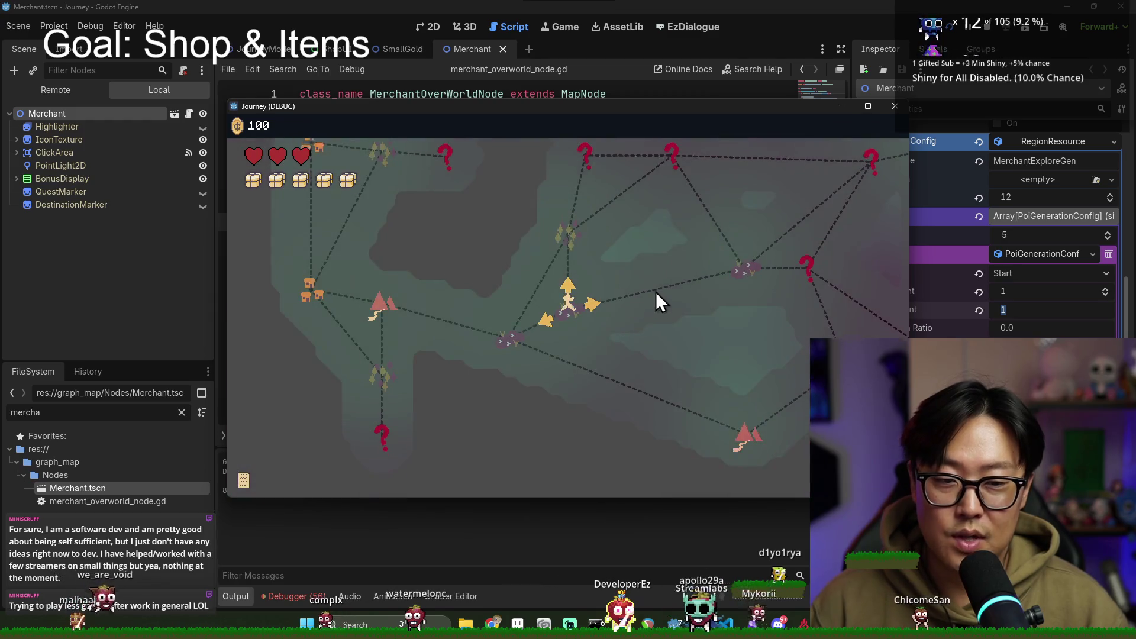
left_click(573, 301)
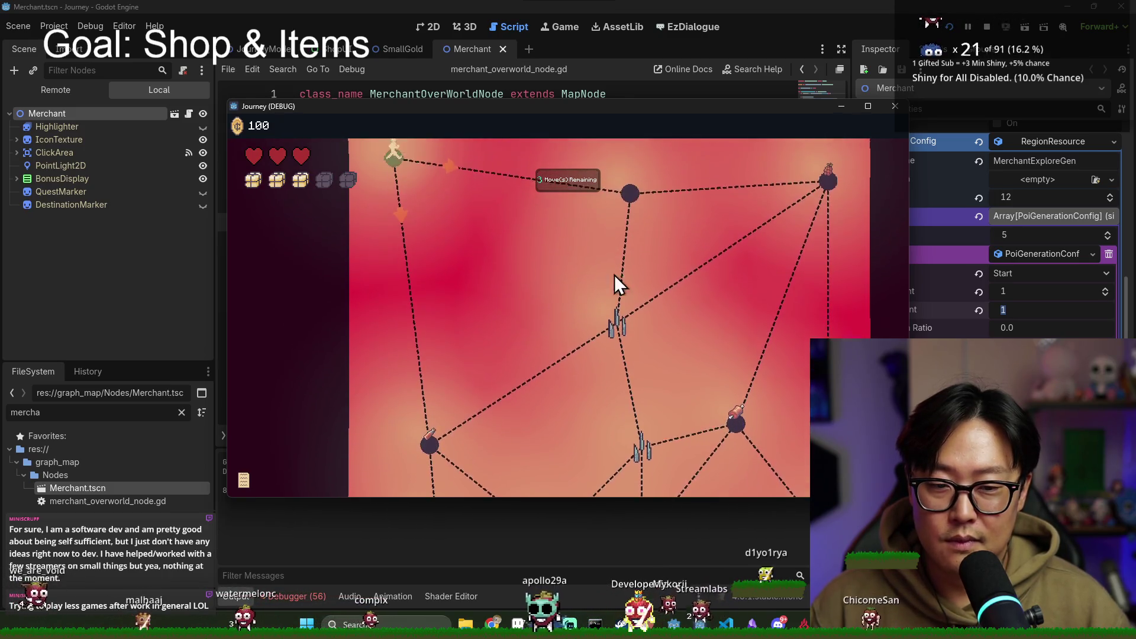
left_click(629, 148)
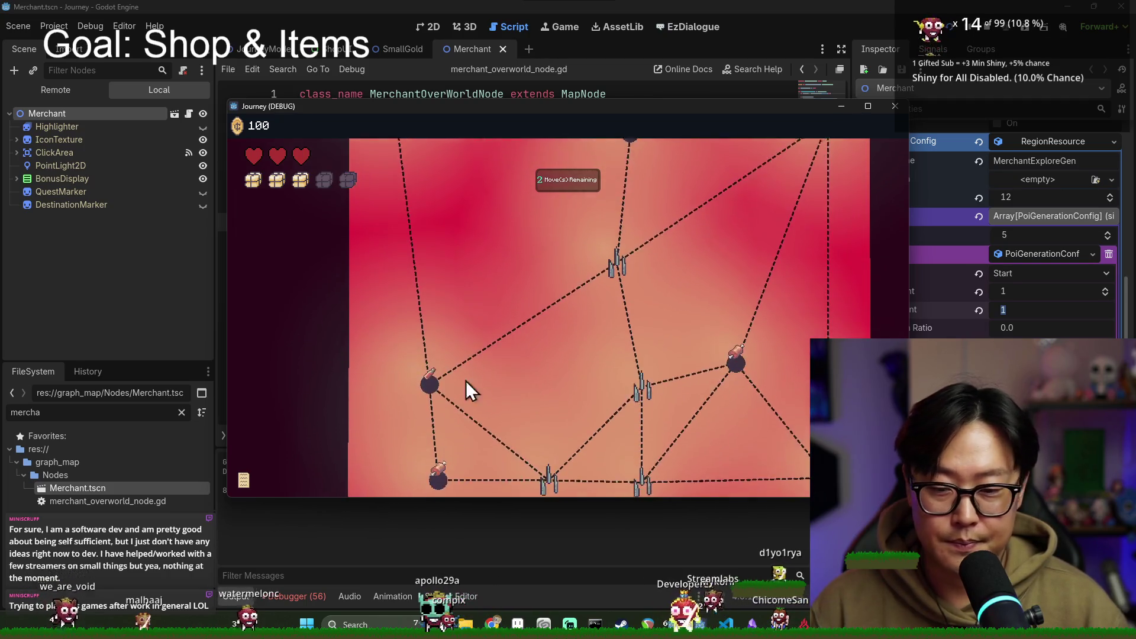
scroll(716, 267, "up", 3)
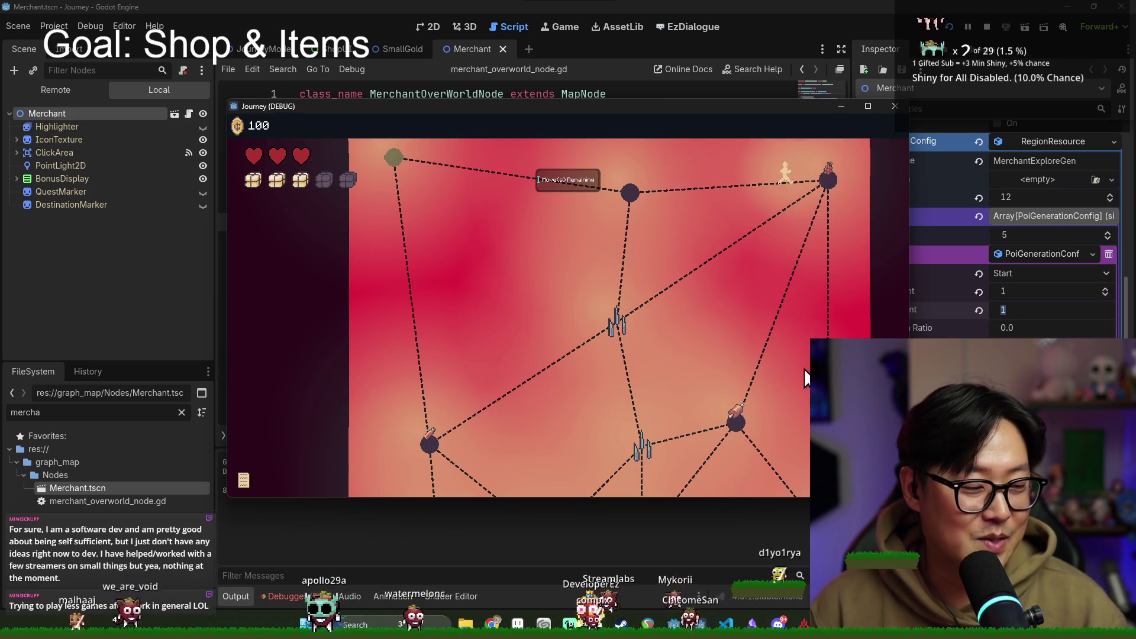
left_click(739, 426)
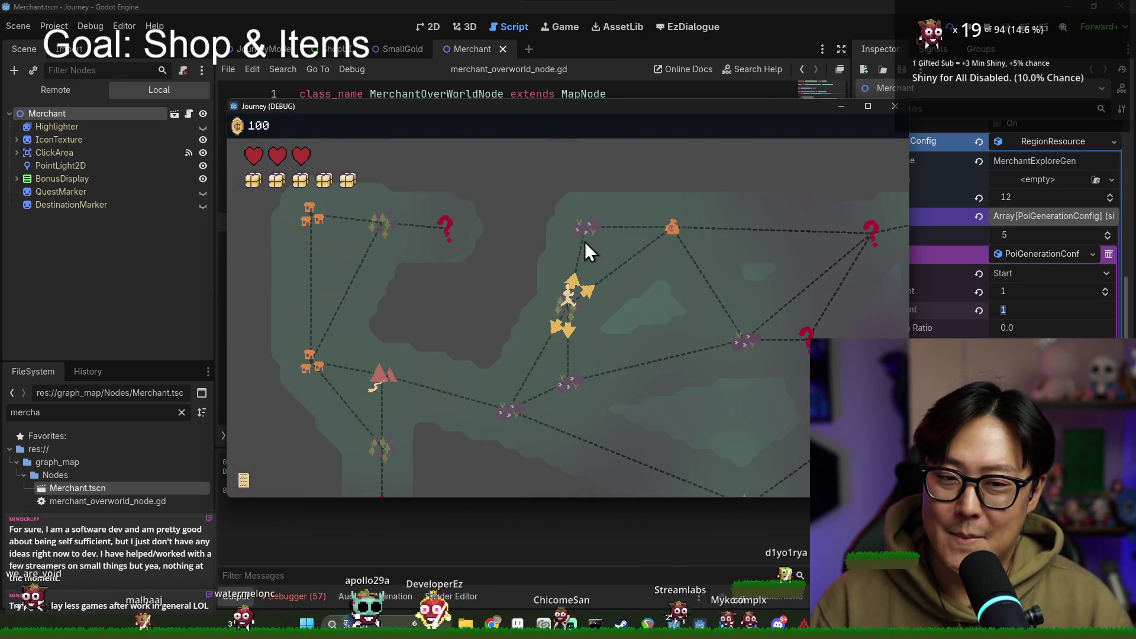
Head toward the bag node, restart the game with F8 and F5, then walk to the merchant node.
left_click(674, 227)
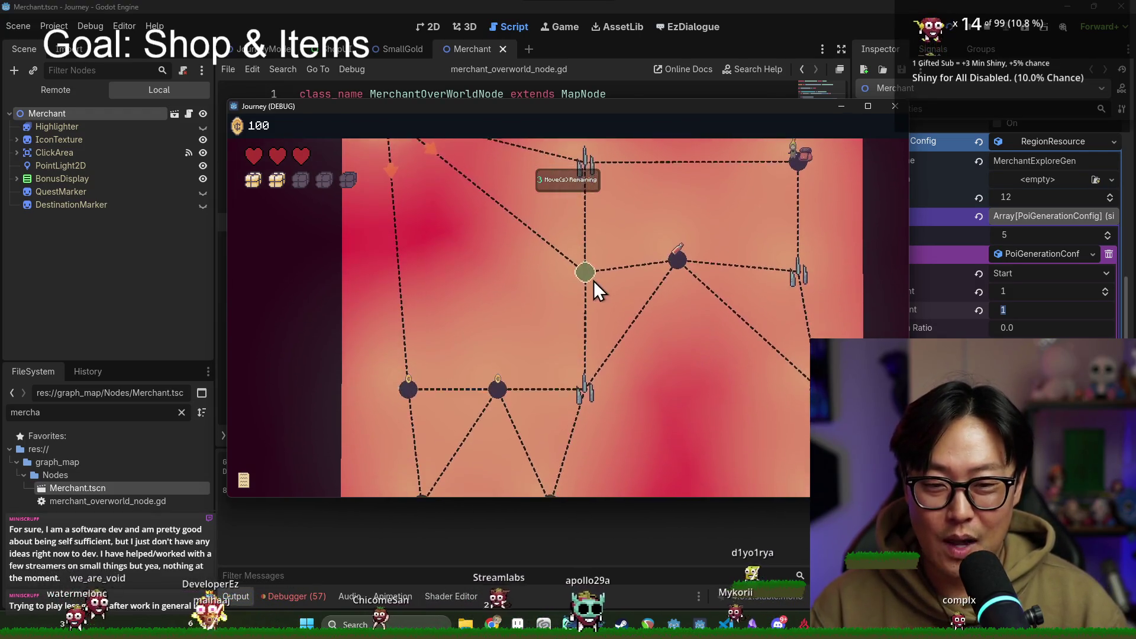
key("F8")
key("F5")
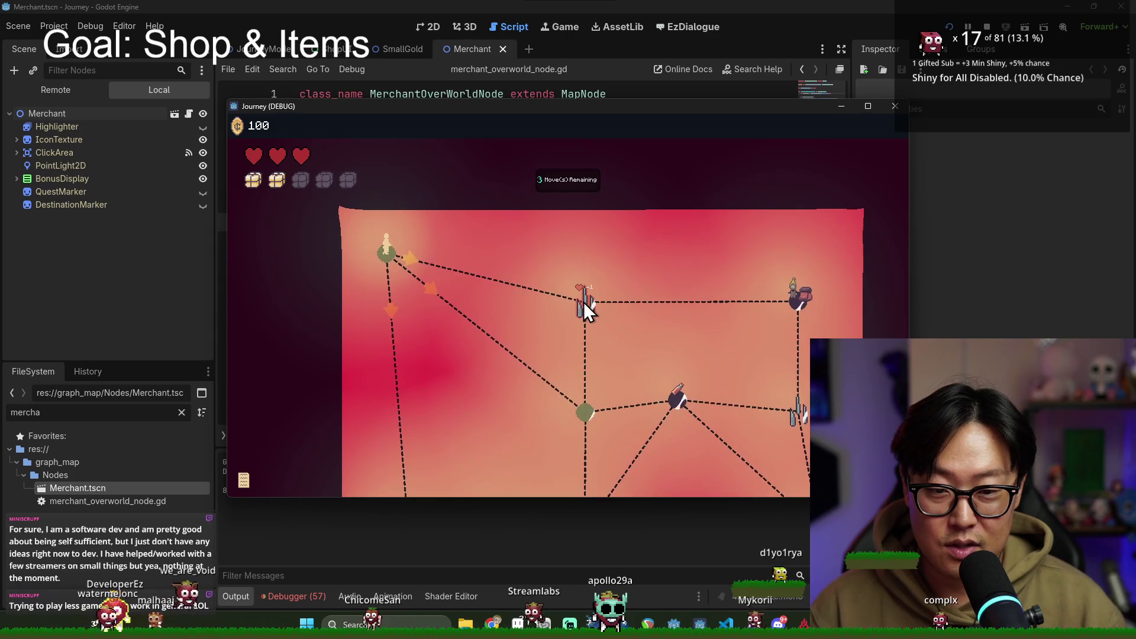
left_click(583, 302)
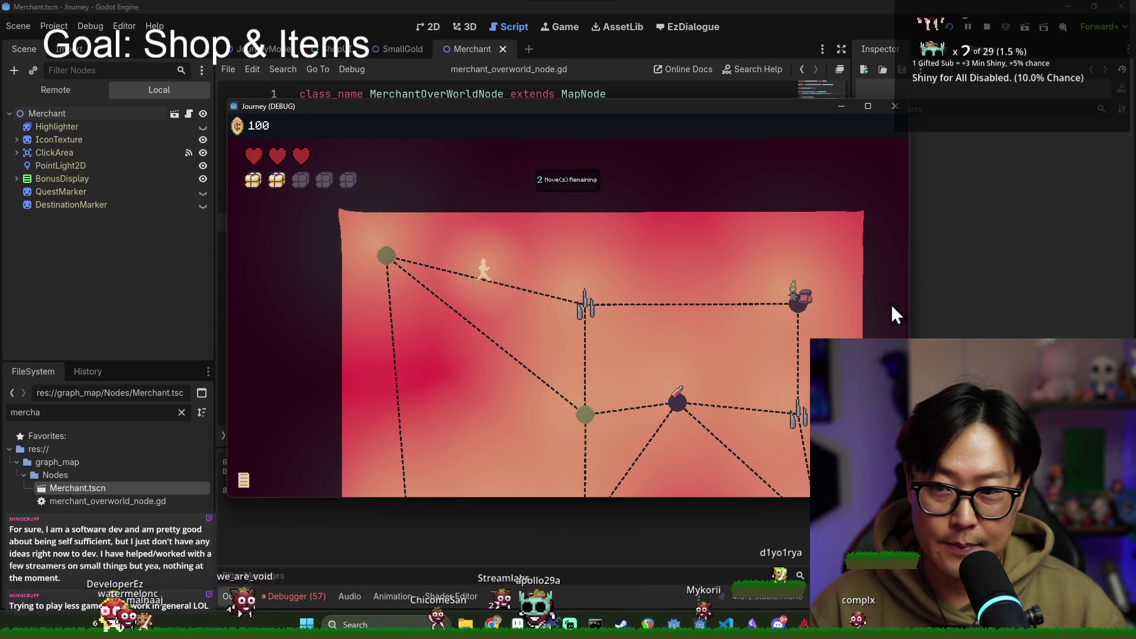
left_click(797, 306)
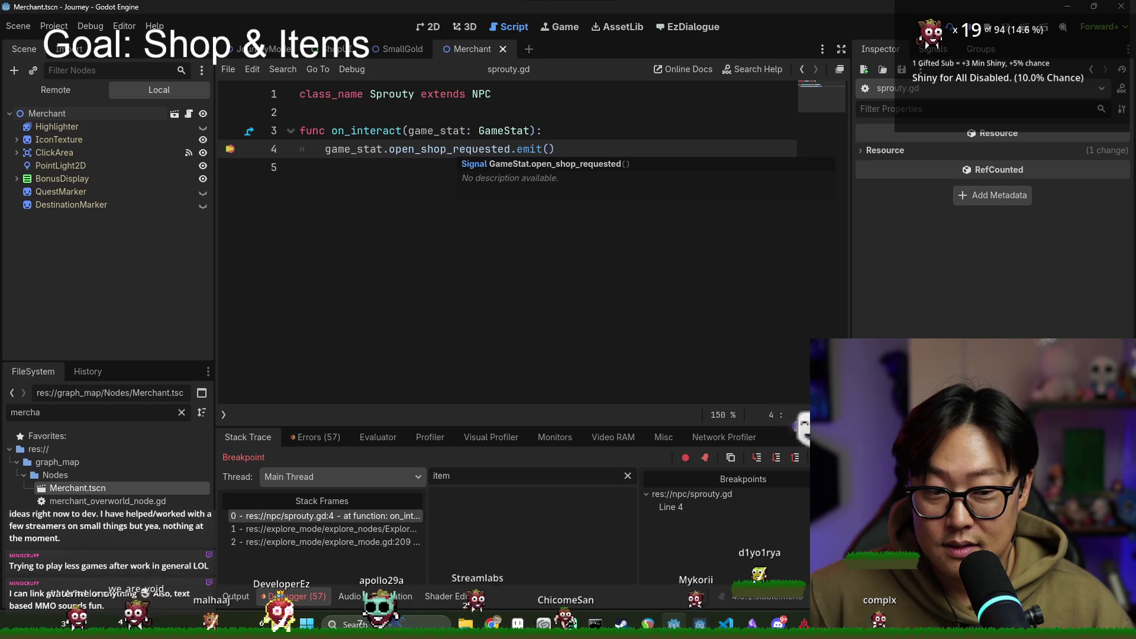
Continue past the breakpoint with F12 and check the opened shop pot in an enlarged game window.
key("F12")
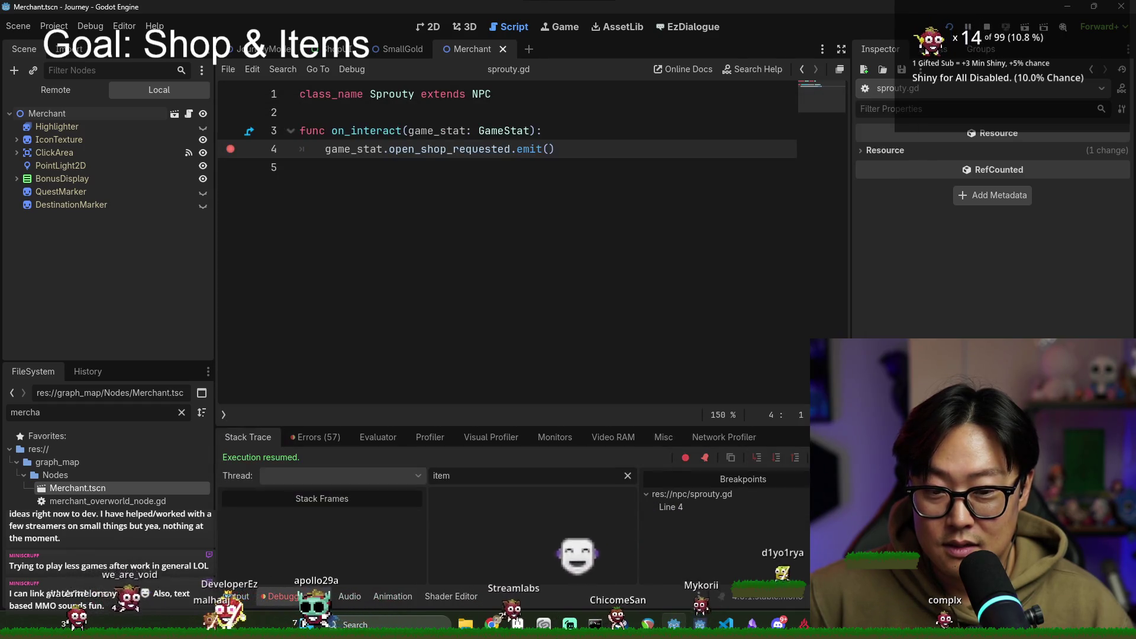
key("F12")
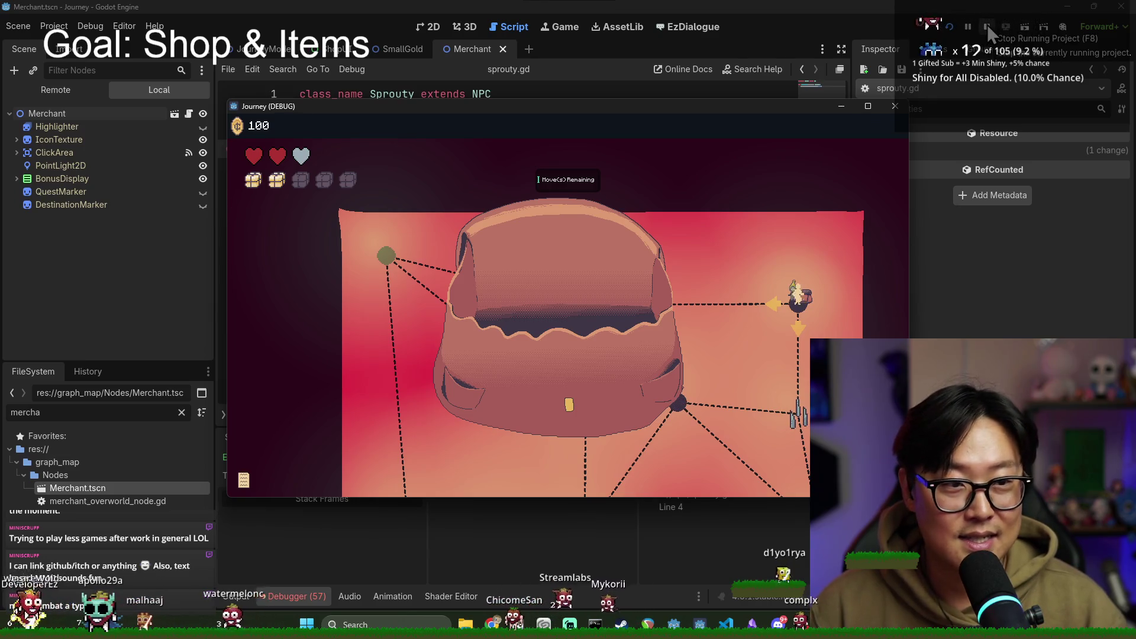
double_click(700, 107)
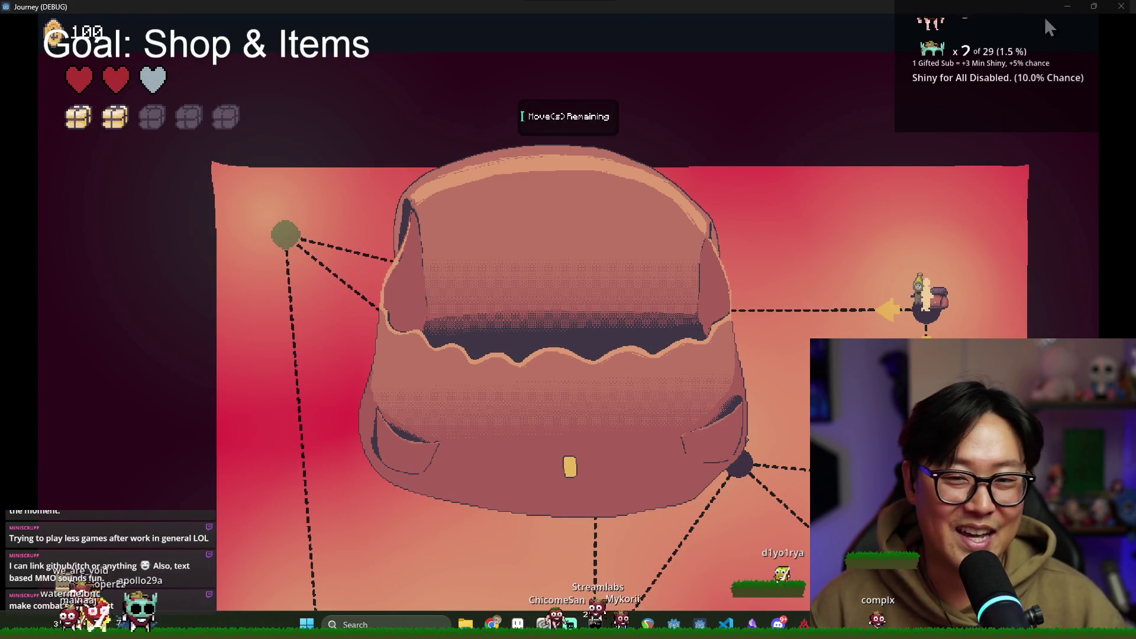
left_click(1100, 7)
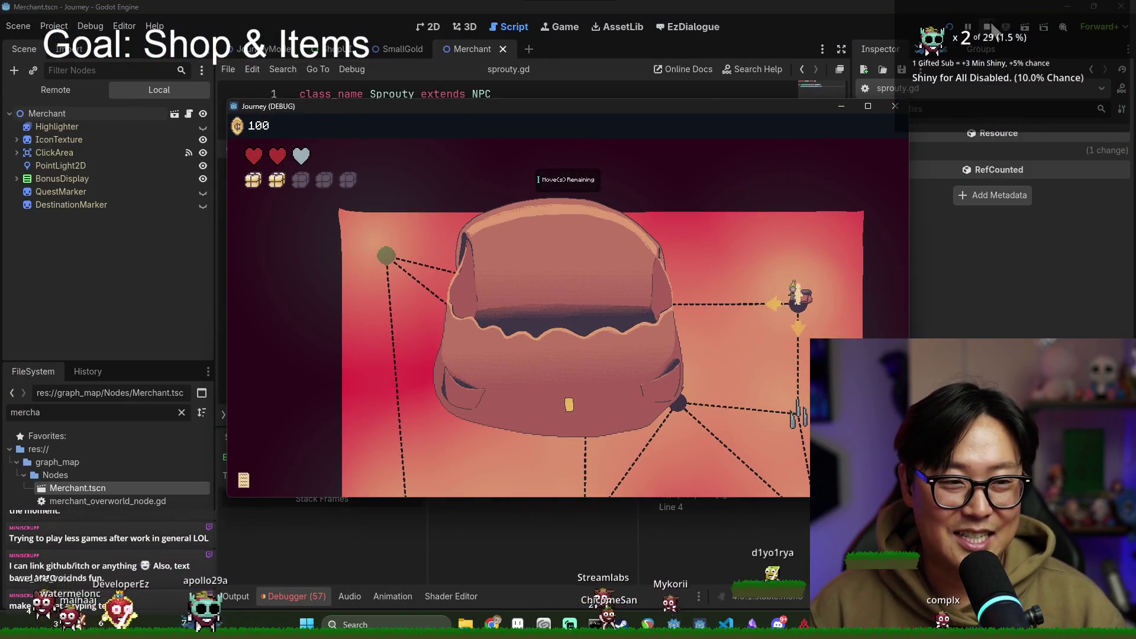
Stop the debug session, save, and close the Merchant scene tab.
left_click(989, 27)
key("ctrl+s")
left_click(503, 48)
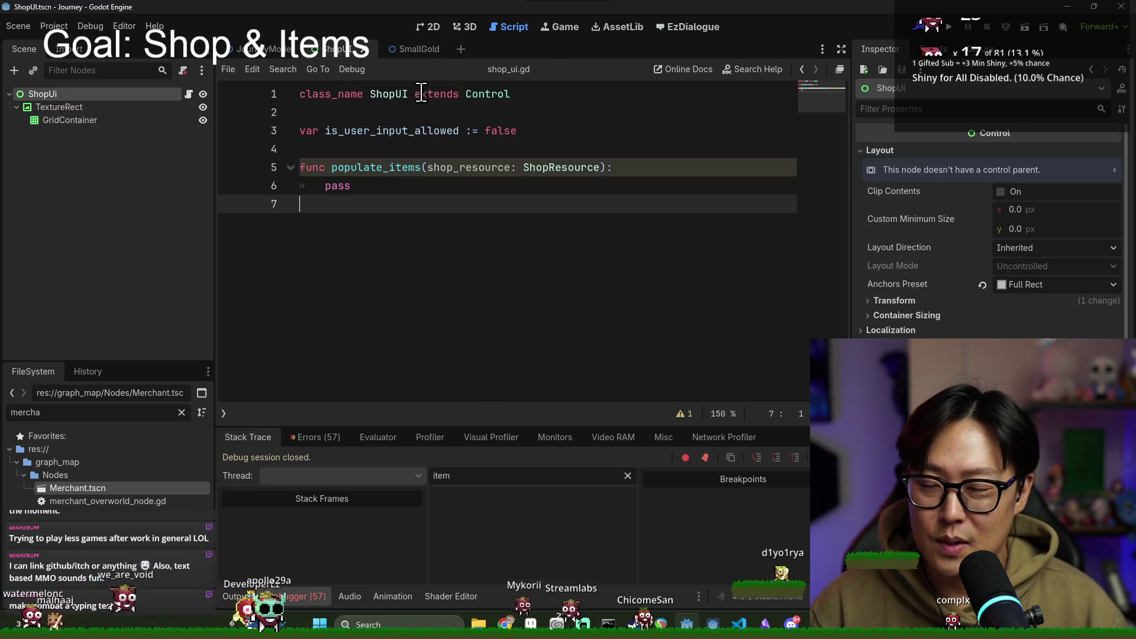
Switch to the 2D workspace to display the ShopUI scene, and save it.
left_click(430, 26)
key("ctrl+s")
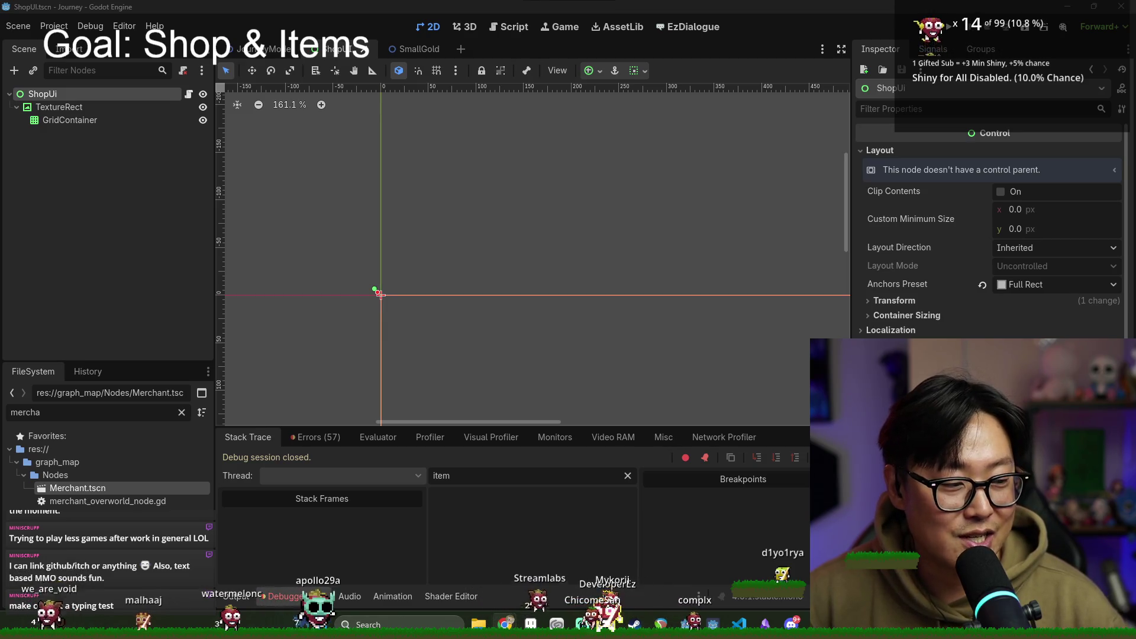
Pan and zoom the ShopUI canvas to bring the shop pot into view, saving the scene.
scroll(470, 321, "up", 1)
scroll(405, 328, "up", 8)
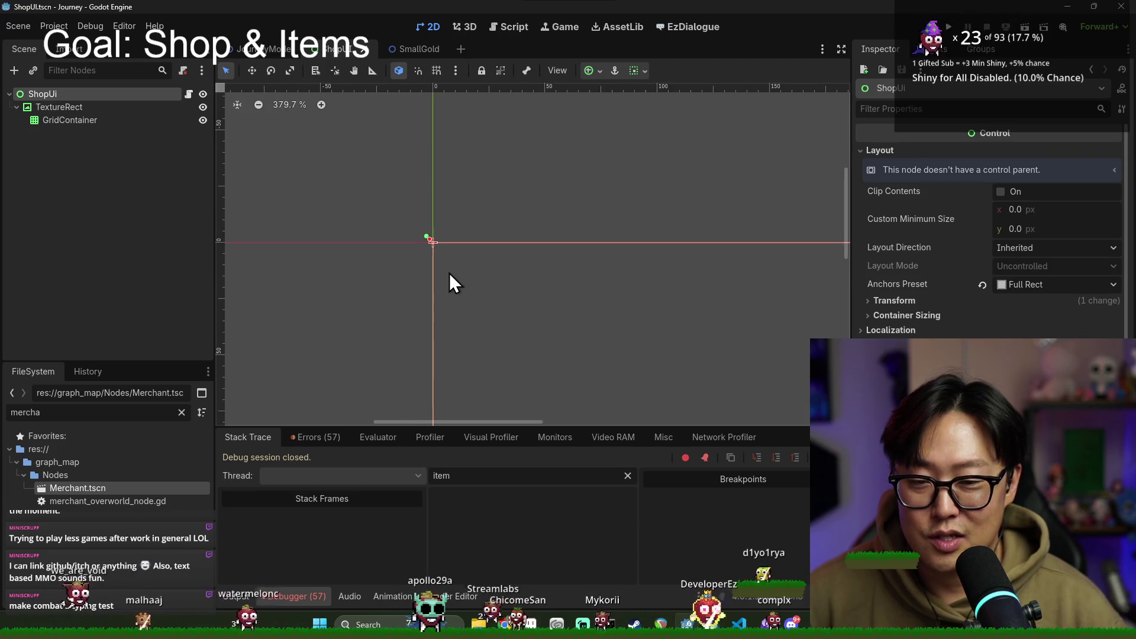
scroll(448, 242, "up", 15)
scroll(457, 261, "down", 6)
scroll(532, 274, "down", 20)
key("ctrl+s")
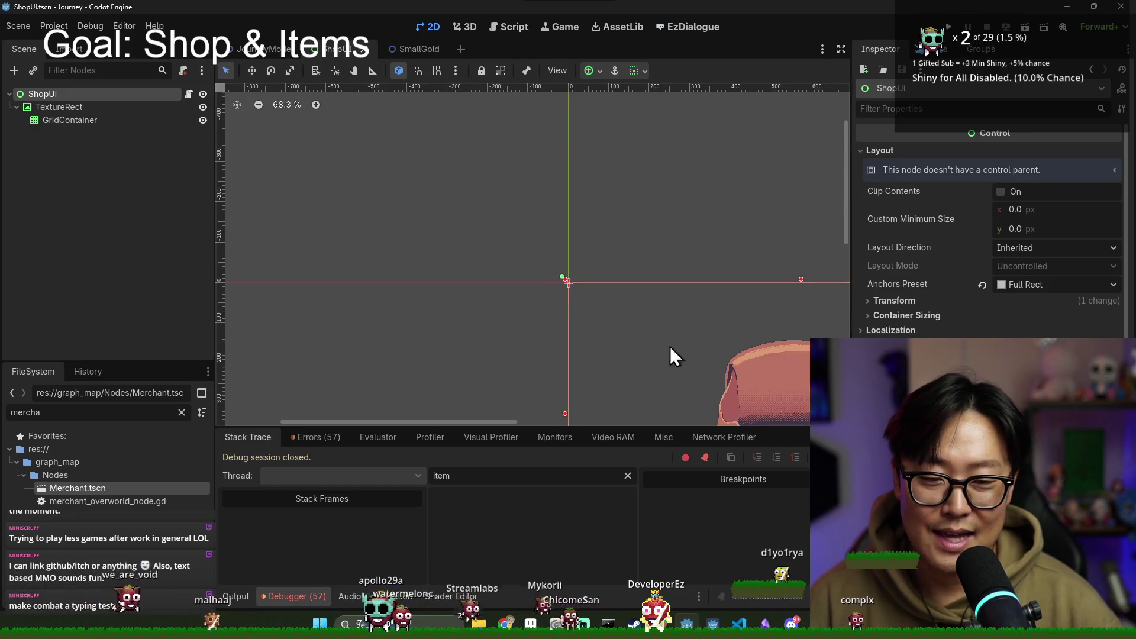
left_click_drag(669, 346, 474, 261)
key("ctrl+s")
scroll(526, 272, "up", 4)
key("ctrl+s")
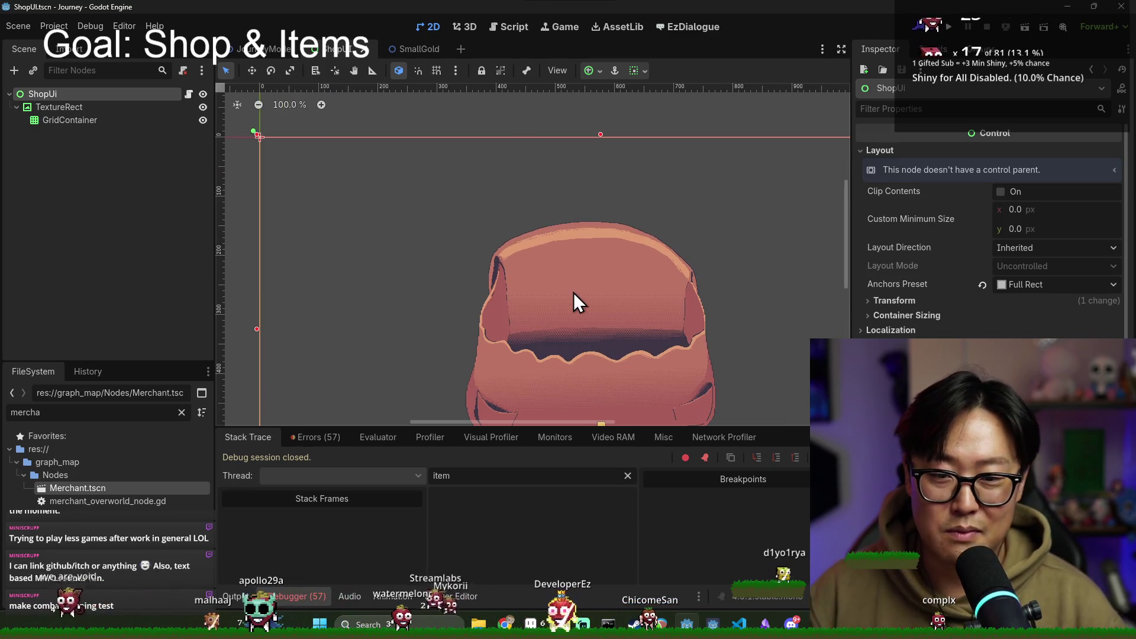
left_click_drag(472, 238, 467, 236)
key("ctrl+s")
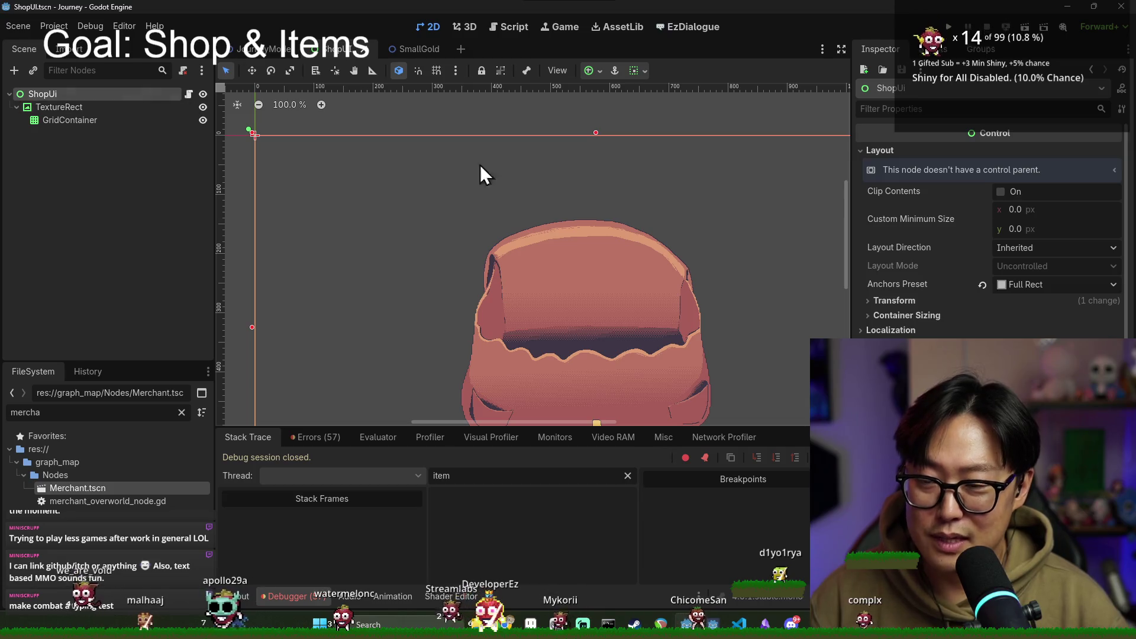
Open shop_ui.gd and insert an empty line after the populate_items(shop_resource) signature.
key("alt+Tab")
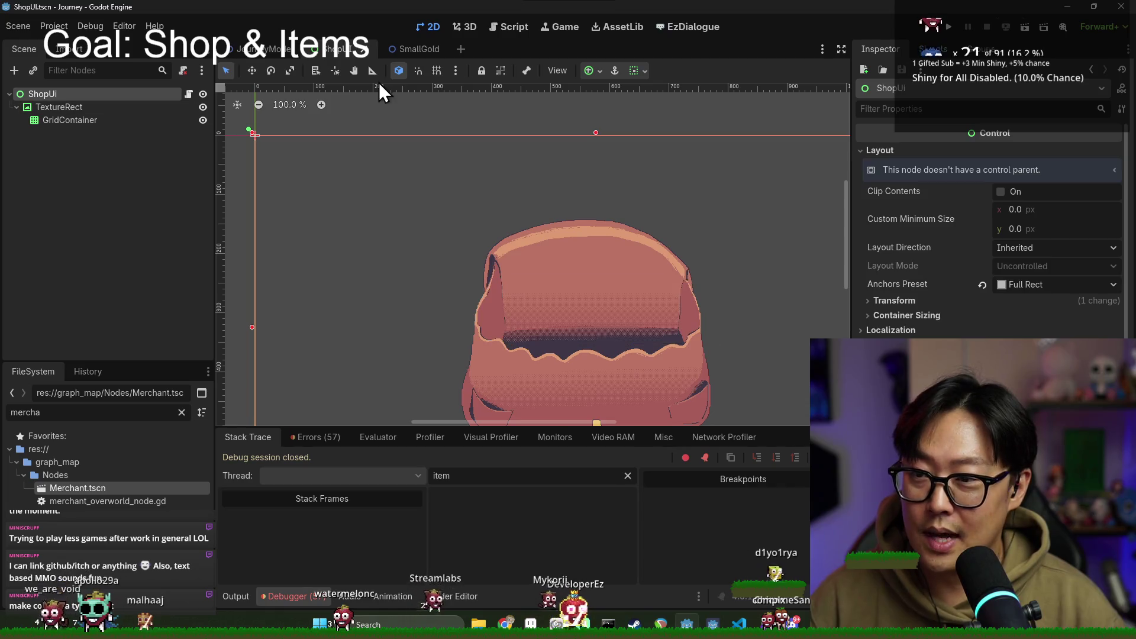
key("ctrl+a")
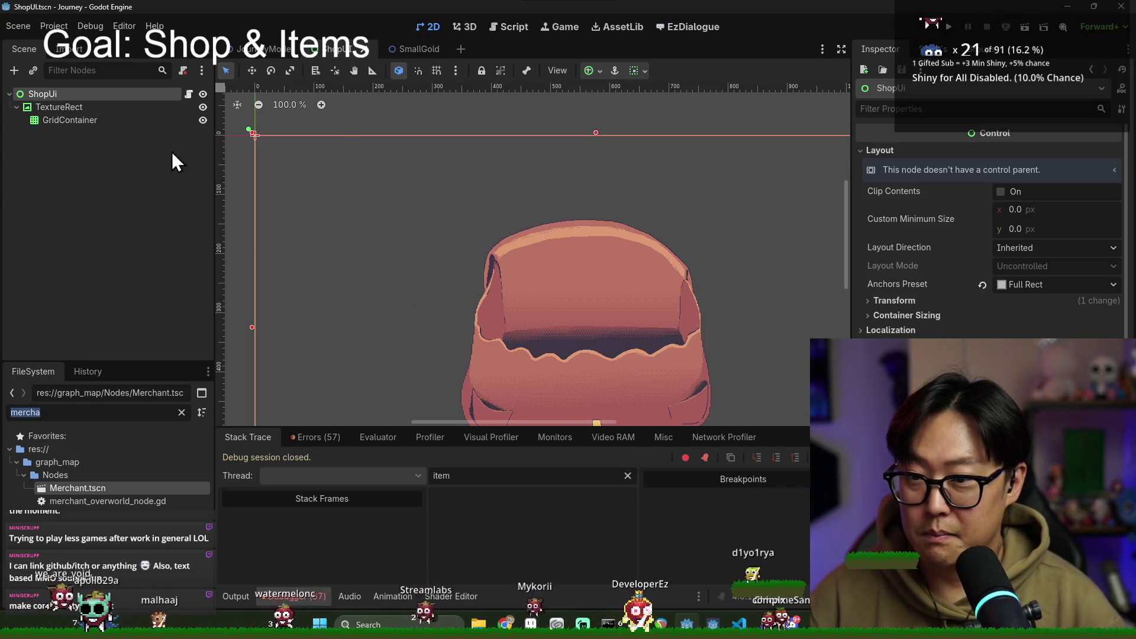
left_click(188, 94)
key("ctrl+s")
double_click(375, 167)
double_click(494, 167)
left_click(667, 172)
key("Return")
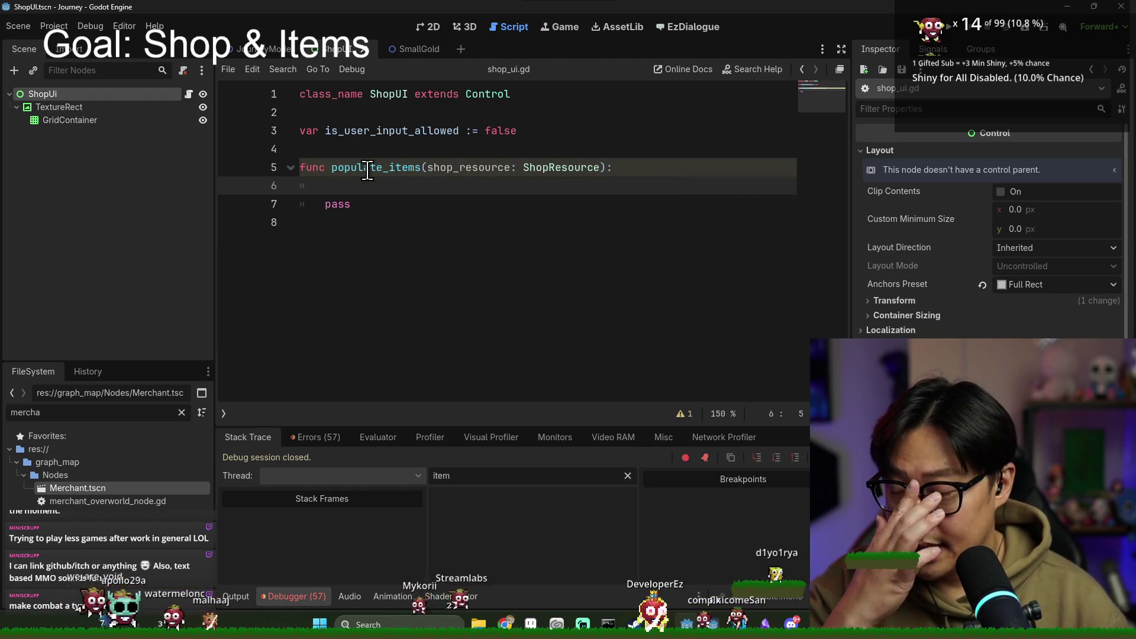
left_click_drag(59, 120, 313, 145)
left_click(551, 132)
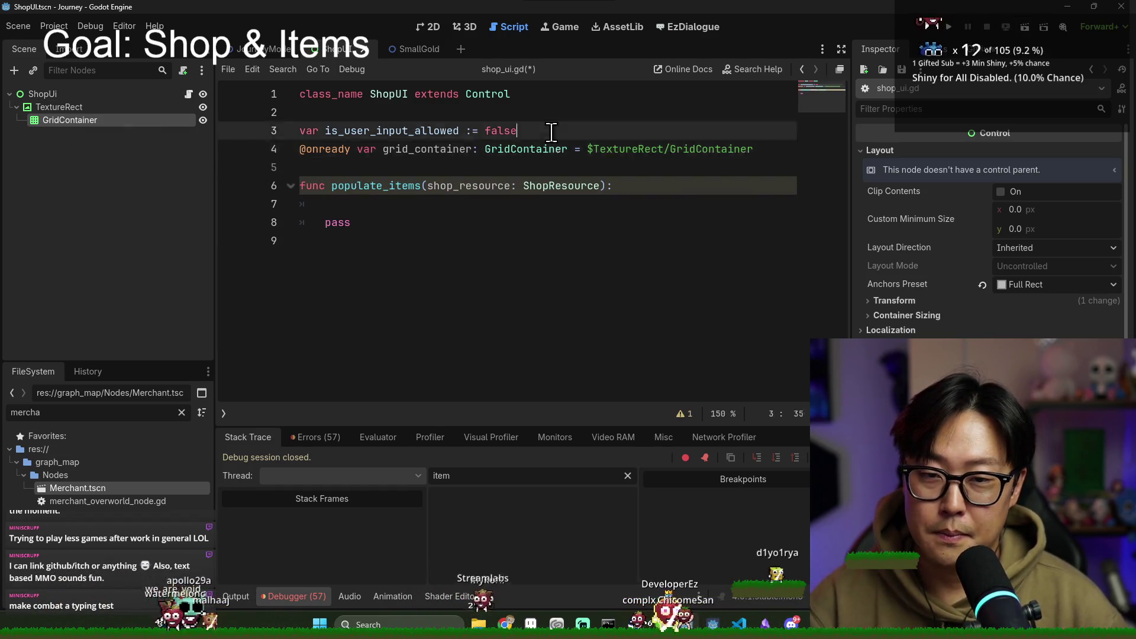
key("Return")
key("ctrl+s")
left_click(520, 168)
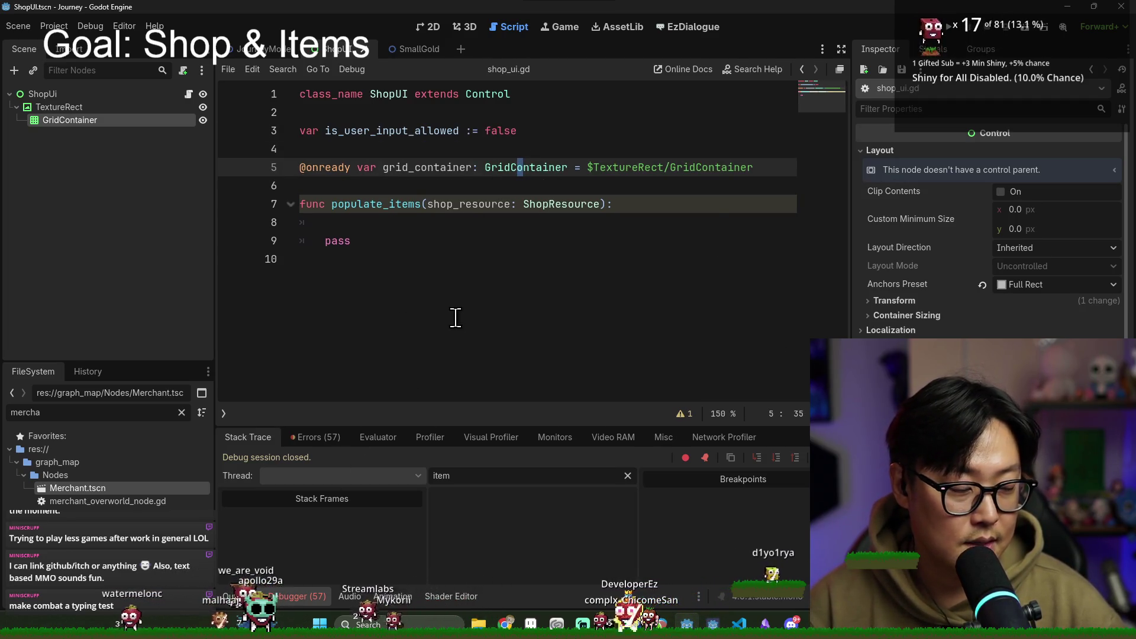
left_click(371, 241)
key("Up")
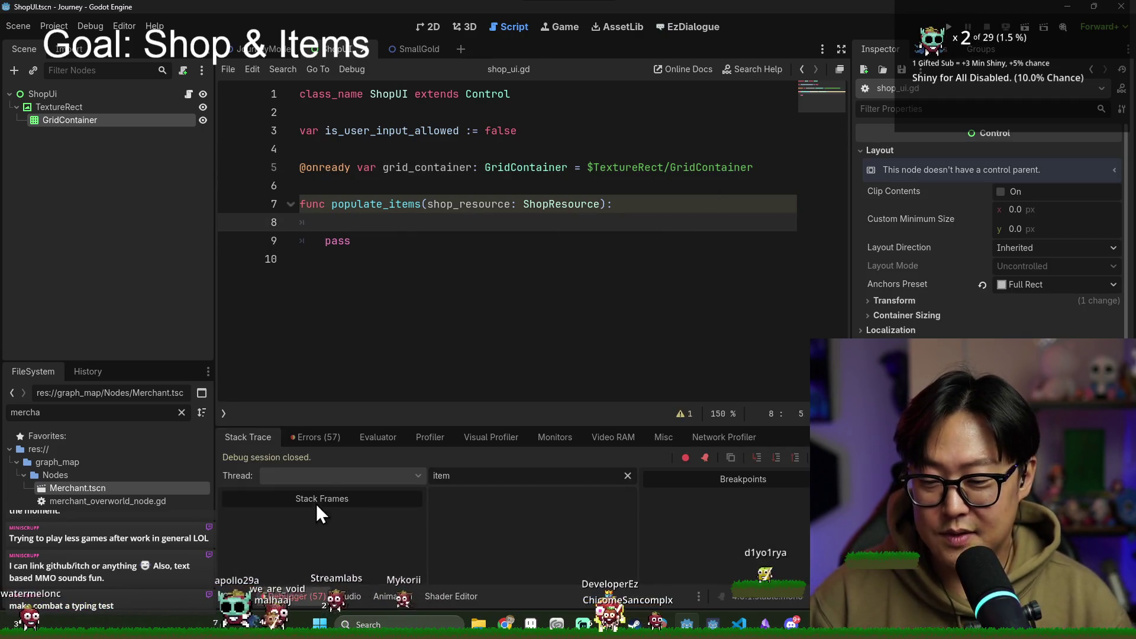
Review the 57 errors in the Errors tab, then return to the Output log and populate_items.
left_click(317, 438)
scroll(662, 539, "down", 5)
scroll(662, 538, "down", 10)
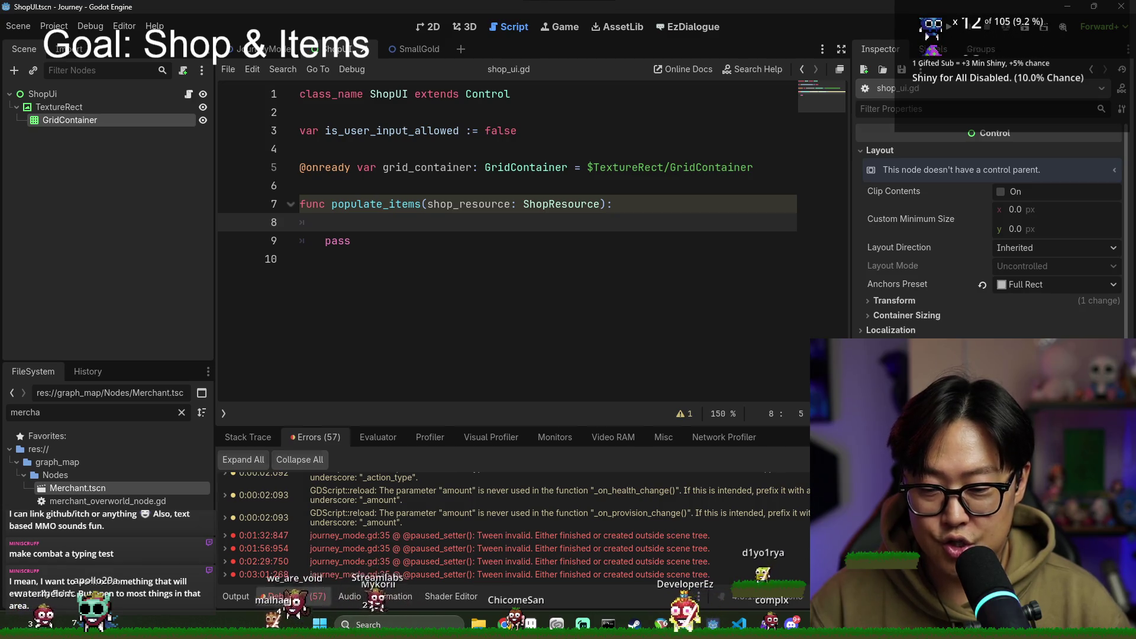
left_click(235, 595)
left_click(372, 387)
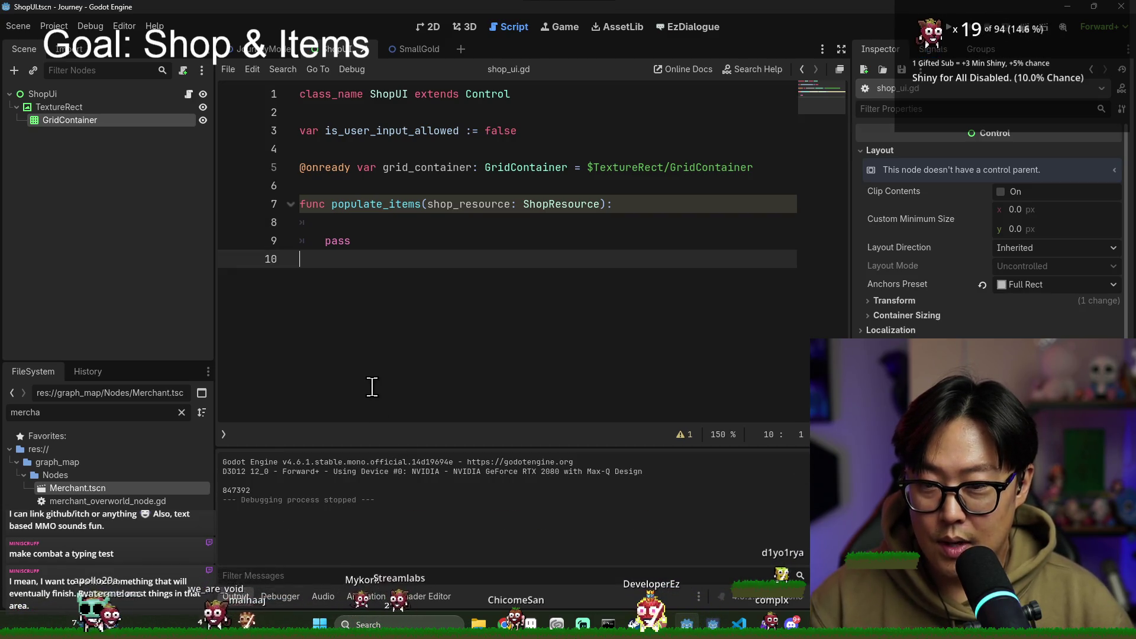
left_click(393, 233)
key("Up")
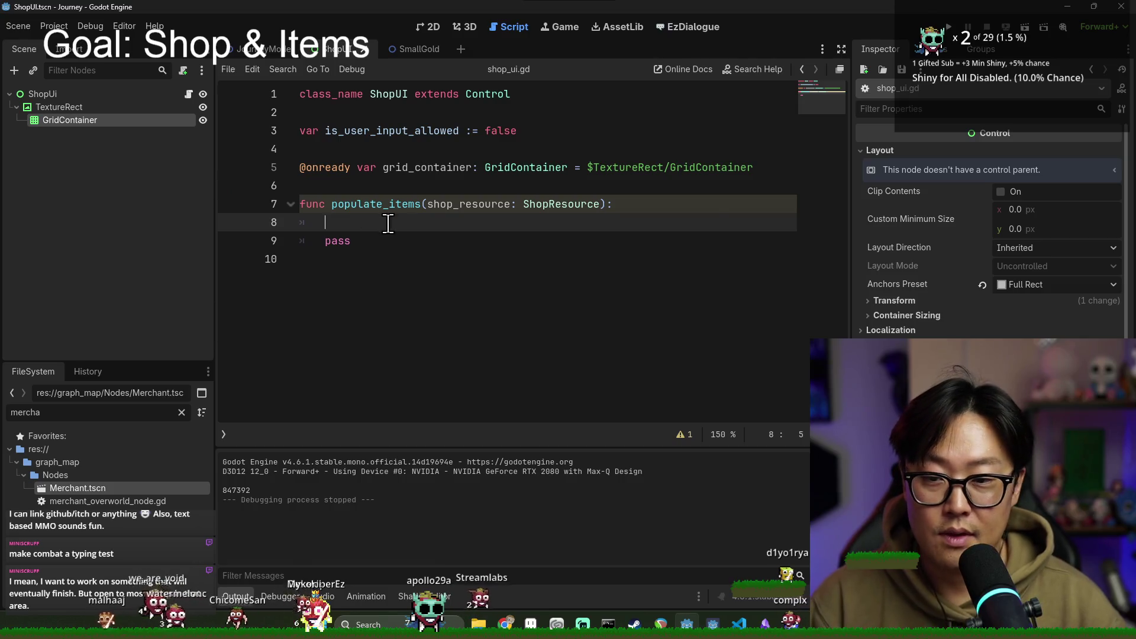
Save the scene and bring the Discord window to the front.
key("ctrl+s")
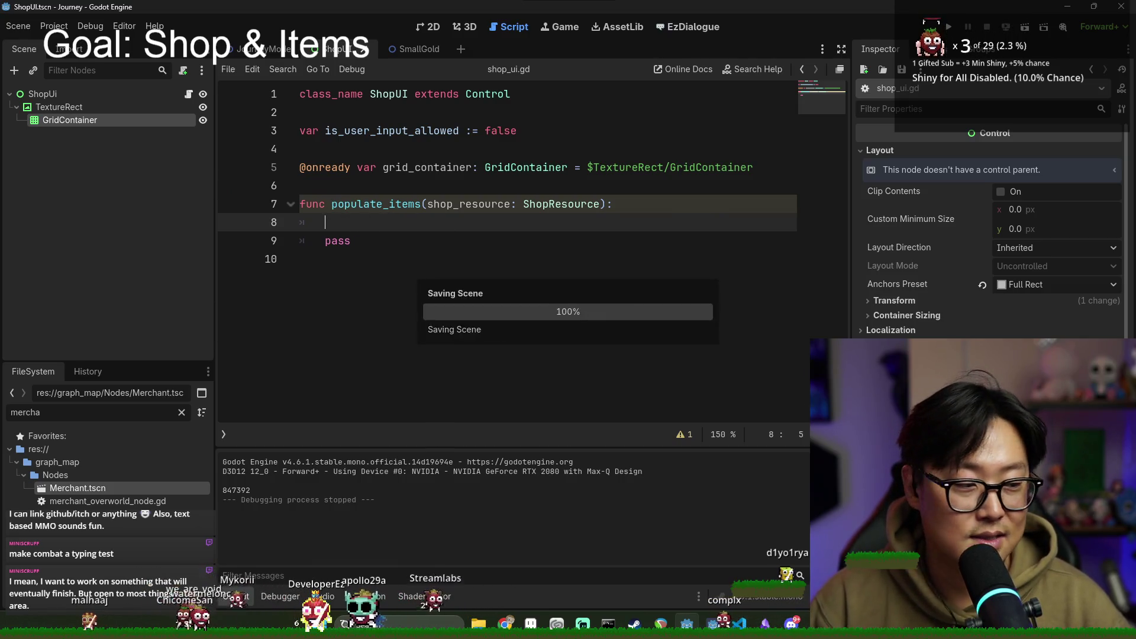
key("alt+Tab")
left_click(828, 384)
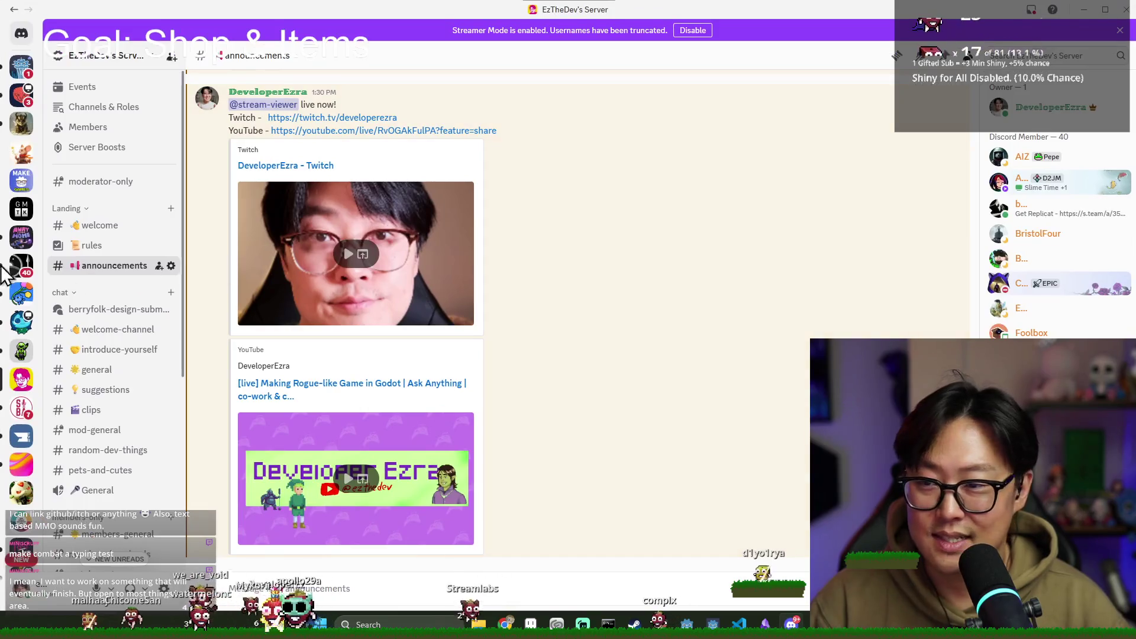
In #my-game-progress, view the catalog screenshot enlarged, react with 🔥, then close Discord.
scroll(115, 355, "down", 5)
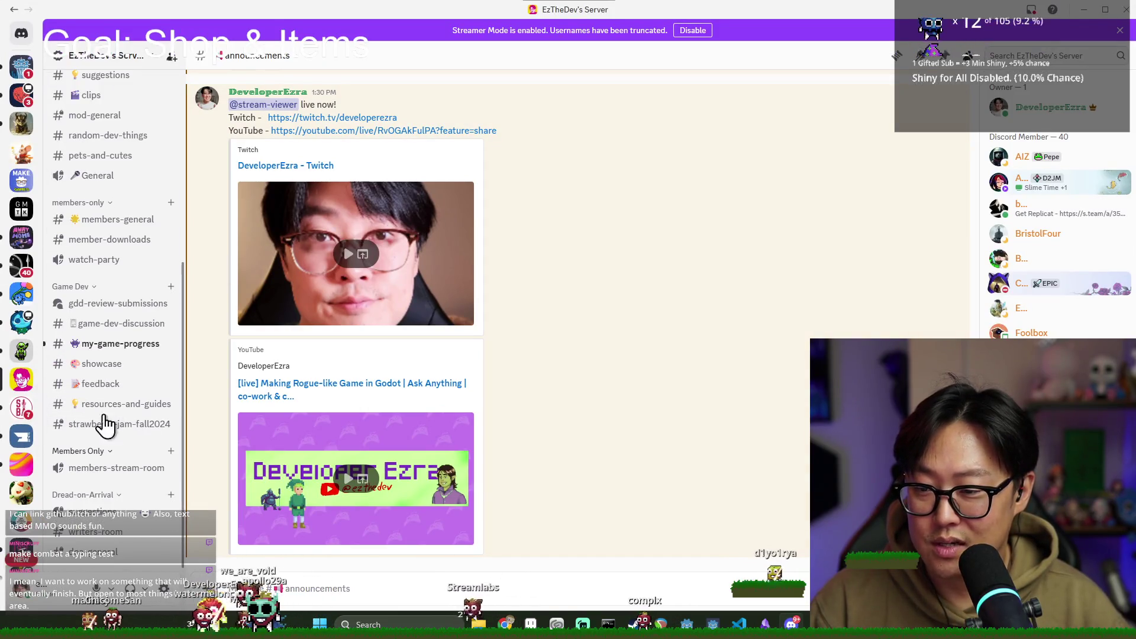
left_click(95, 346)
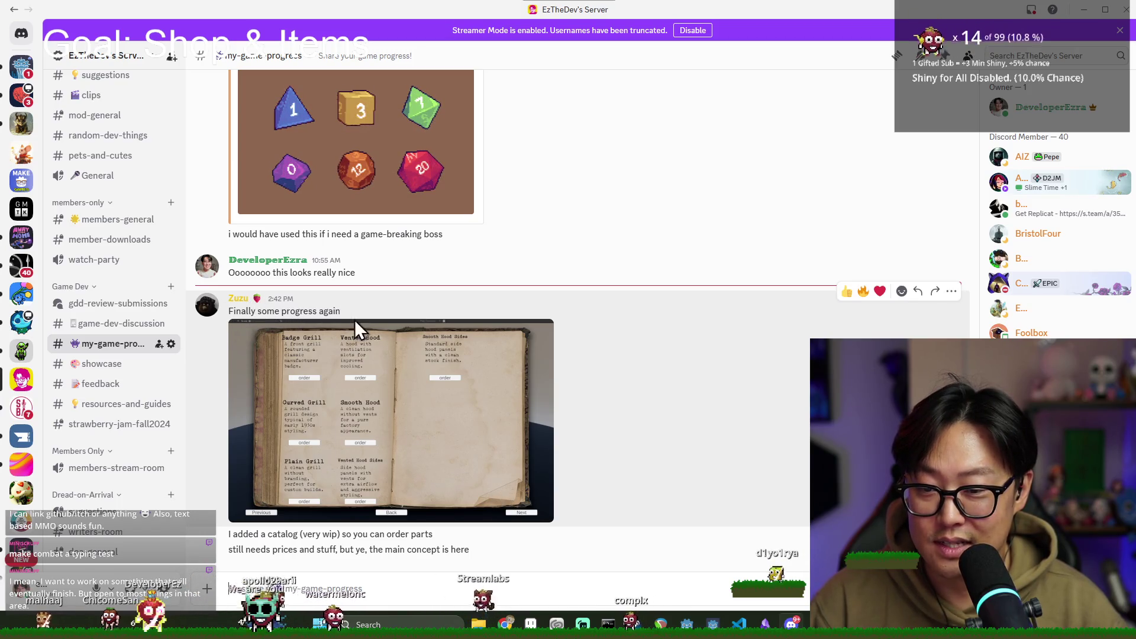
left_click(401, 459)
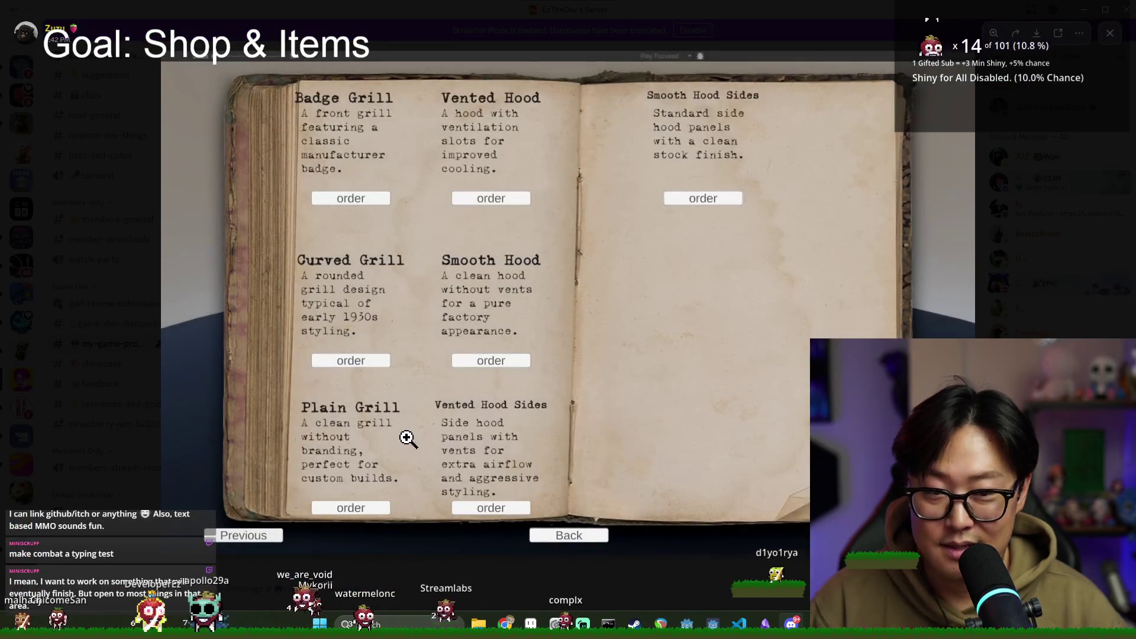
left_click(618, 317)
left_click(619, 317)
key("Escape")
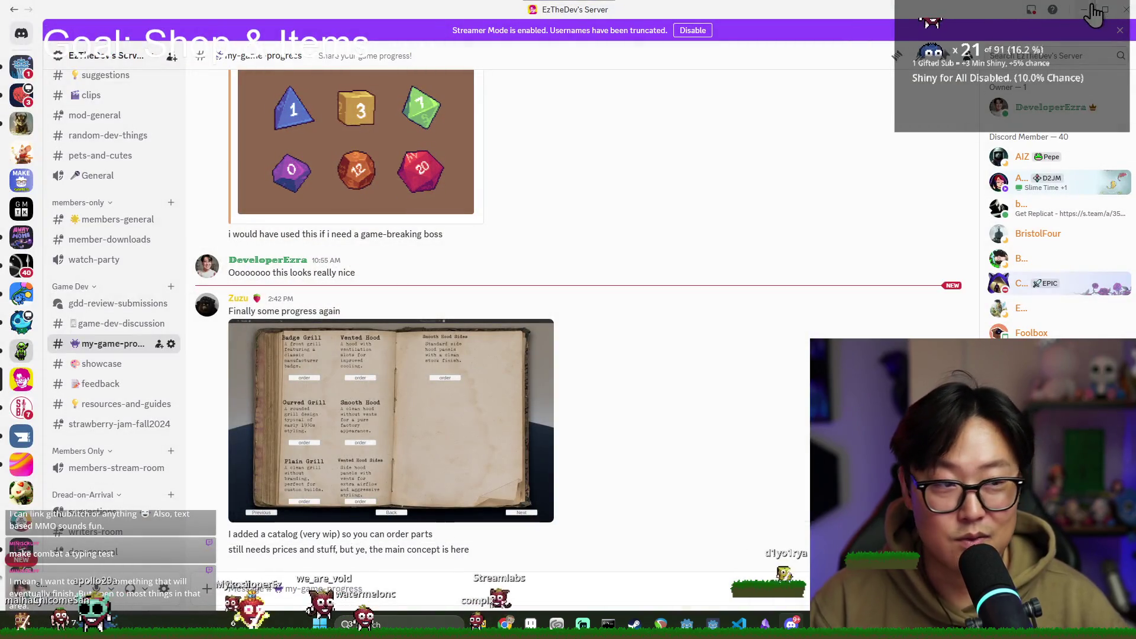
left_click(867, 291)
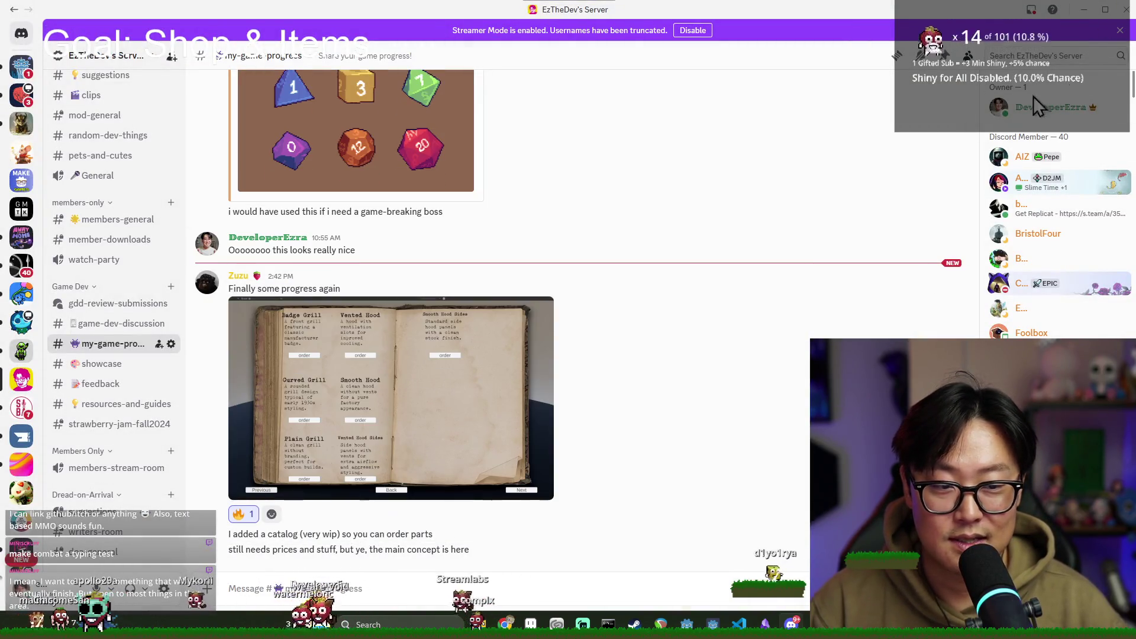
left_click(1127, 10)
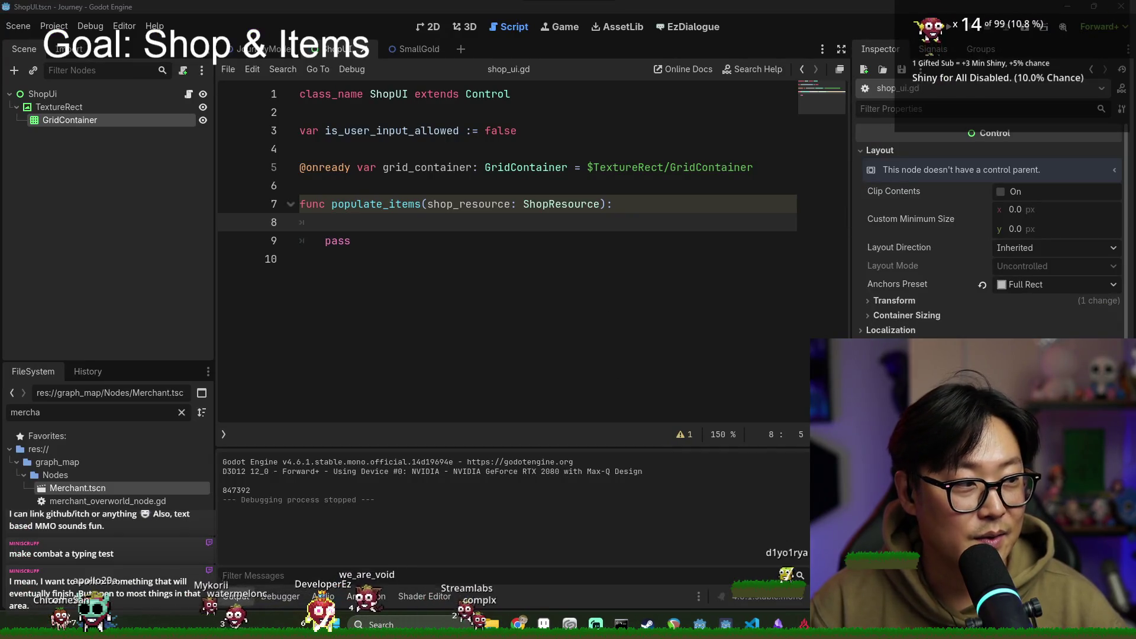
Check ShopResource's fields, then complete the for-loop header over shop_resource's items and save.
key("ctrl+s")
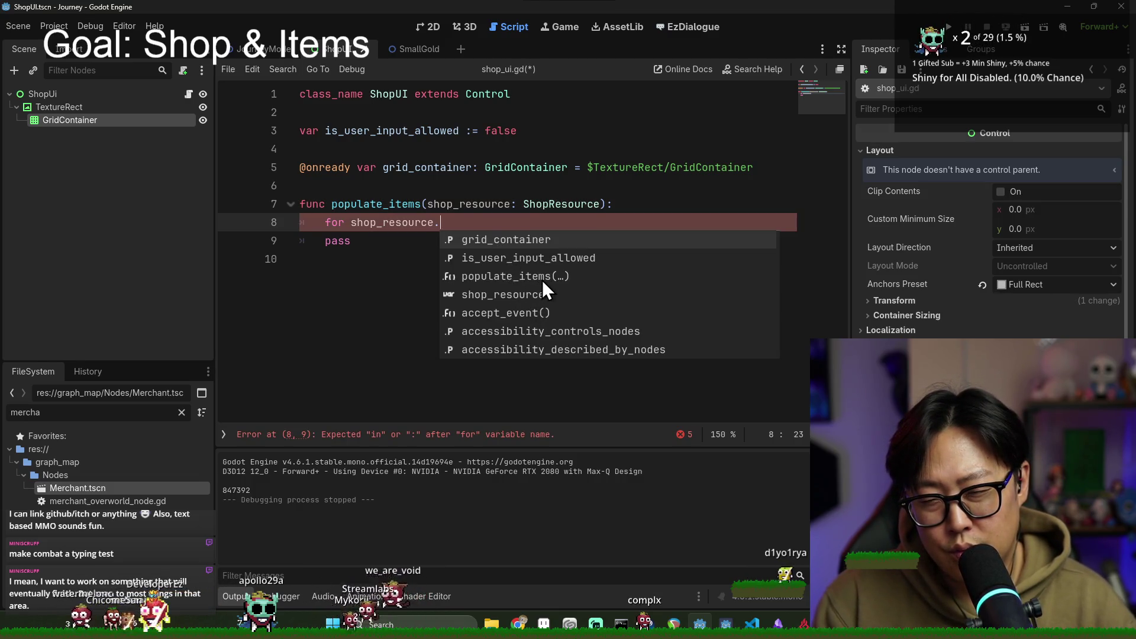
left_click(555, 204, "ctrl")
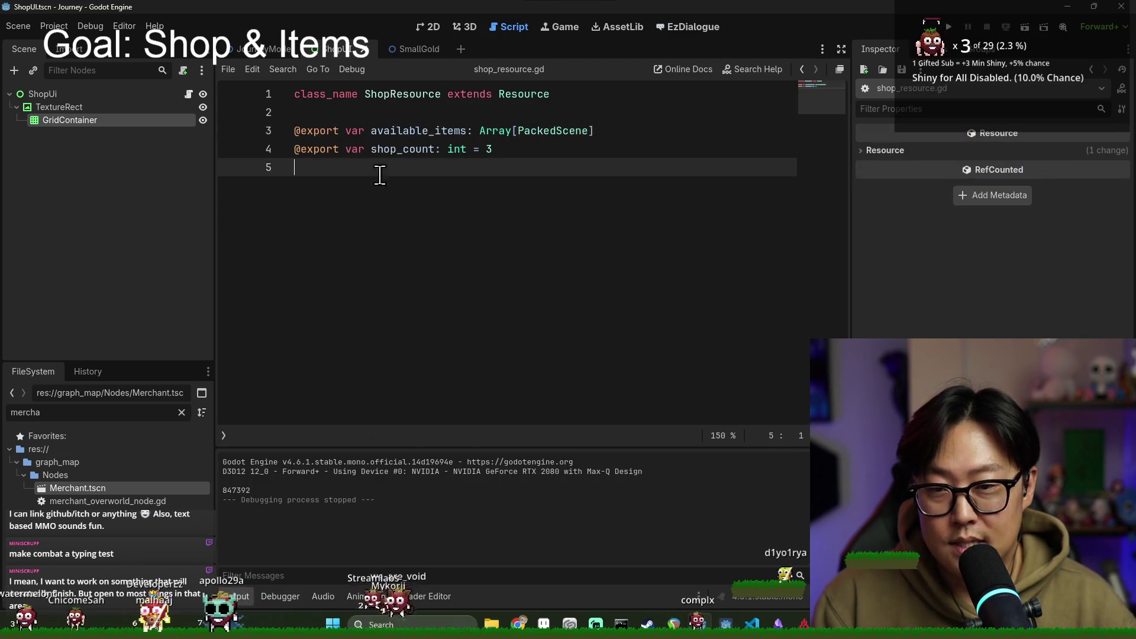
key("alt+Left")
left_click(456, 222)
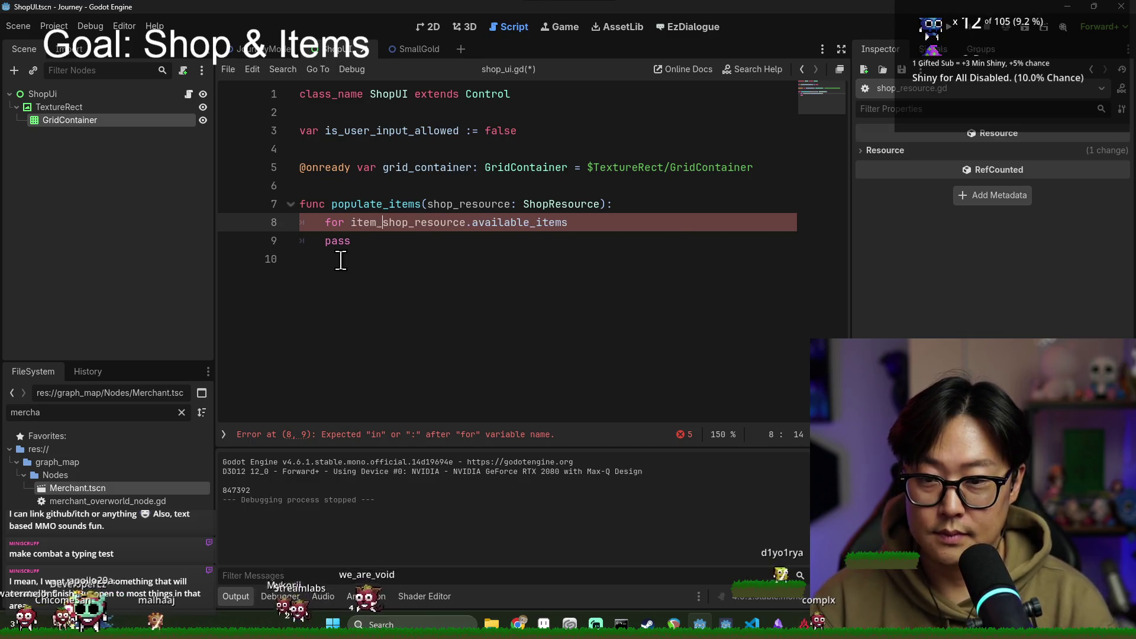
type("pack_scene")
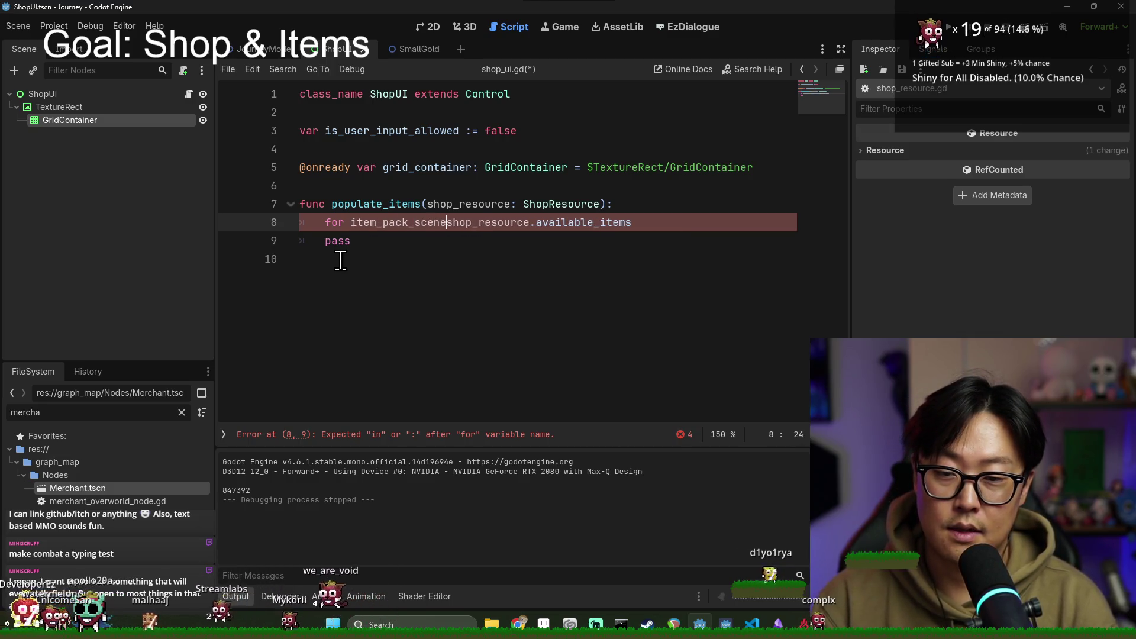
type(":")
key("Return")
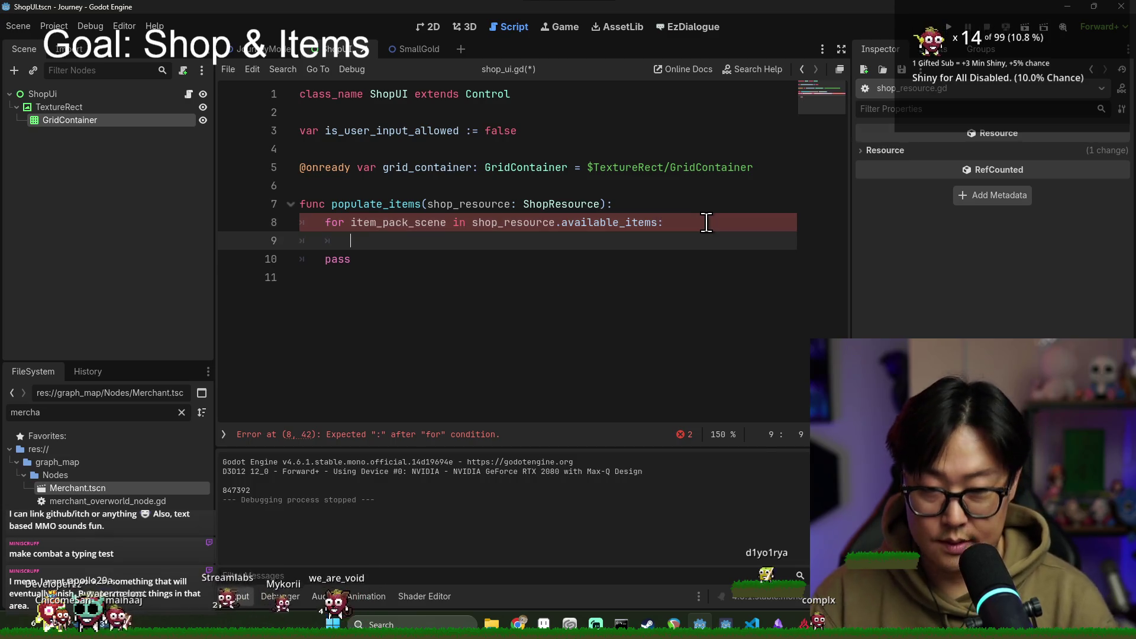
key("ctrl+s")
Filter the FileSystem for 'itembut' and add a SHOP_ITEM_BUTTON preload constant for ShopItemButton.tscn.
left_click(64, 416)
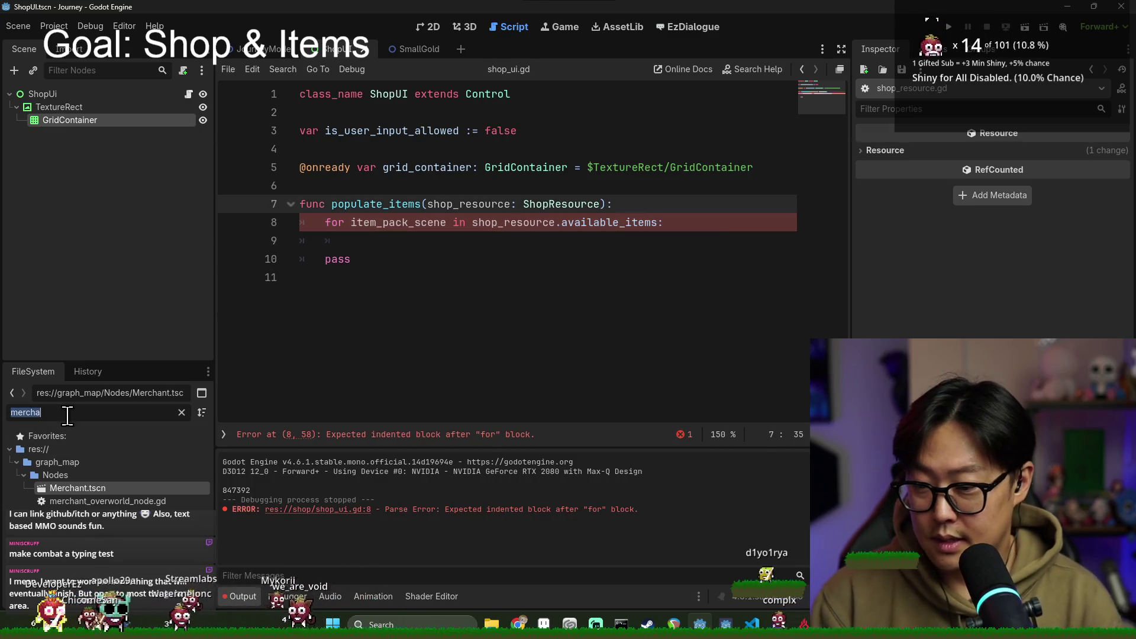
type("itembut")
mouse_move(136, 476)
left_mouse_down()
mouse_move(148, 480)
mouse_move(458, 171)
mouse_move(491, 197)
left_mouse_up()
left_click(770, 169)
key("Return")
left_click(655, 214)
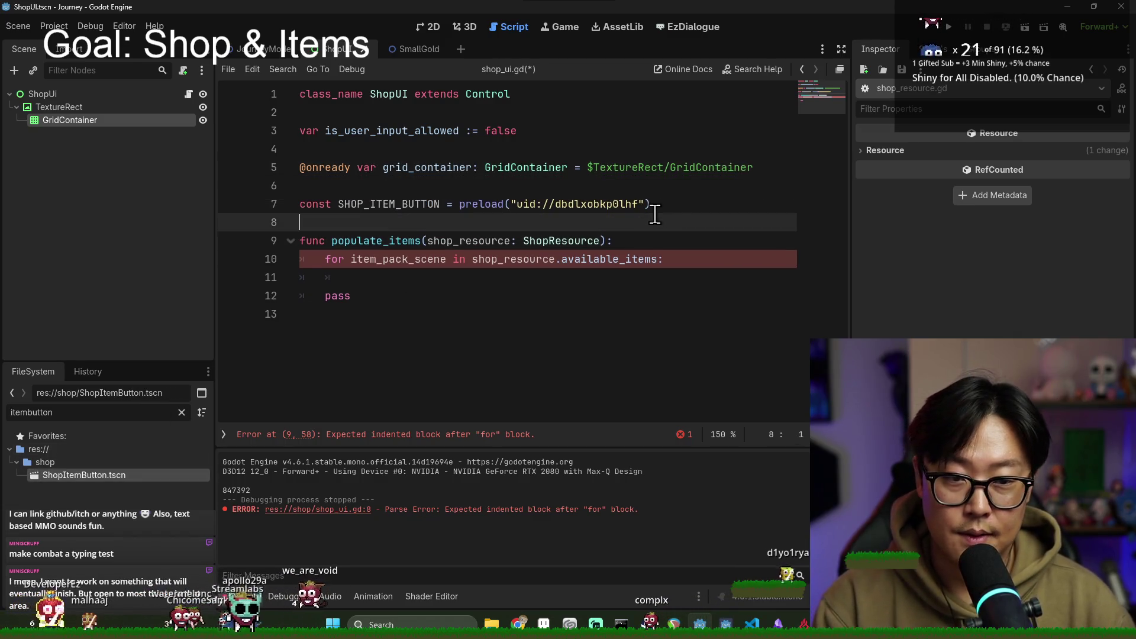
double_click(402, 204)
In the loop body, instantiate SHOP_ITEM_BUTTON as ShopItemButton into item_button, and save.
left_click(389, 278)
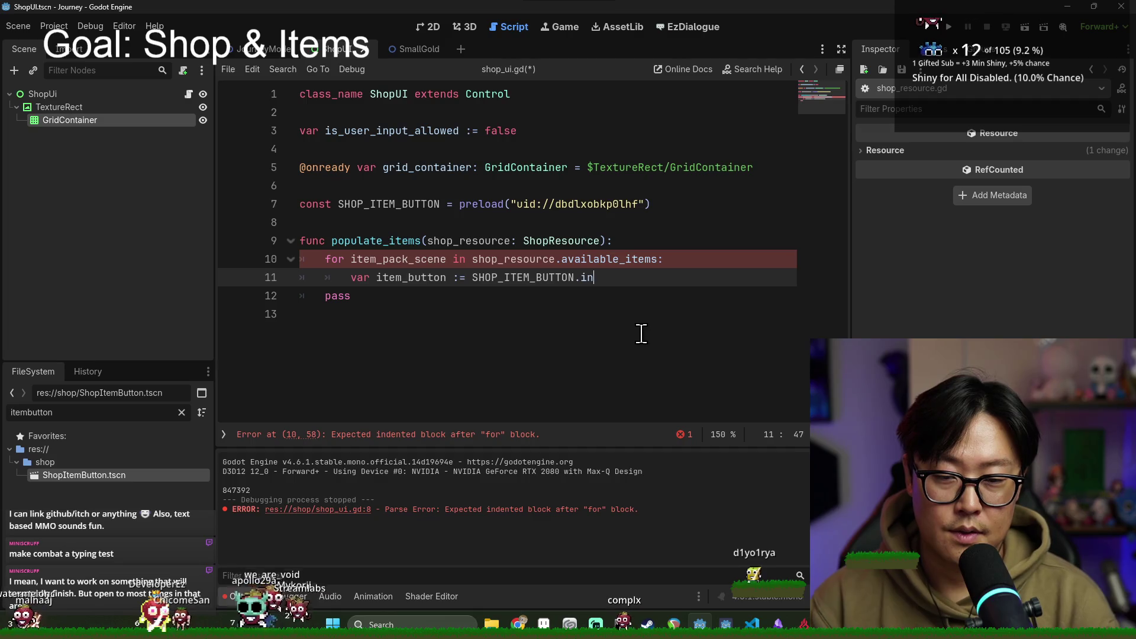
key("Return")
type(".")
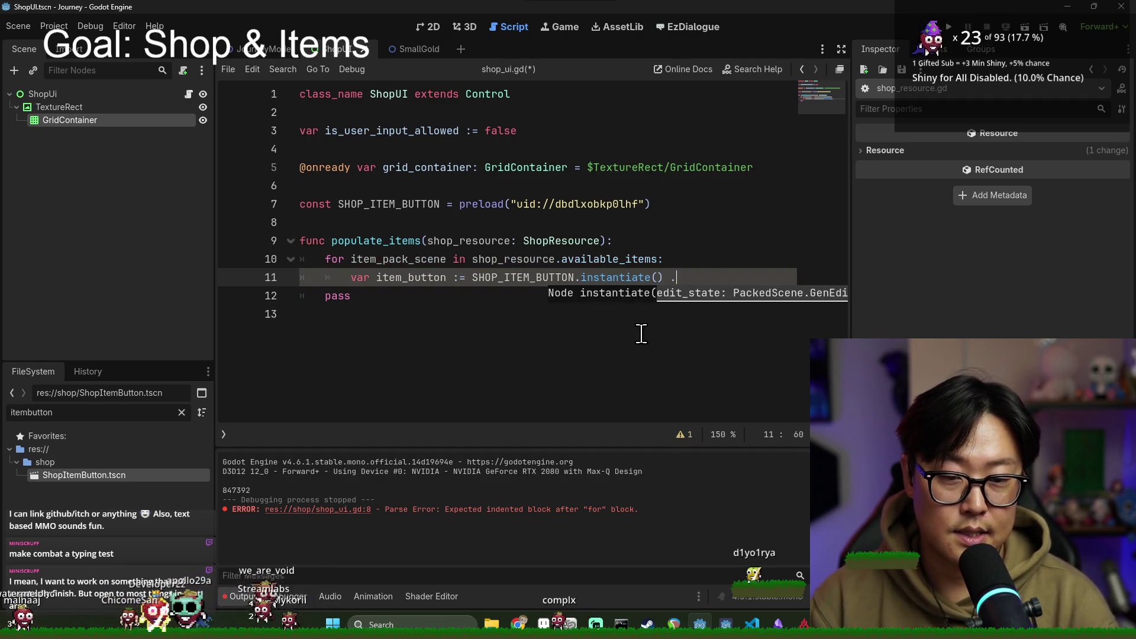
type("emButton")
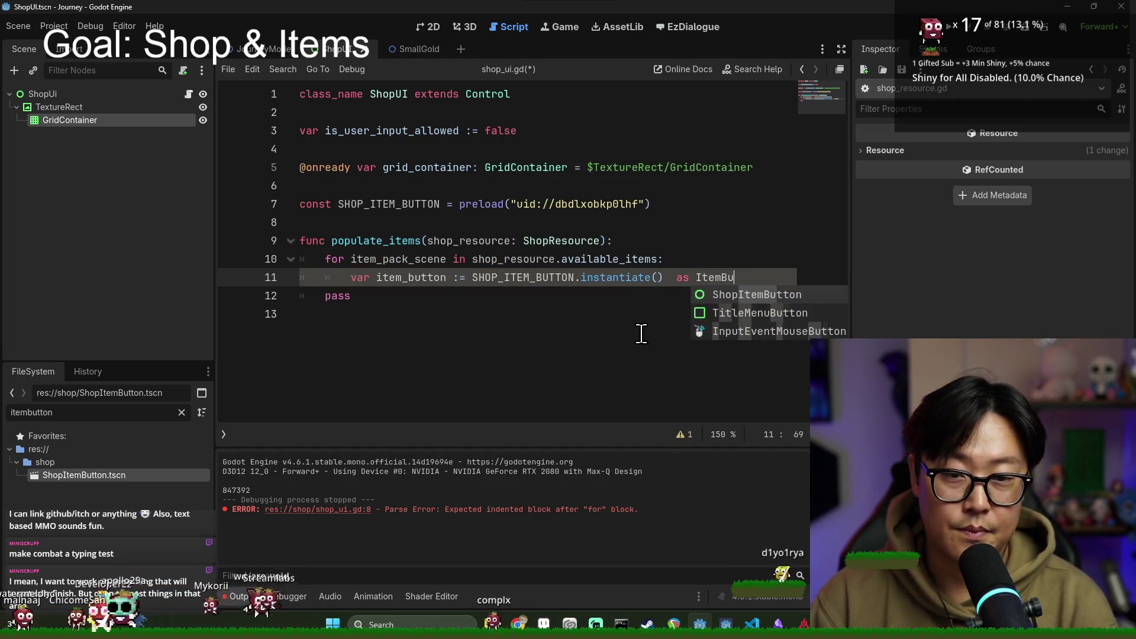
left_click(730, 300)
left_click(670, 278)
key("BackSpace")
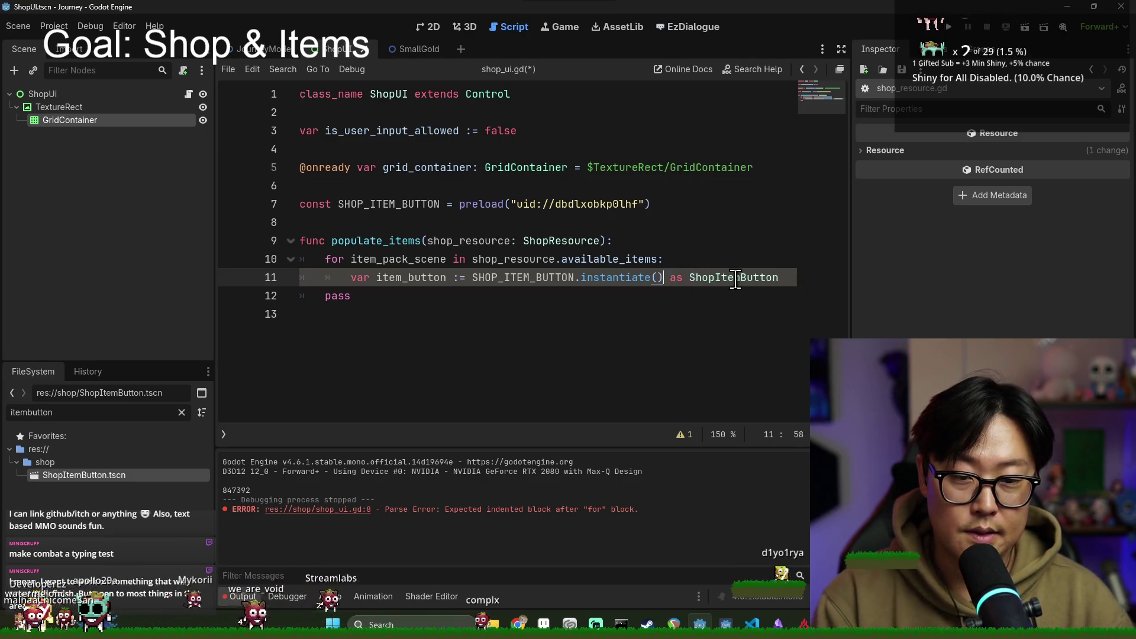
key("ctrl+s")
Add line 12 'grid_container.add_child(item_button)' under the instantiate line and save.
left_click(379, 276)
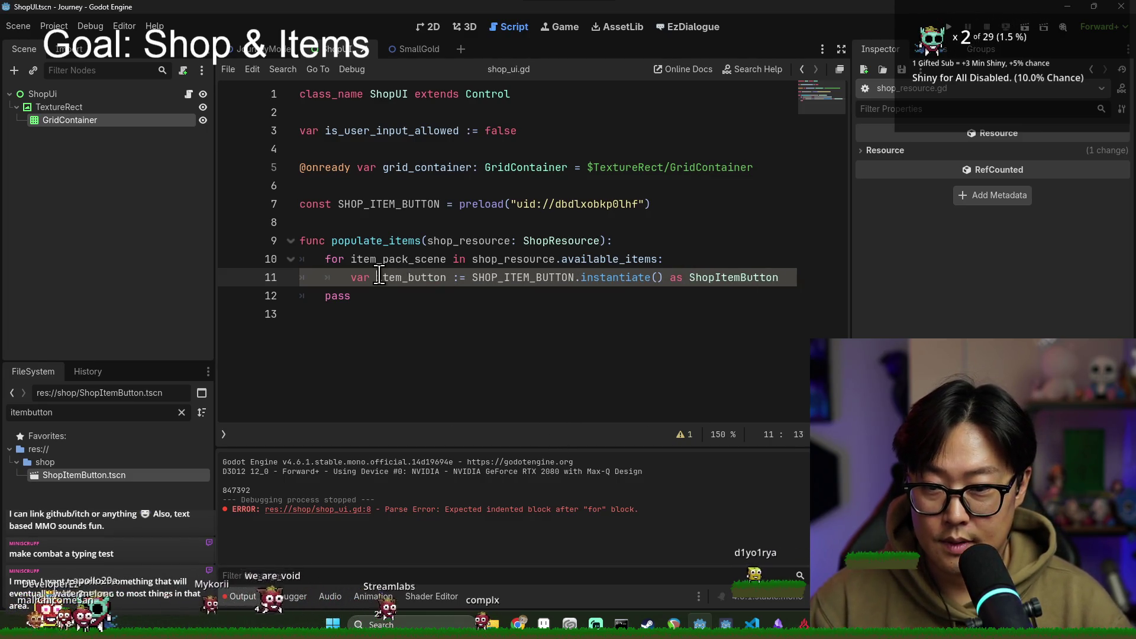
left_click(472, 354)
double_click(430, 278)
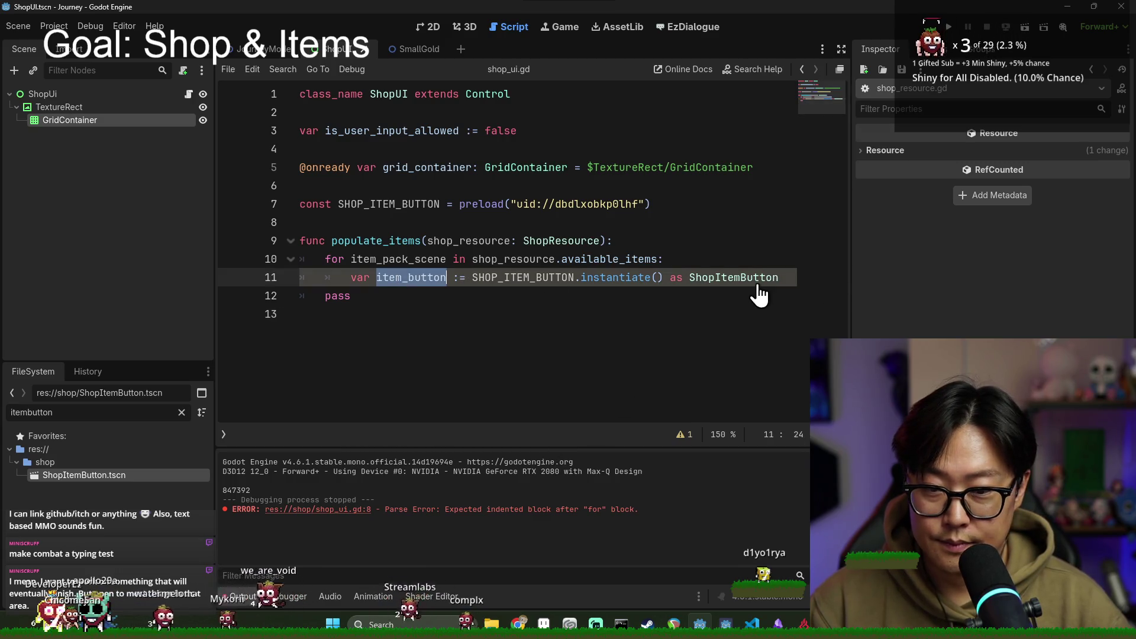
key("Return")
type("gri")
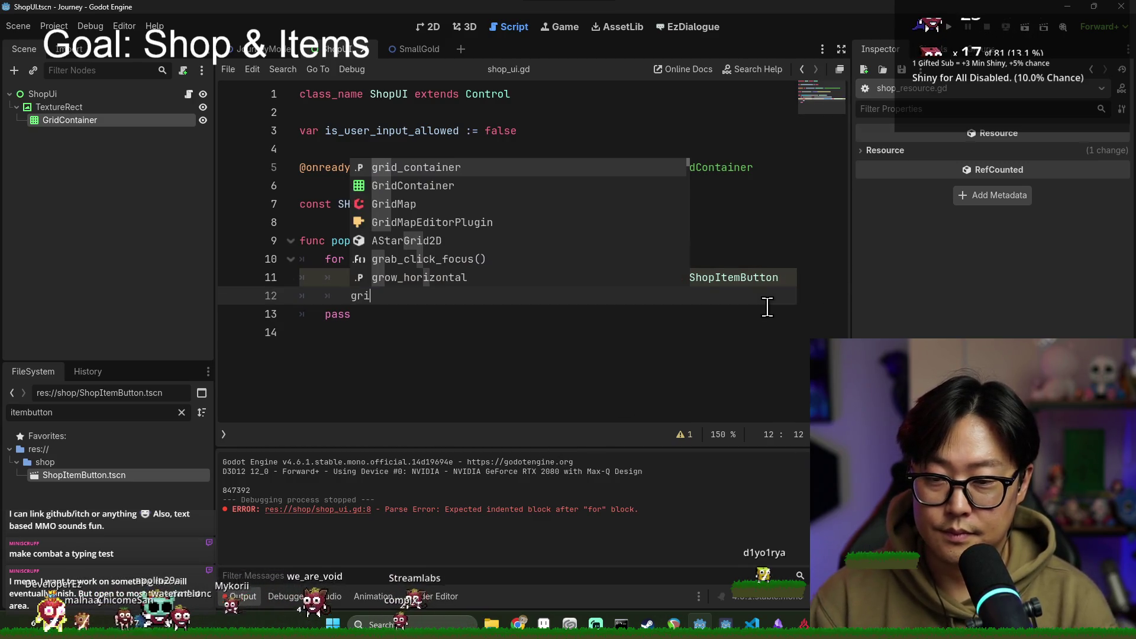
key("Return")
type(".add_chil")
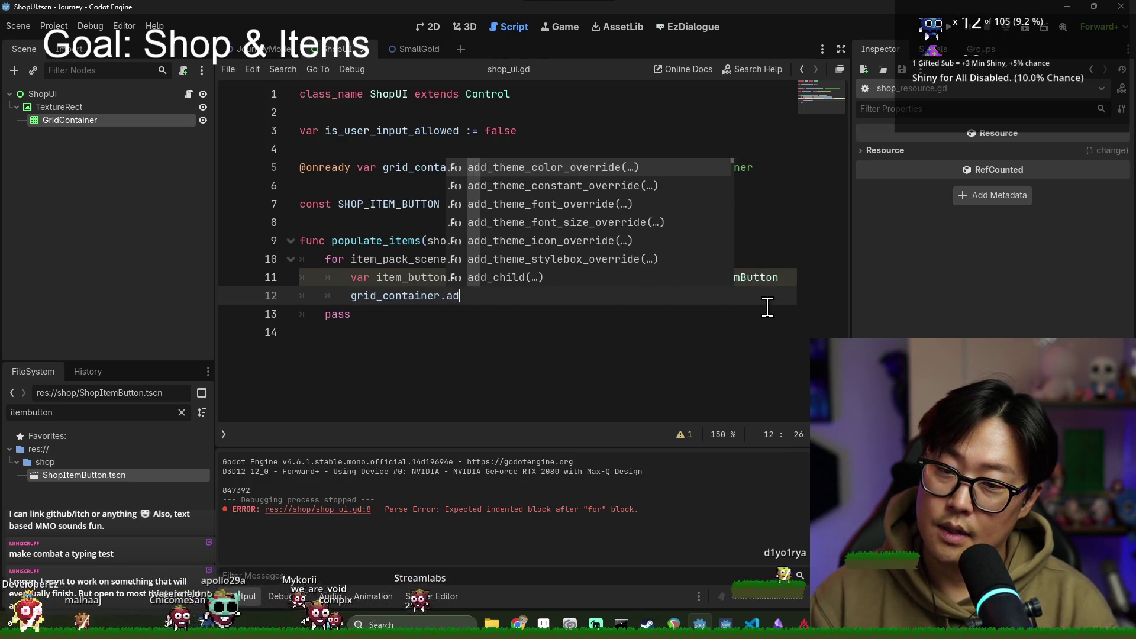
key("Return")
type("item_button")
key("ctrl+s")
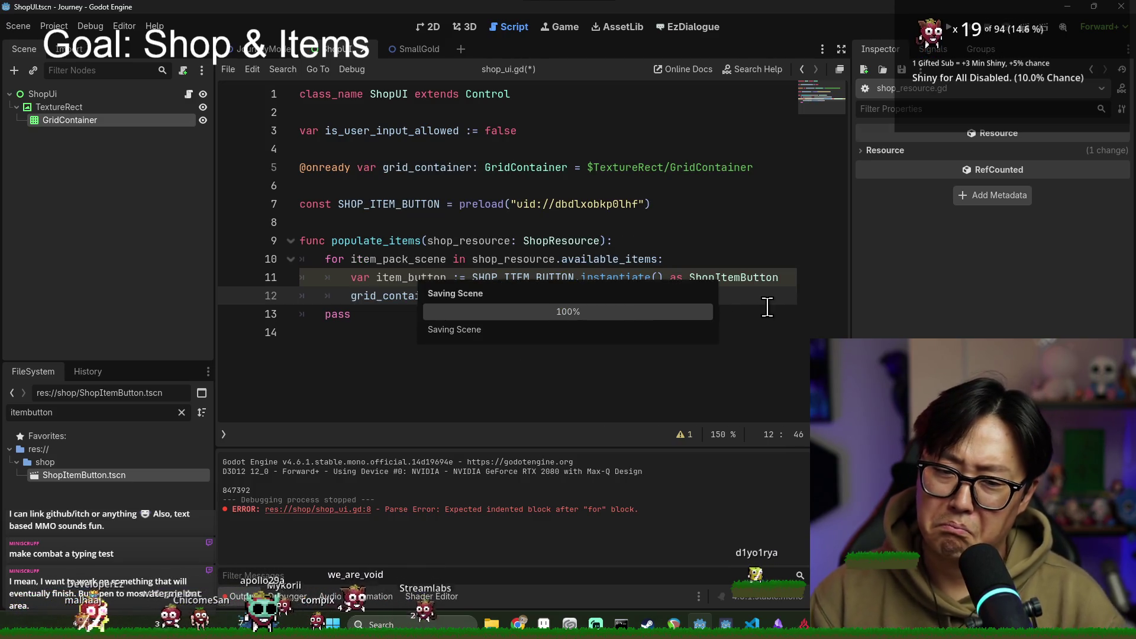
Review lines 11–12 and open the ShopItemButton script from its type on line 11.
left_click(422, 278)
double_click(422, 278)
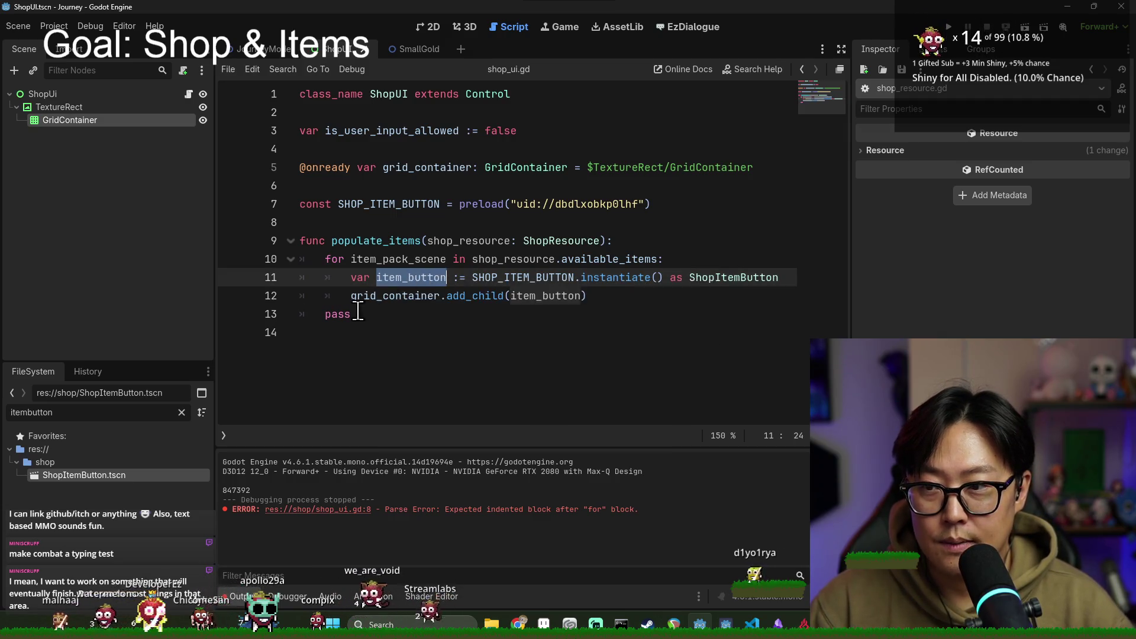
double_click(395, 296)
double_click(496, 299)
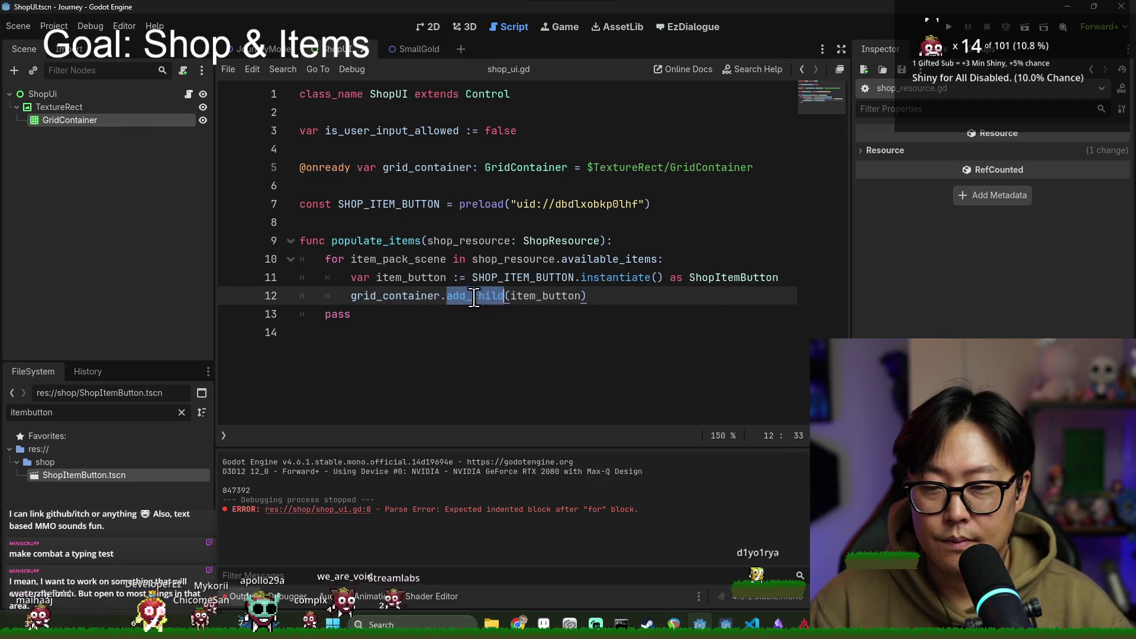
double_click(547, 297)
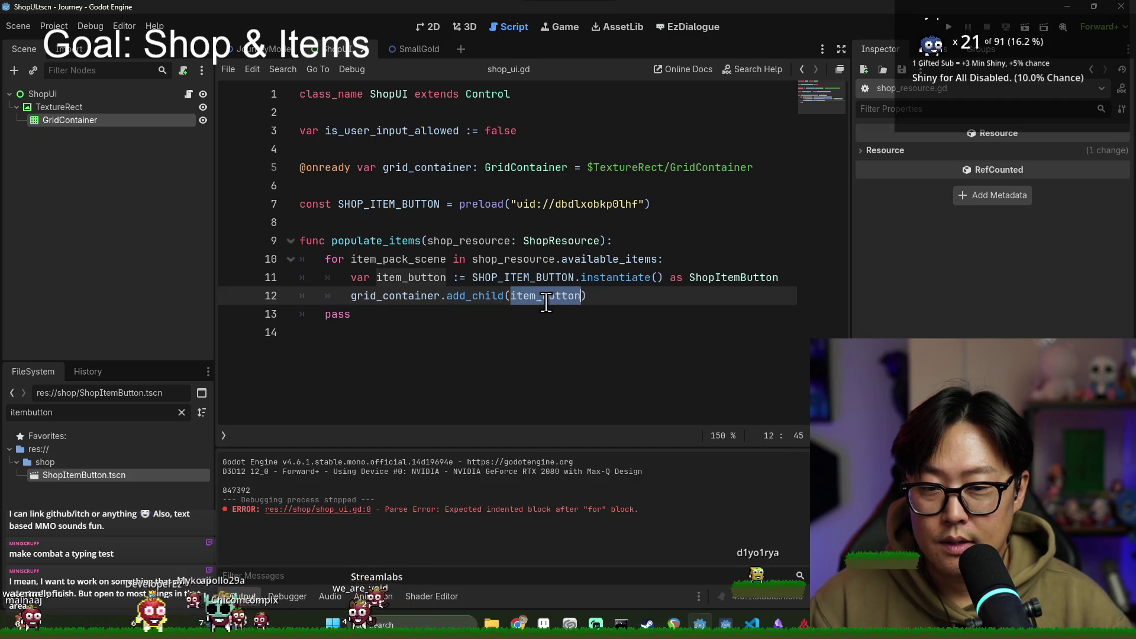
double_click(567, 278)
left_click(743, 278)
left_click(763, 286, "ctrl")
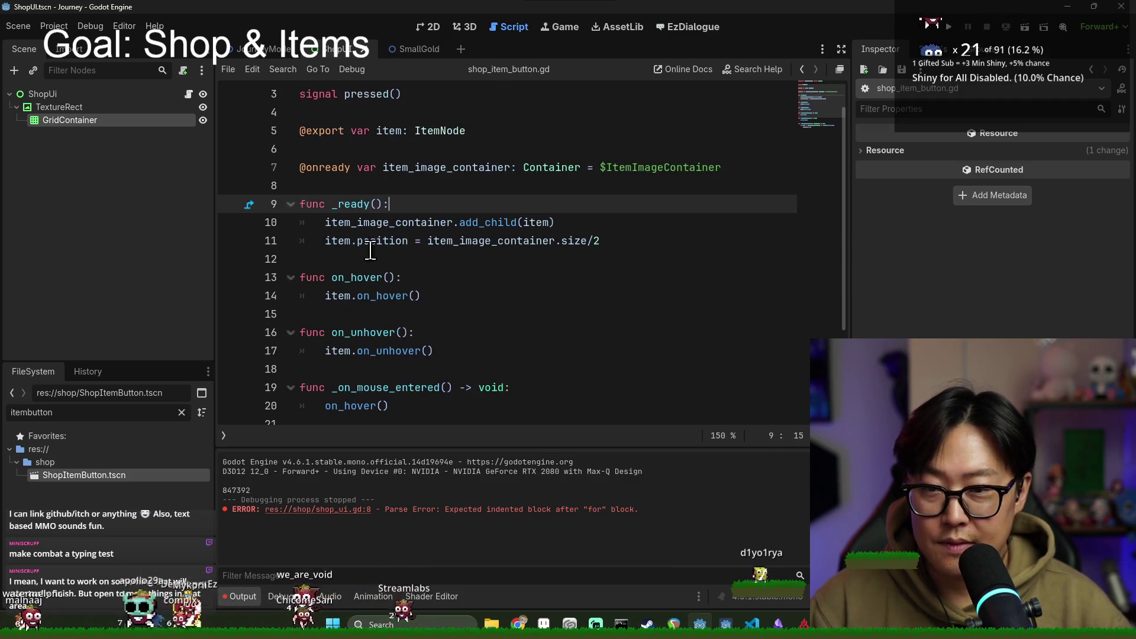
Look over shop_item_button.gd, save the scripts, return to shop_ui.gd and run the project.
scroll(365, 240, "down", 1)
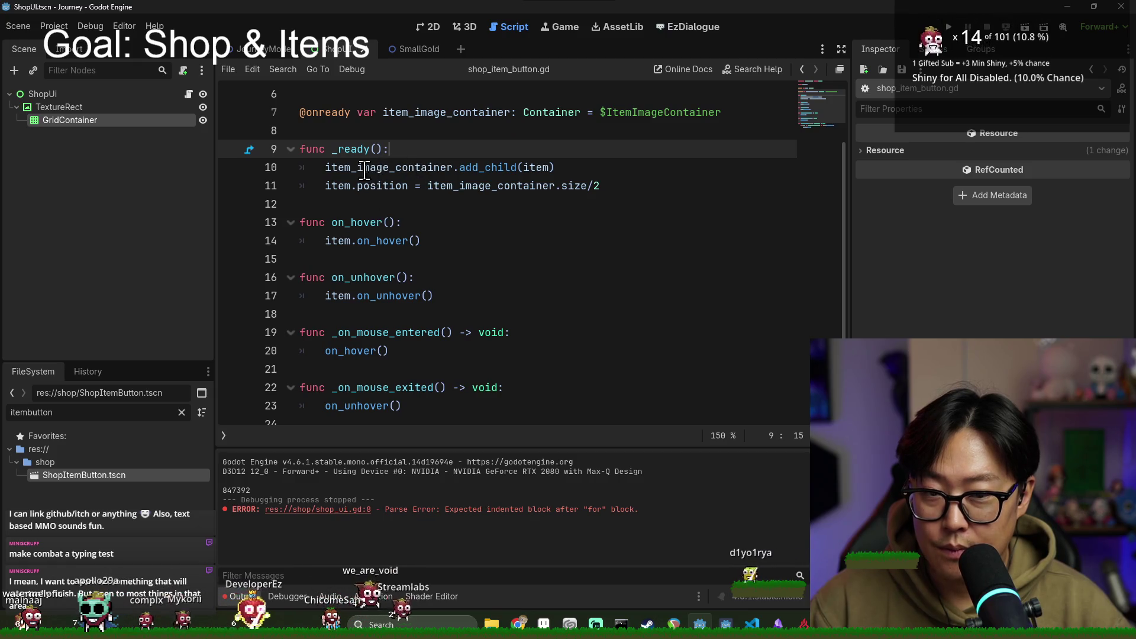
scroll(402, 254, "down", 2)
scroll(391, 261, "up", 3)
scroll(381, 213, "down", 3)
scroll(354, 195, "up", 2)
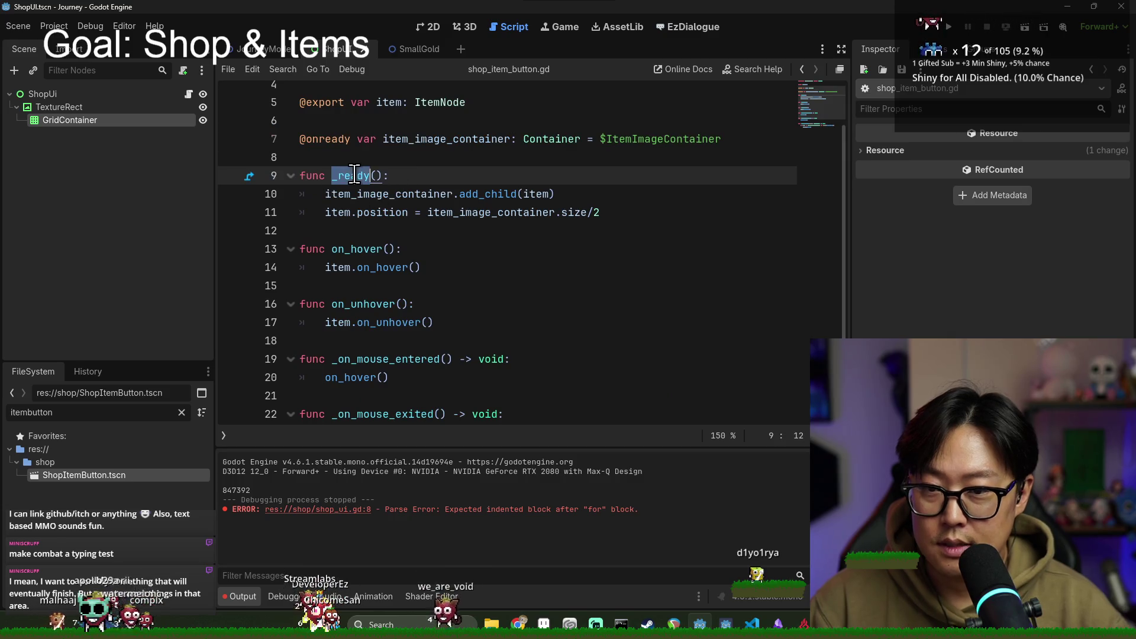
scroll(389, 241, "down", 2)
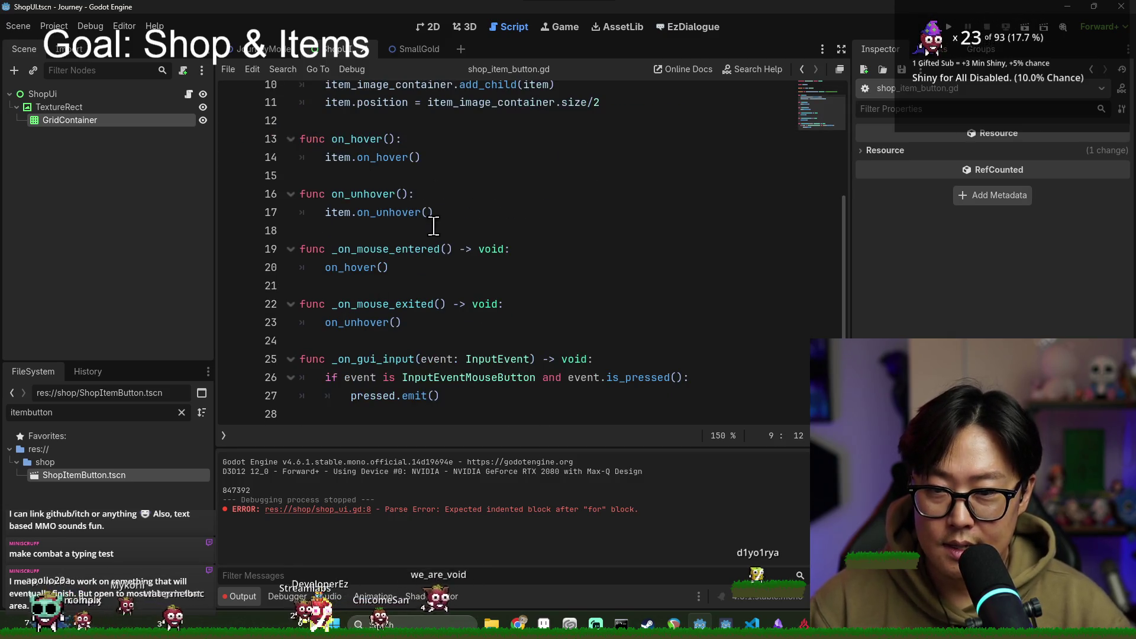
key("ctrl+s")
key("alt+Left")
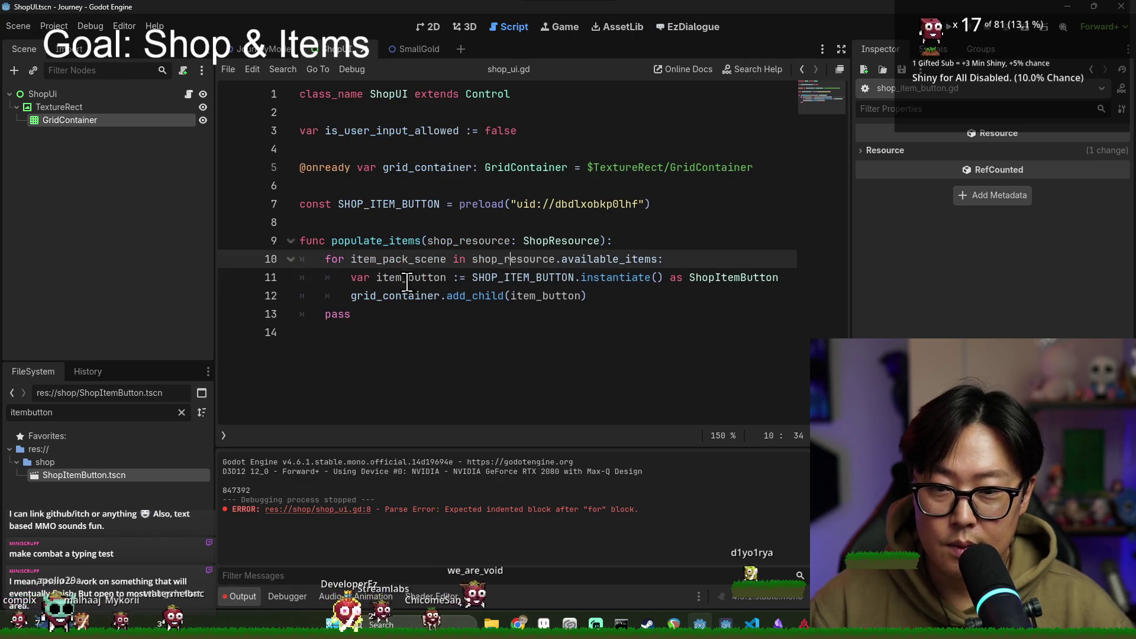
left_click(950, 30)
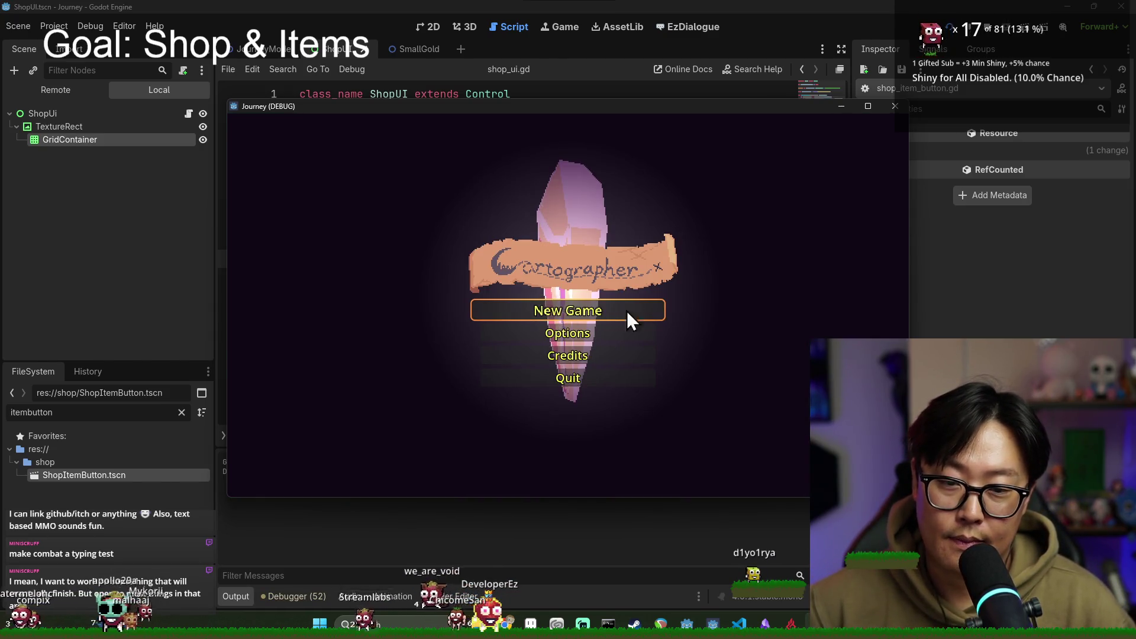
Start a New Game, shatter the crystal, dismiss the tutorials and move toward the top-right node.
left_click(626, 312)
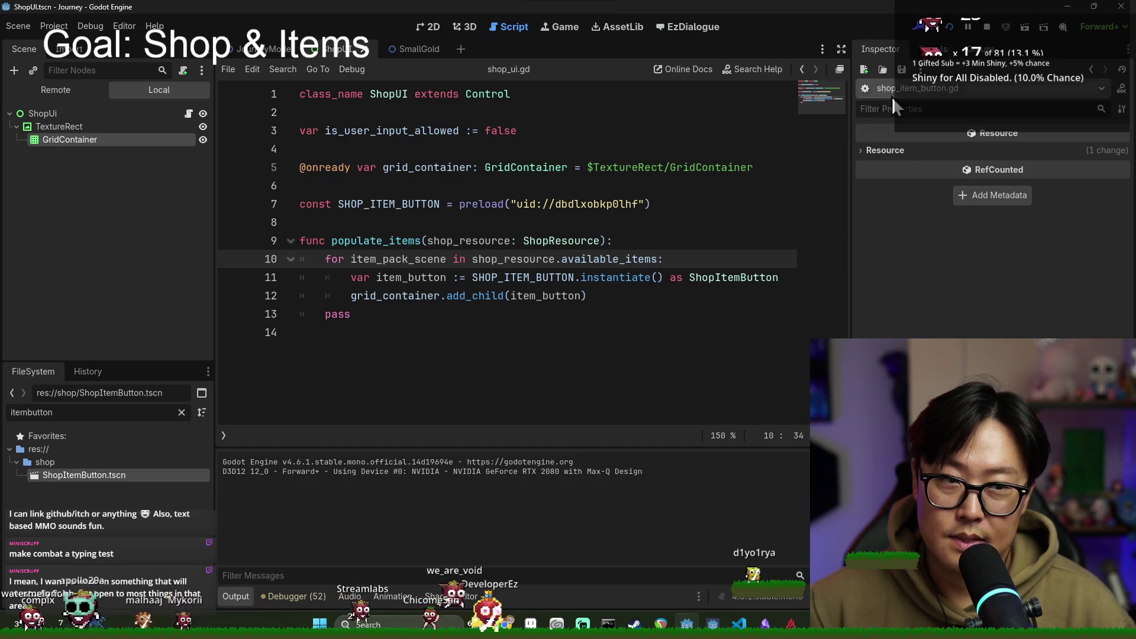
key("F12")
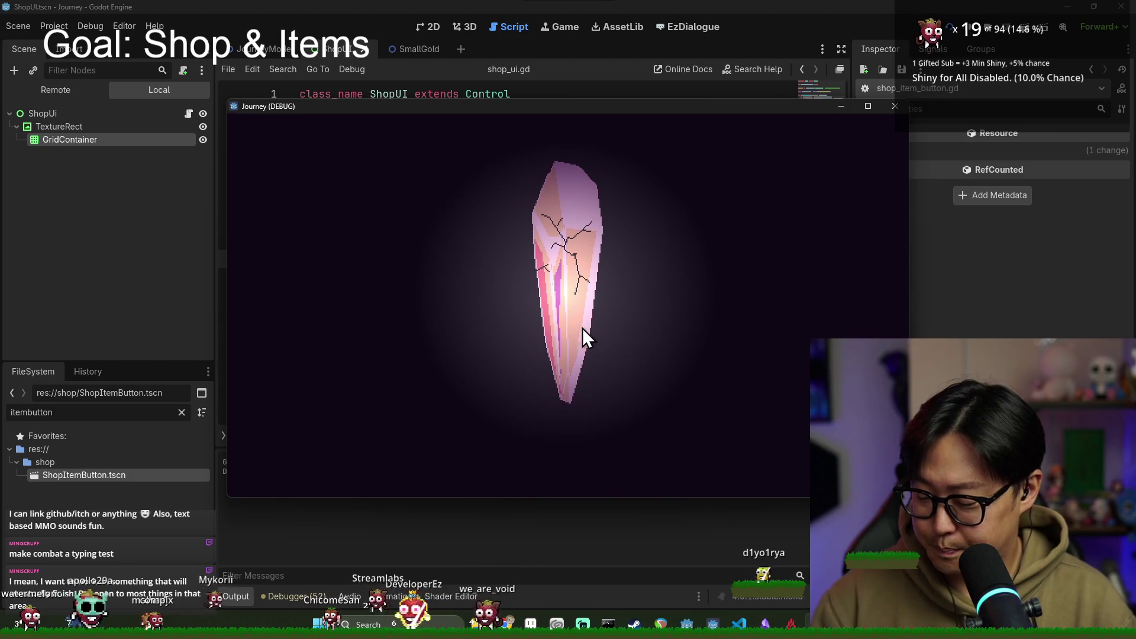
left_click(582, 328)
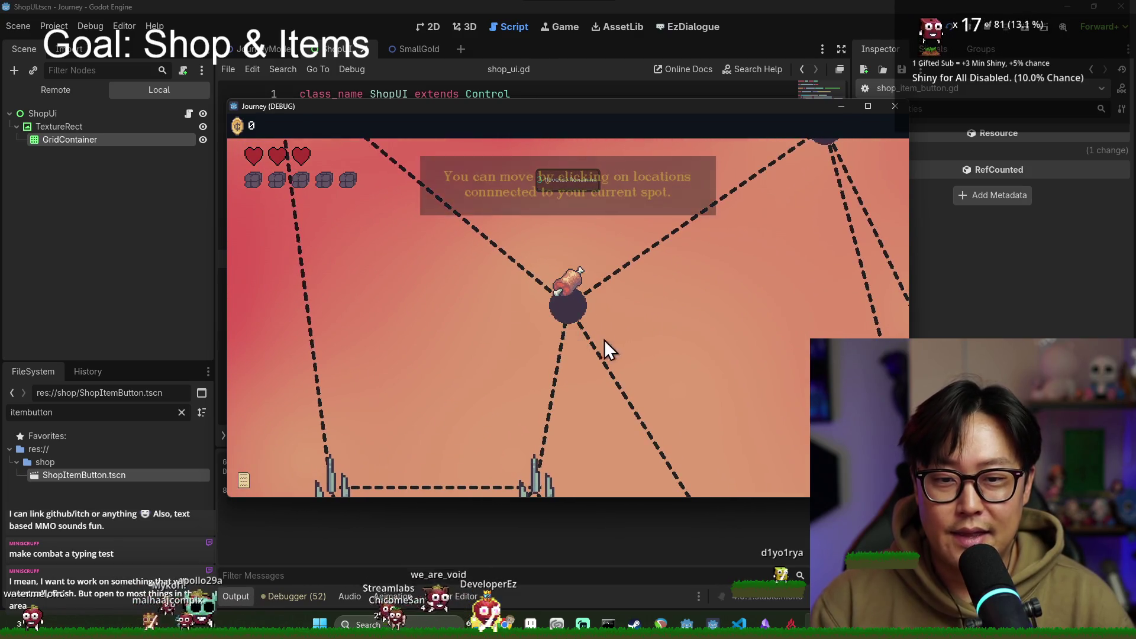
left_click(573, 319)
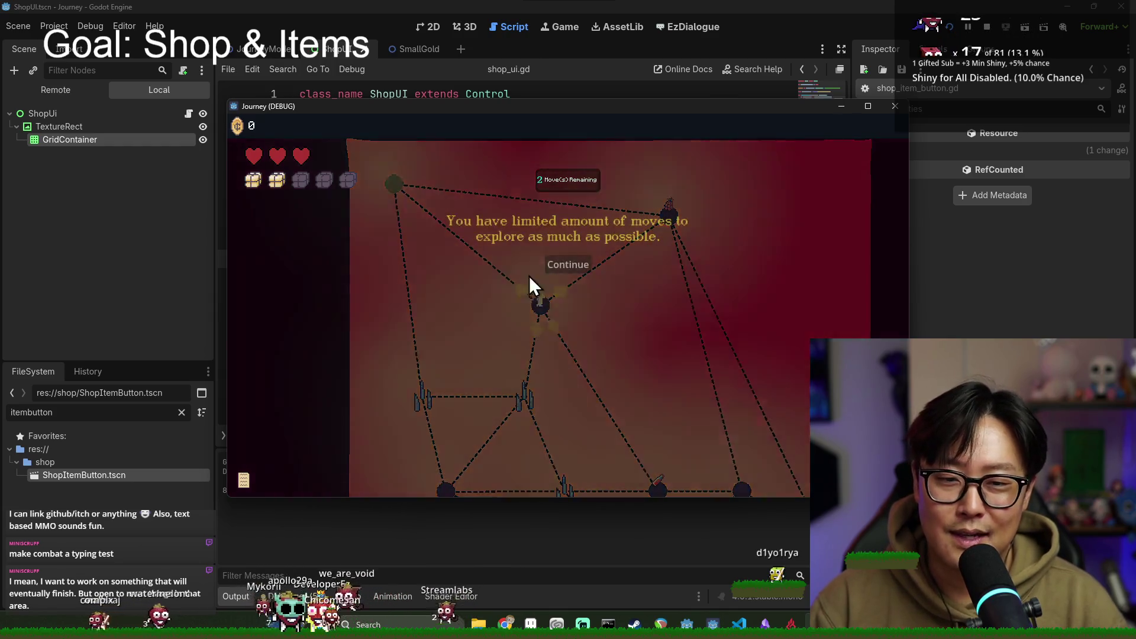
left_click(631, 259)
left_click(669, 218)
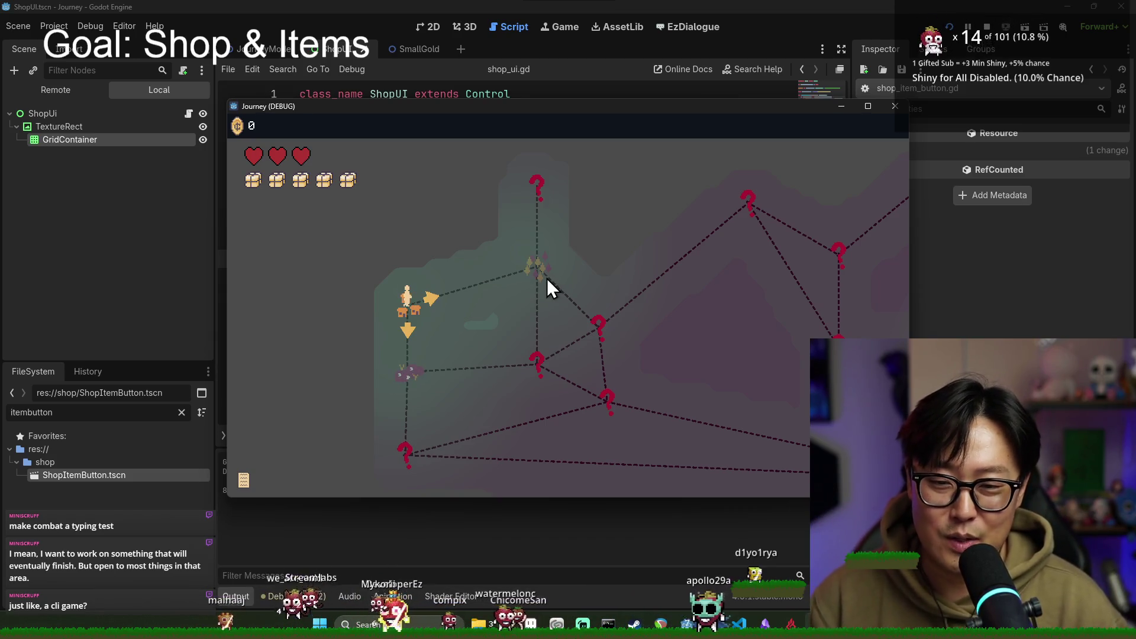
Travel to the wheat node and click through both pages of its travel dialog.
left_click(548, 269)
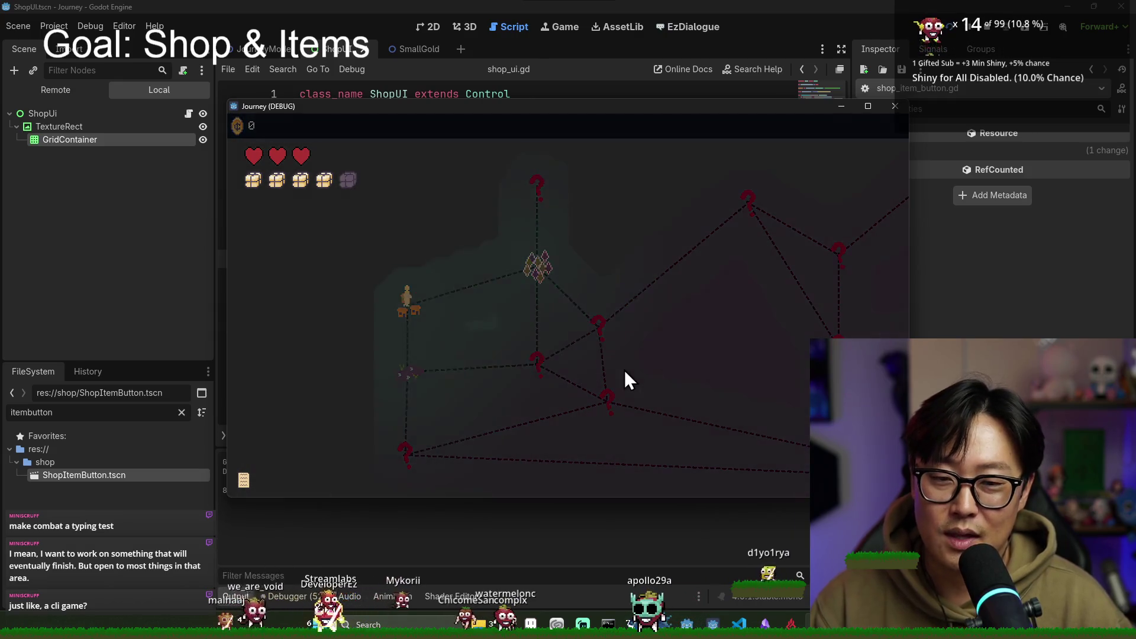
left_click(561, 362)
left_click(559, 363)
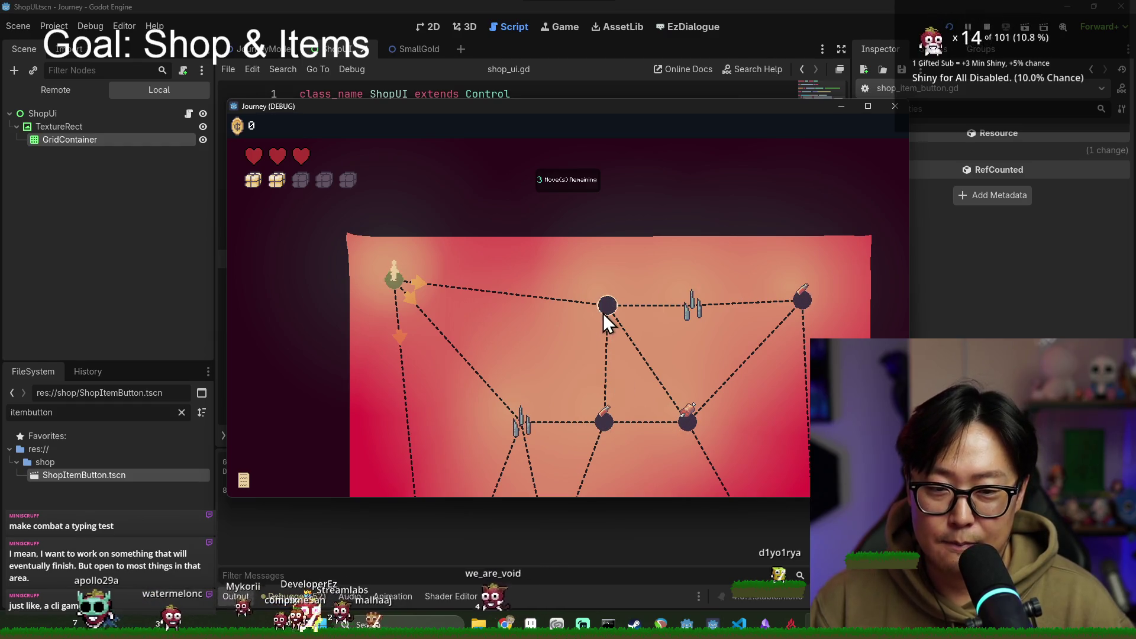
Move the player right across nodes to the upper-right merchant node, hitting the Nil position error.
scroll(594, 402, "down", 2)
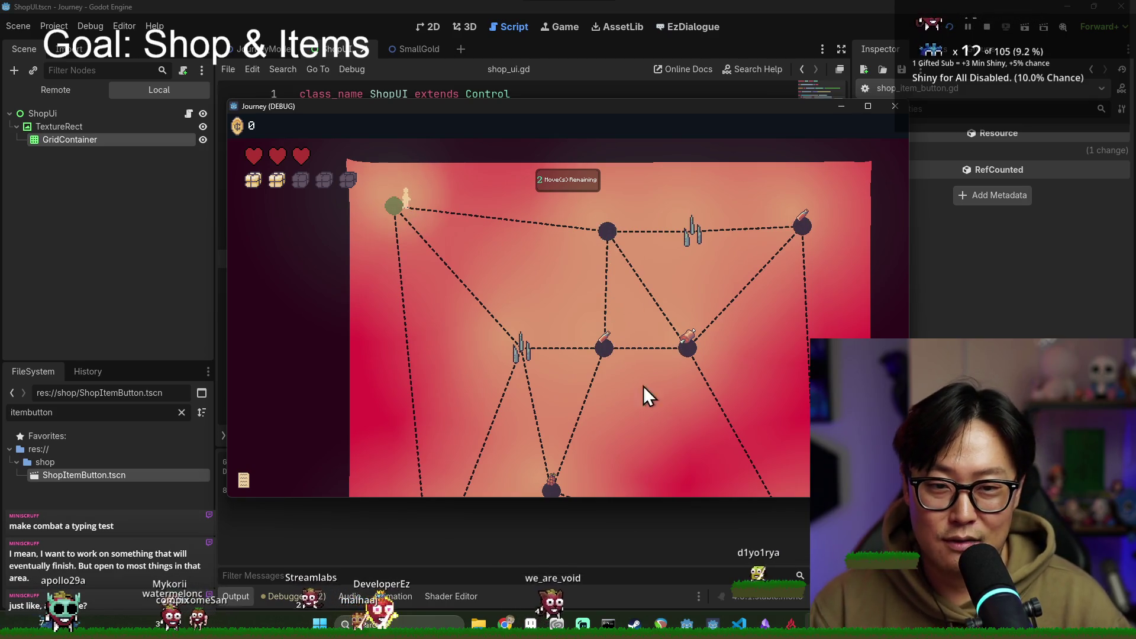
scroll(597, 341, "down", 1)
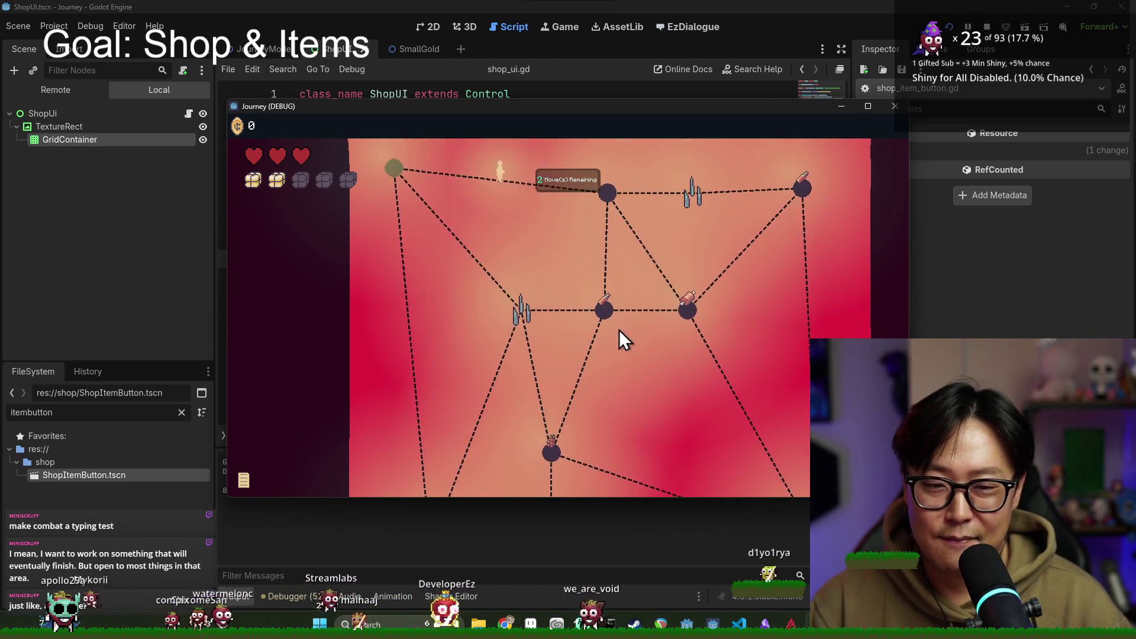
scroll(657, 373, "up", 1)
scroll(728, 432, "down", 2)
scroll(734, 408, "up", 2)
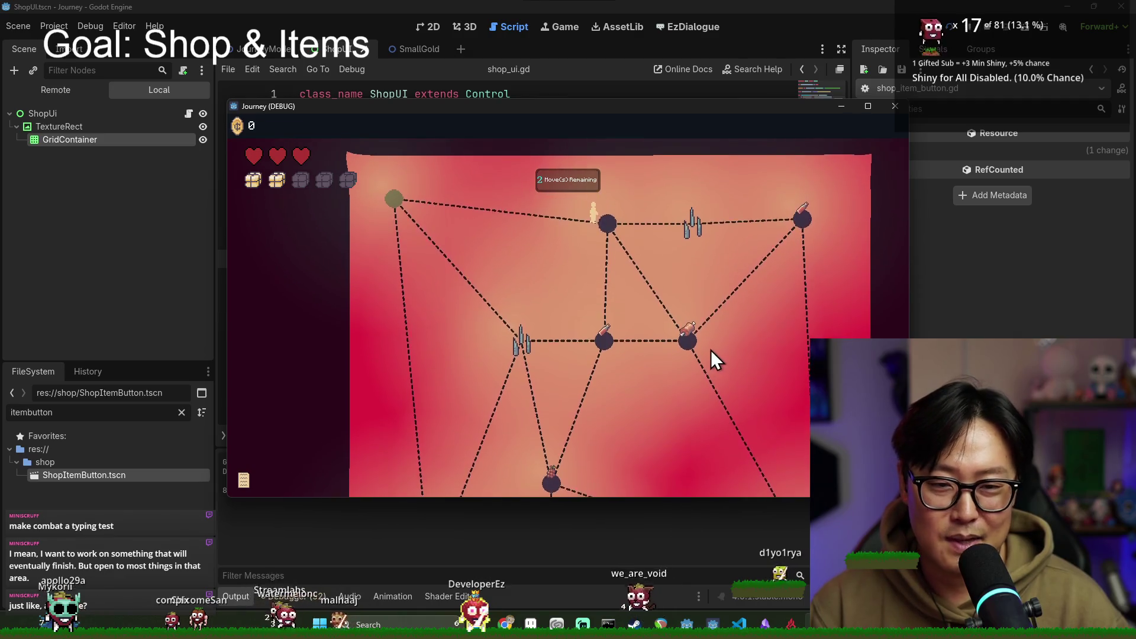
scroll(692, 417, "down", 3)
scroll(695, 403, "up", 2)
scroll(667, 359, "down", 1)
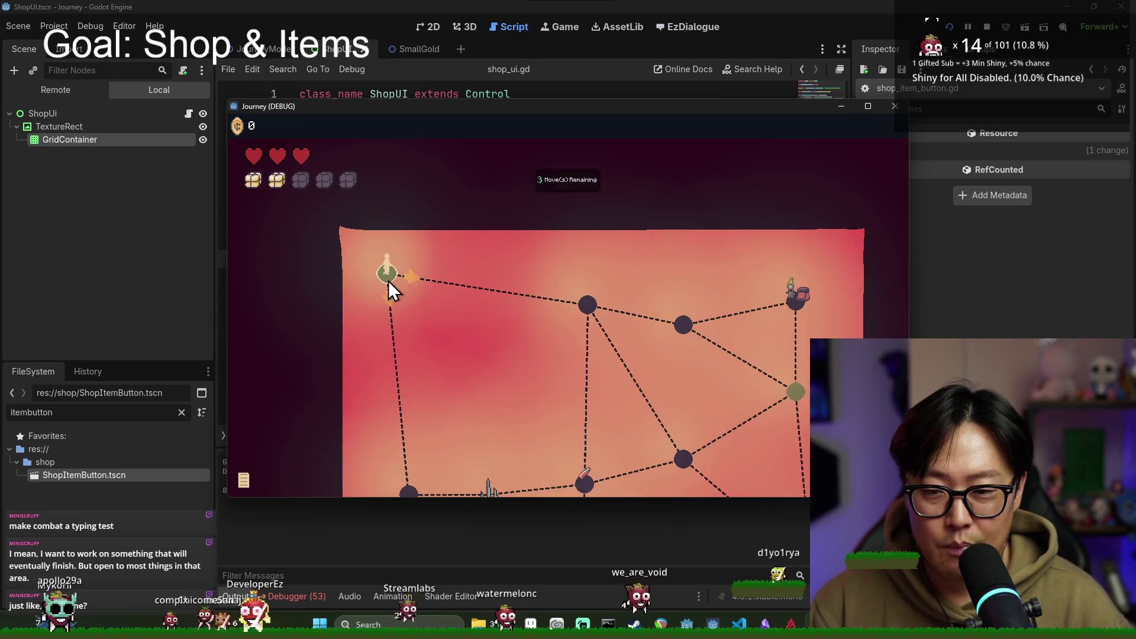
key("Right")
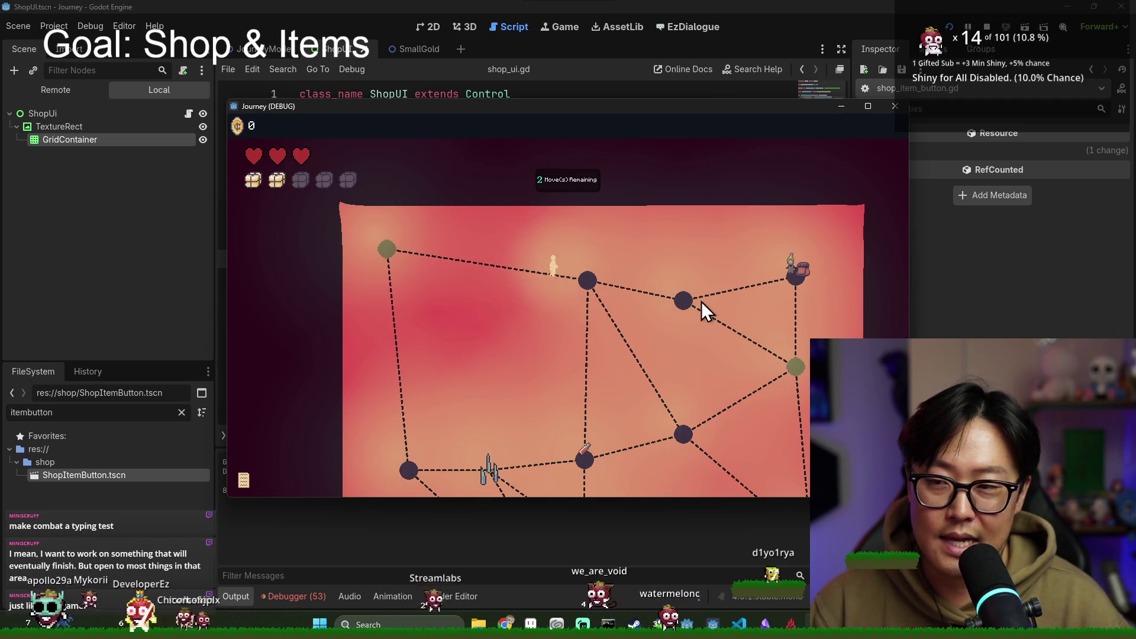
left_click(686, 303)
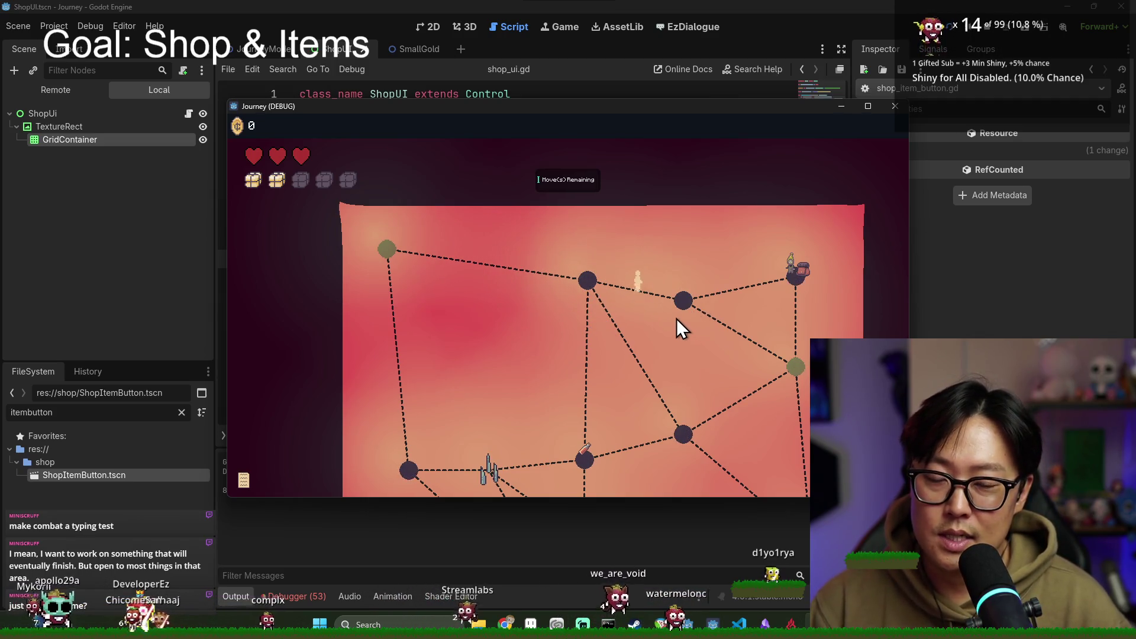
left_click(796, 276)
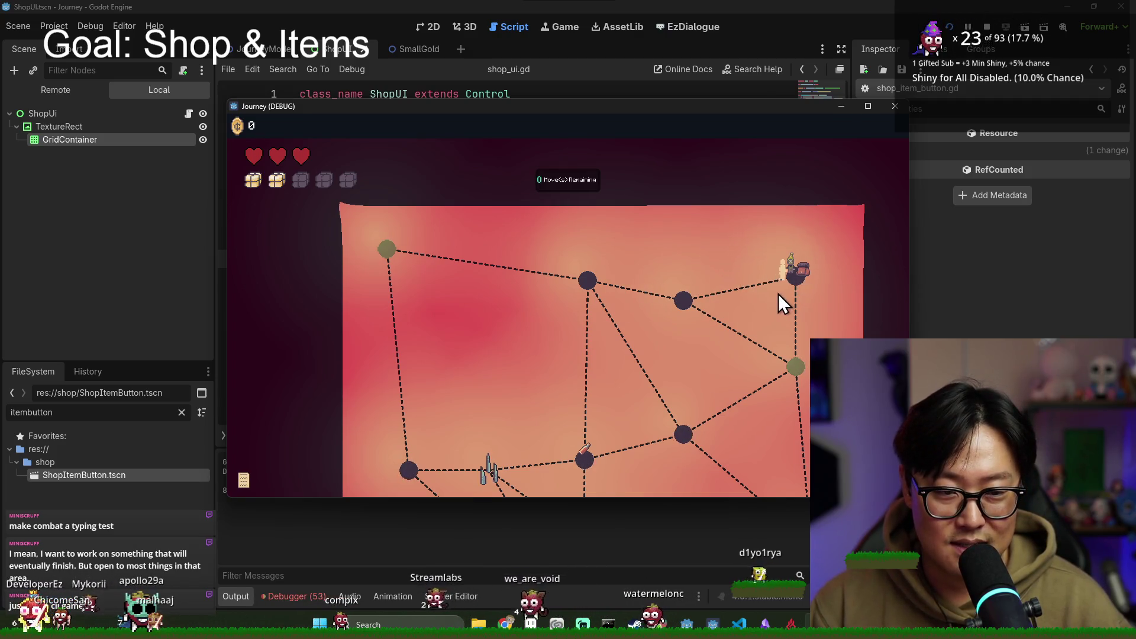
scroll(402, 248, "up", 2)
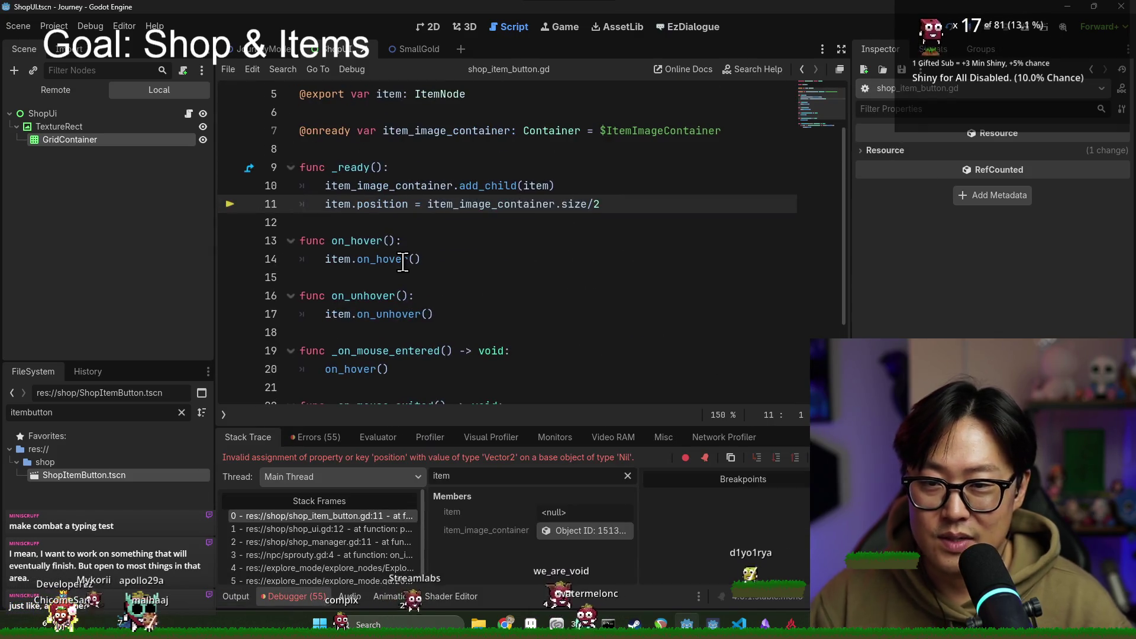
Stop the running debug session and open the shop_ui.gd script.
mouse_move(383, 200)
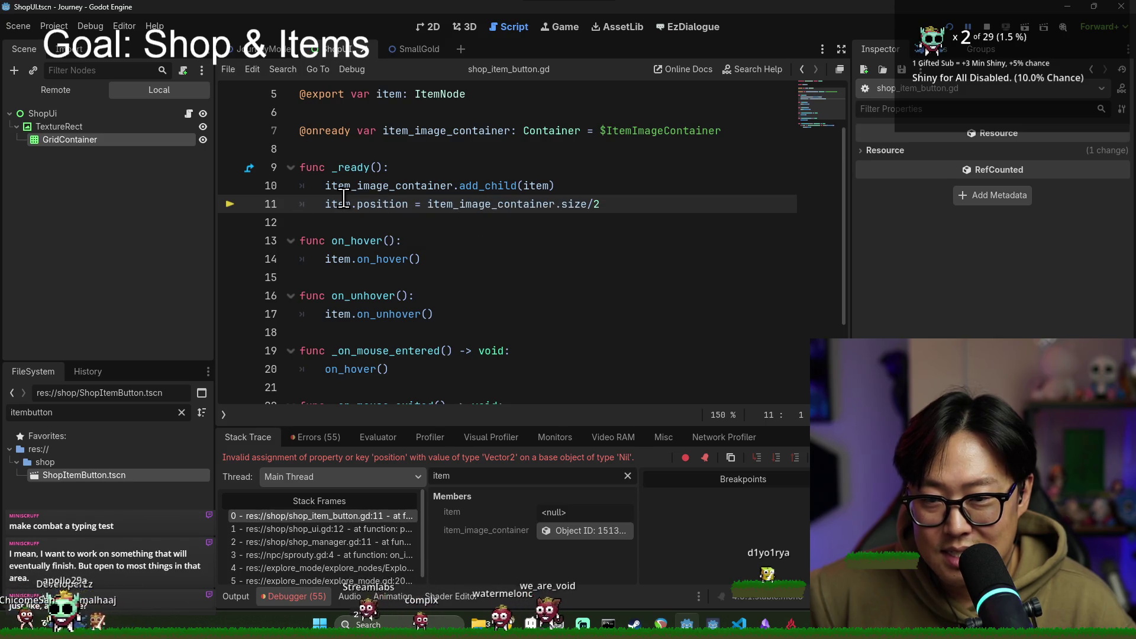
scroll(345, 204, "up", 1)
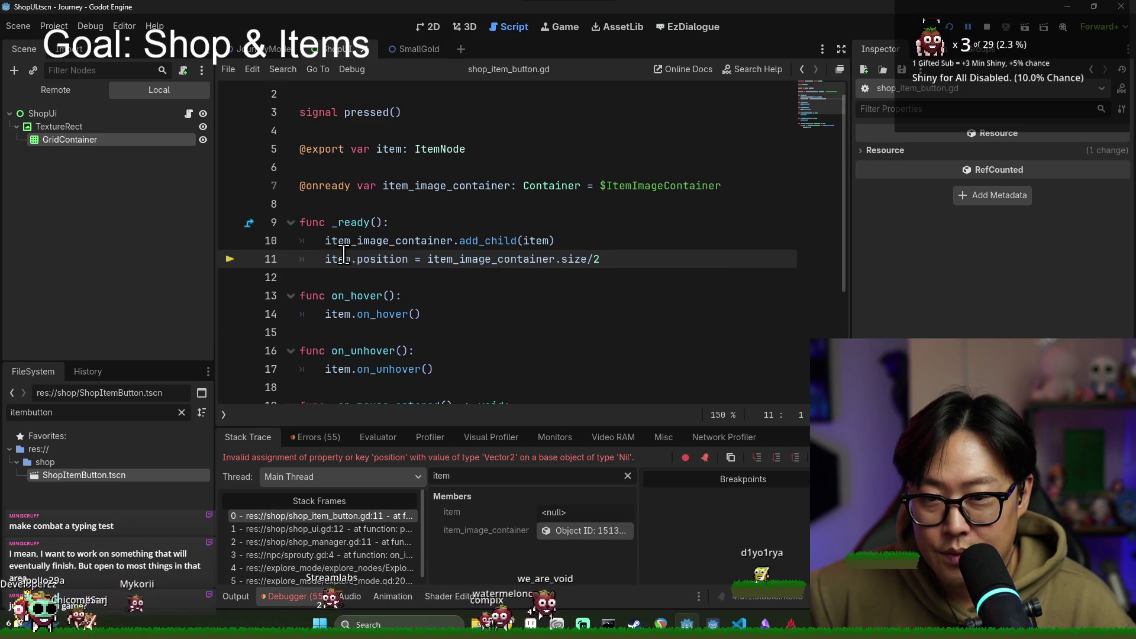
mouse_move(340, 257)
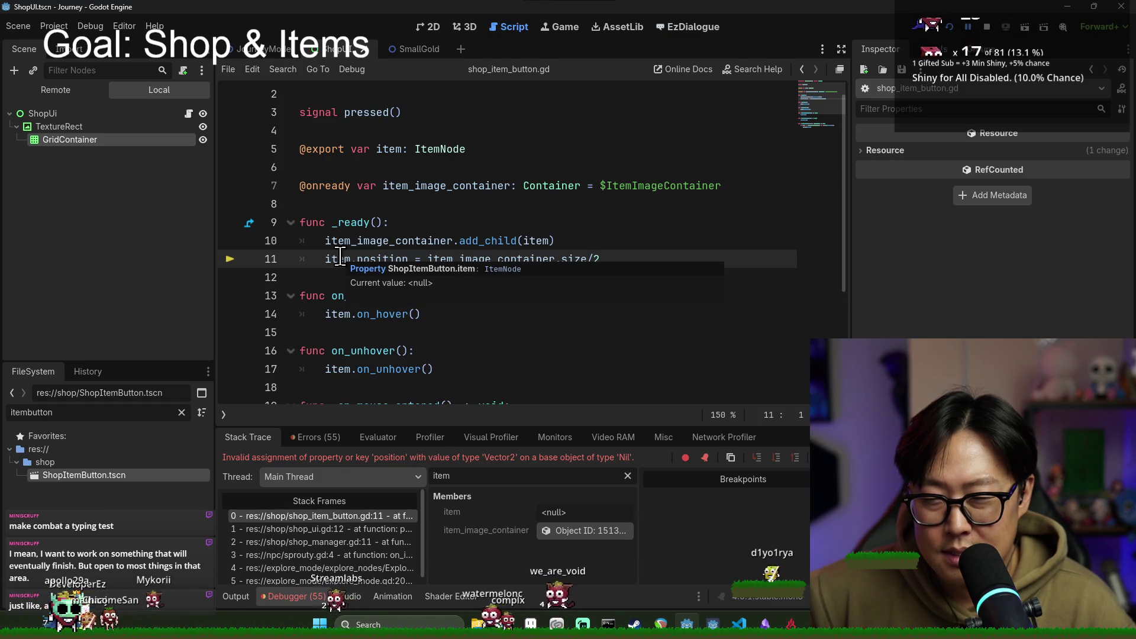
scroll(391, 177, "up", 1)
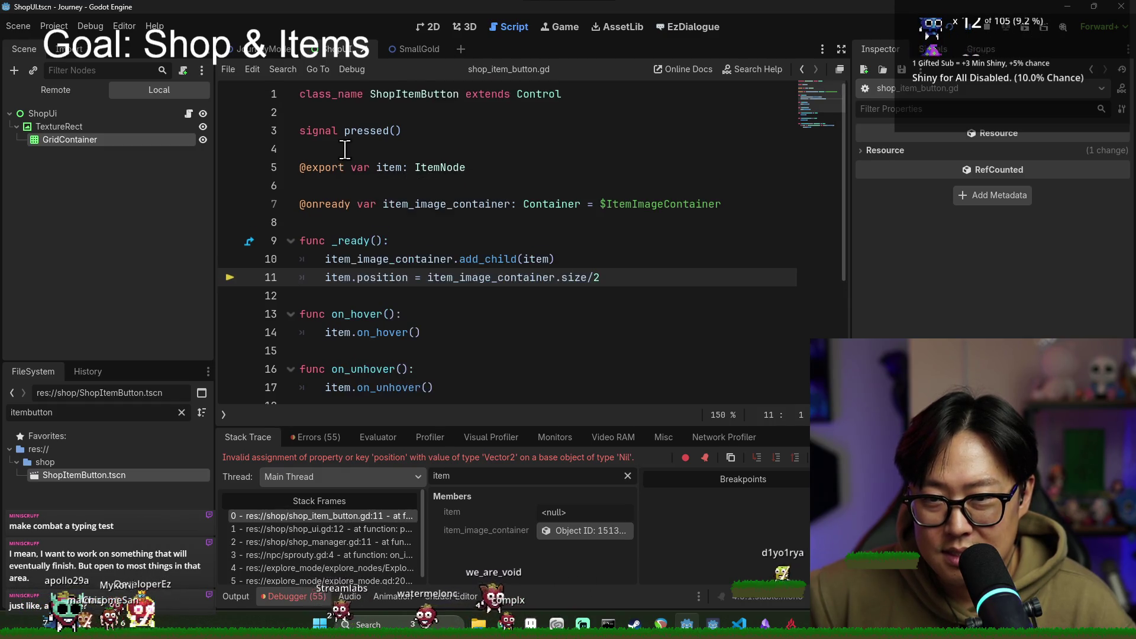
left_click(987, 30)
key("ctrl+s")
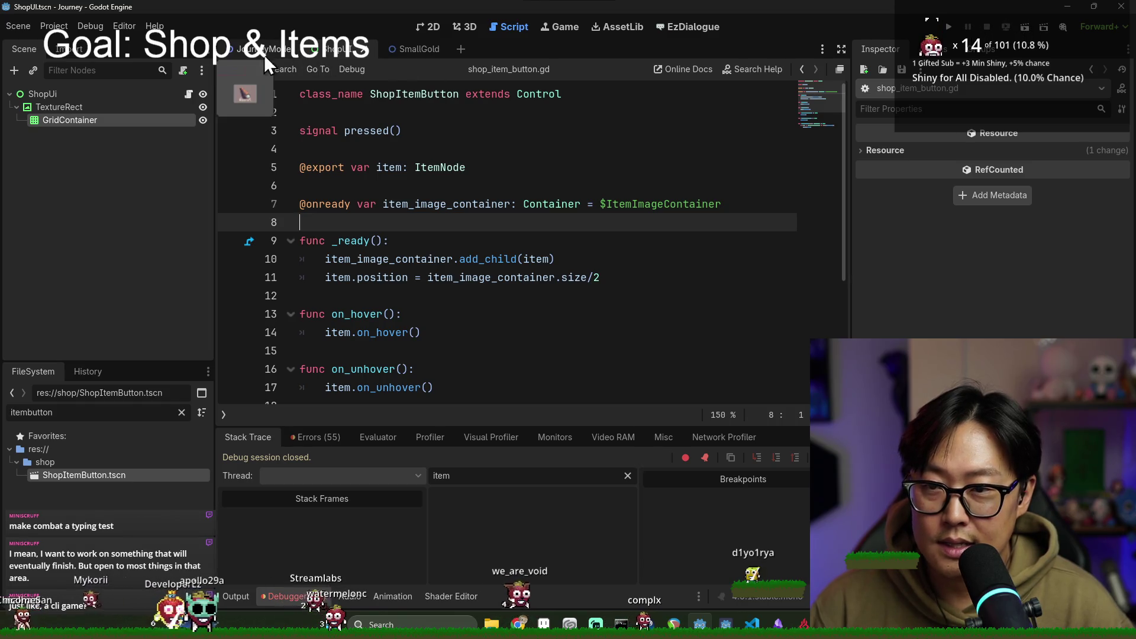
left_click(168, 121)
left_click(188, 93)
key("ctrl+s")
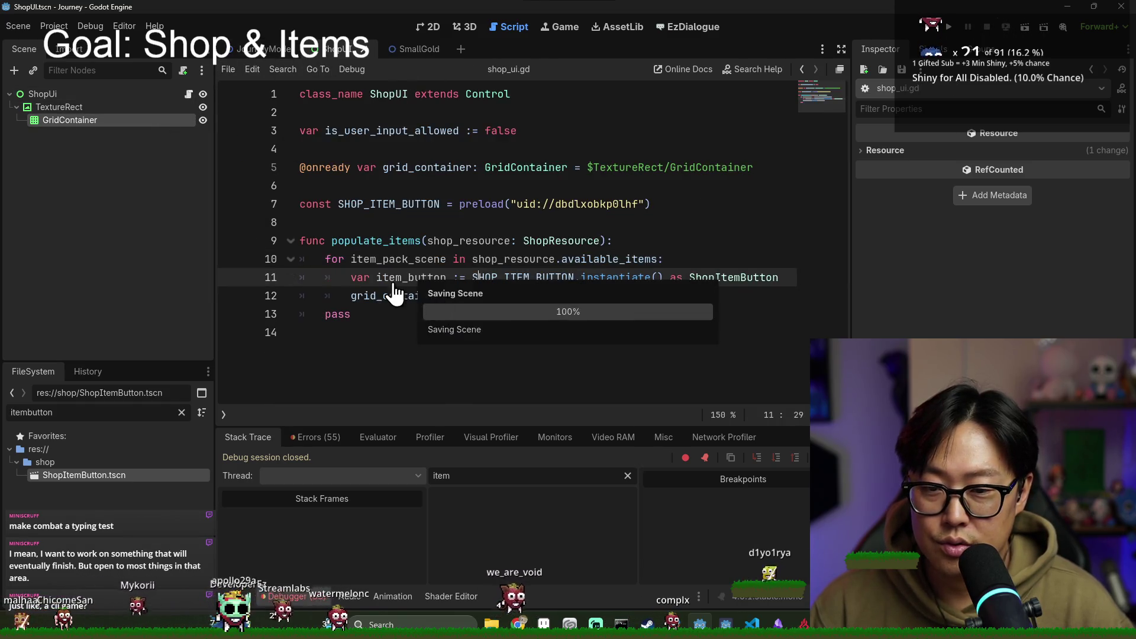
Start a new line 12 with 'item_button.item =' and copy the item_pack_scene variable name.
double_click(411, 277)
left_click(366, 295)
key("ctrl+shift+Return")
type("item_button.item =")
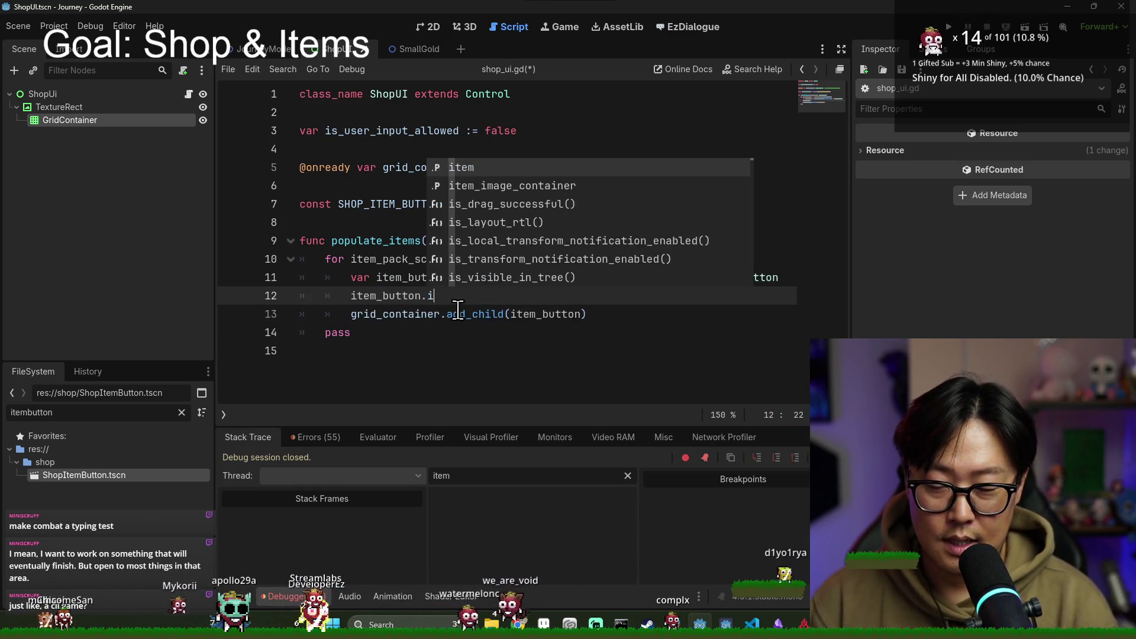
key("Escape")
double_click(523, 276)
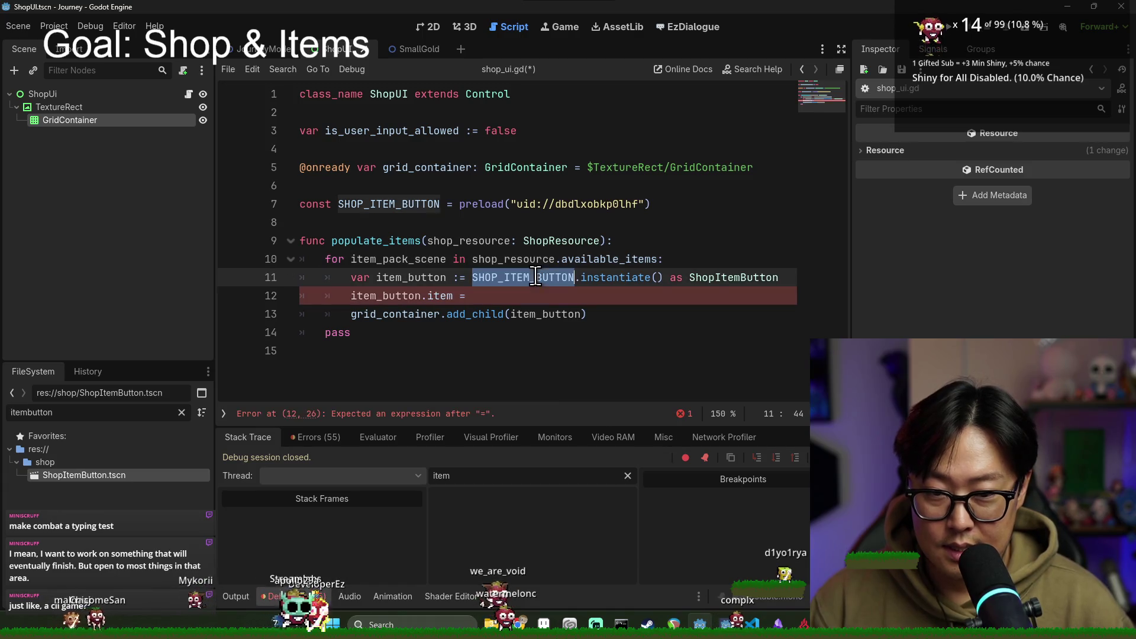
double_click(440, 241)
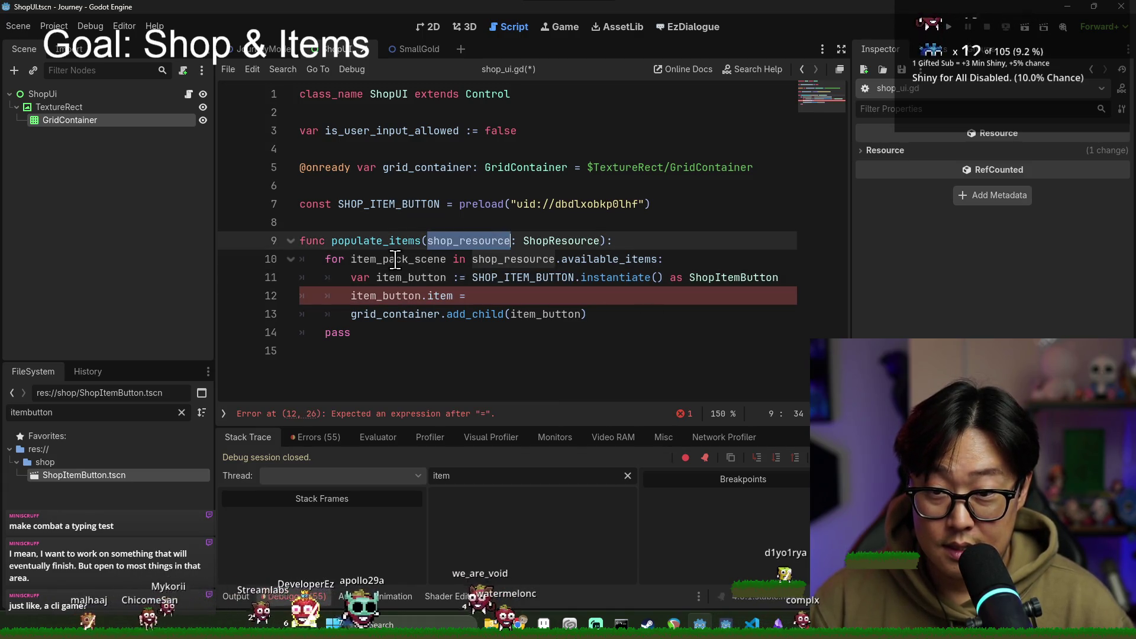
double_click(397, 259)
key("ctrl+c")
left_click(485, 314)
key("ctrl+v")
key("ctrl+z")
Finish the line as 'item_button.item = item_pack_scene.instantiate()' and jump to available_items in shop_resource.gd.
left_click(560, 295)
key("ctrl+v")
type(".inst")
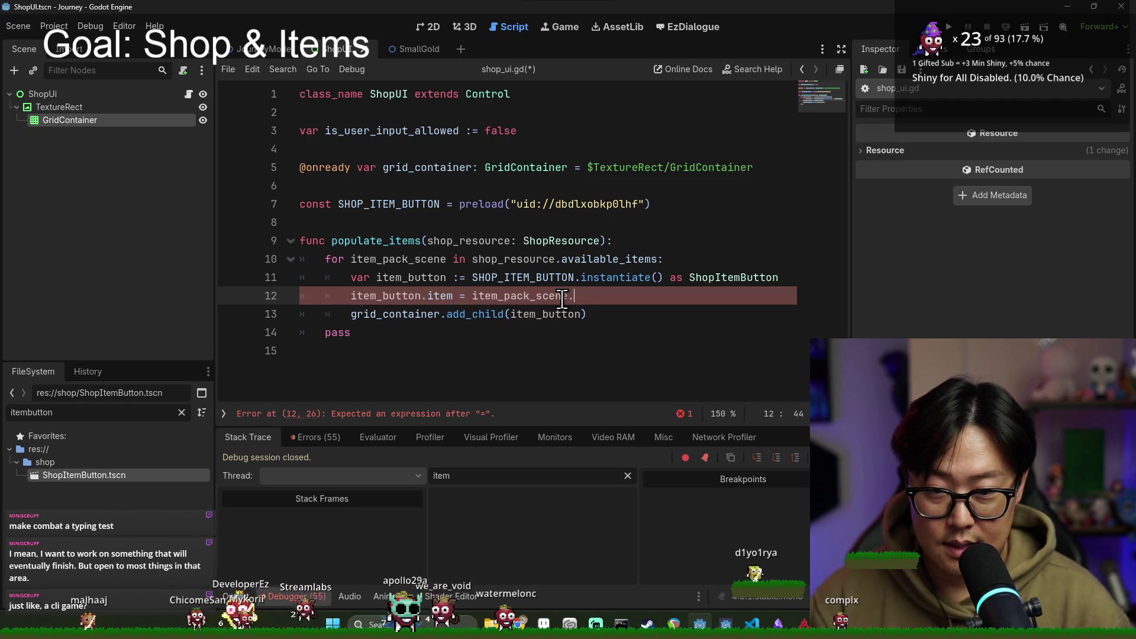
key("Return")
left_click(548, 296)
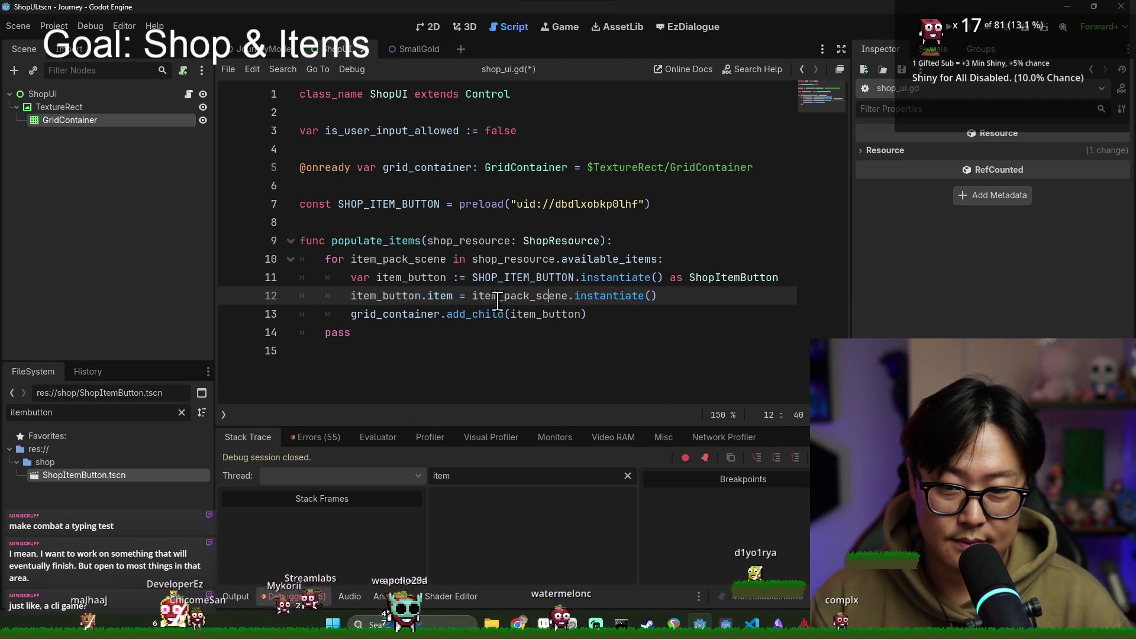
left_click(632, 267, "ctrl")
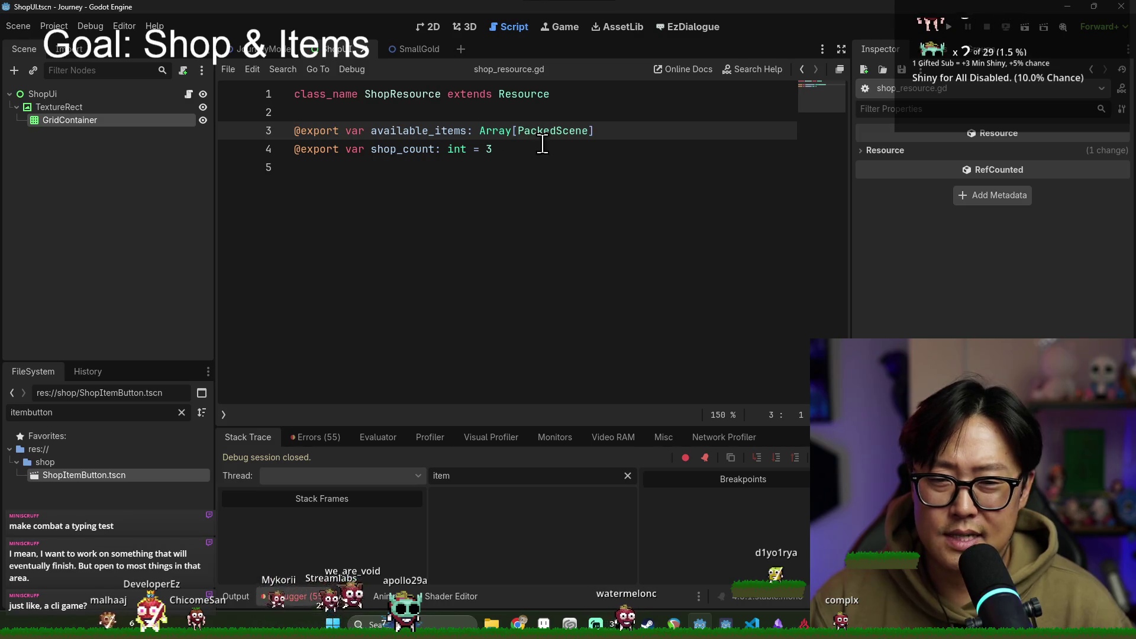
Open StaminaPotionUpgradeItemNode.tscn in the 2D view, save it, and run the project with F5.
key("Down")
key("Down")
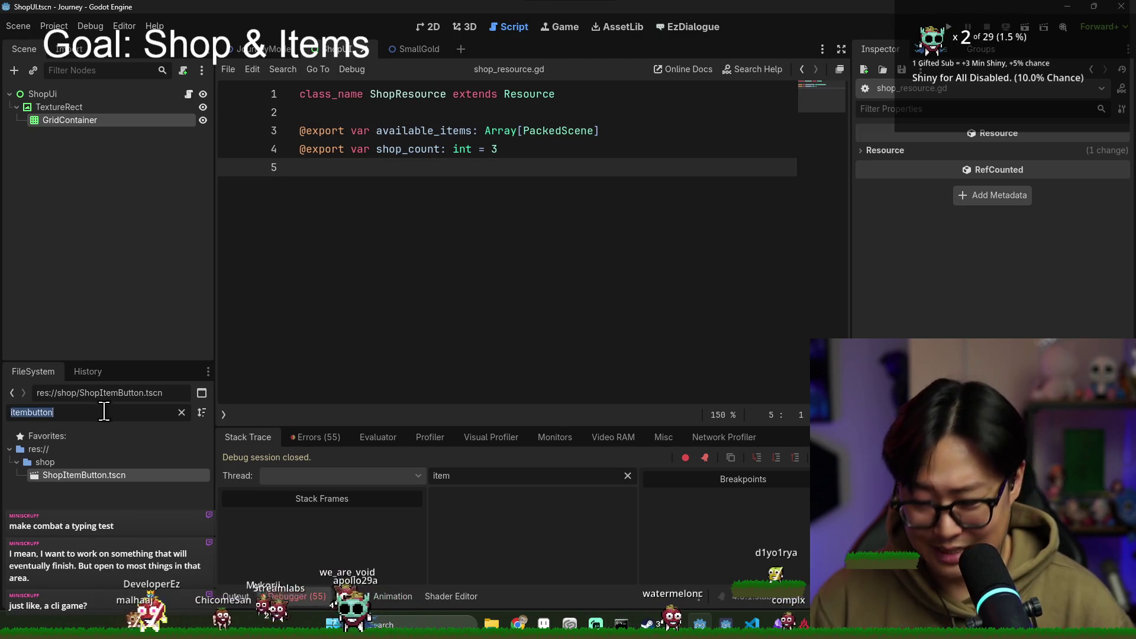
type("tem")
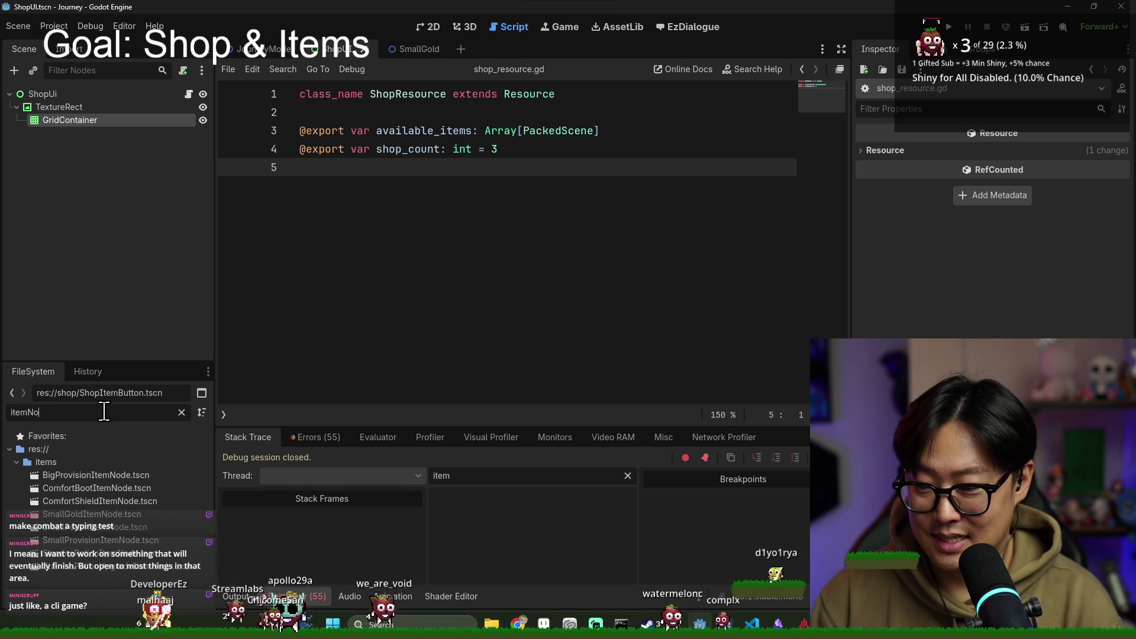
double_click(97, 565)
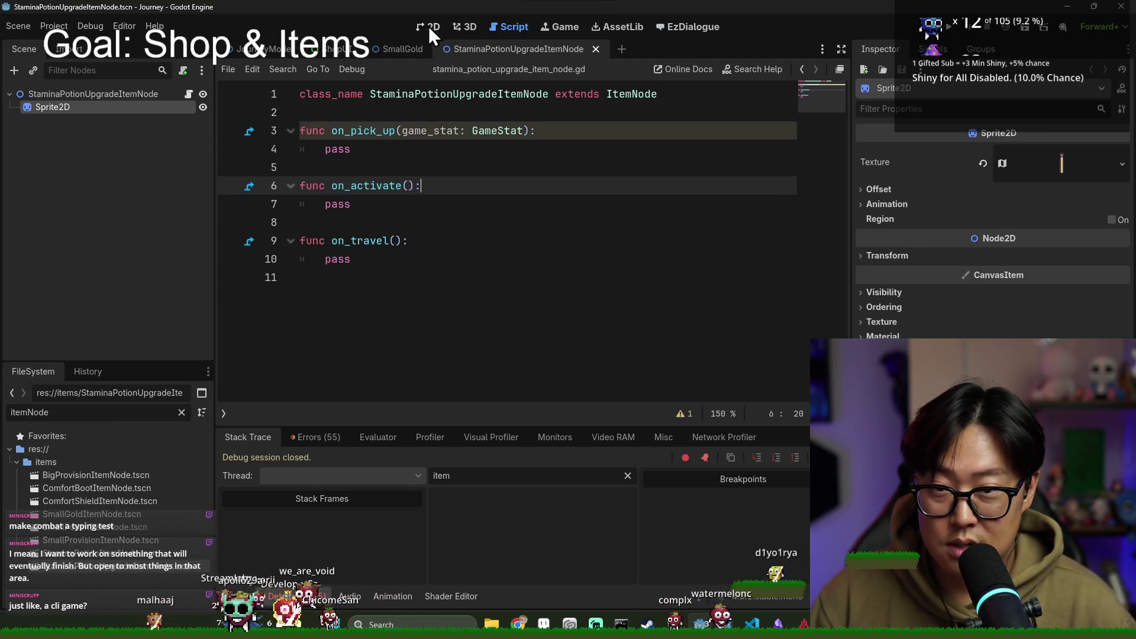
left_click(430, 26)
key("ctrl+s")
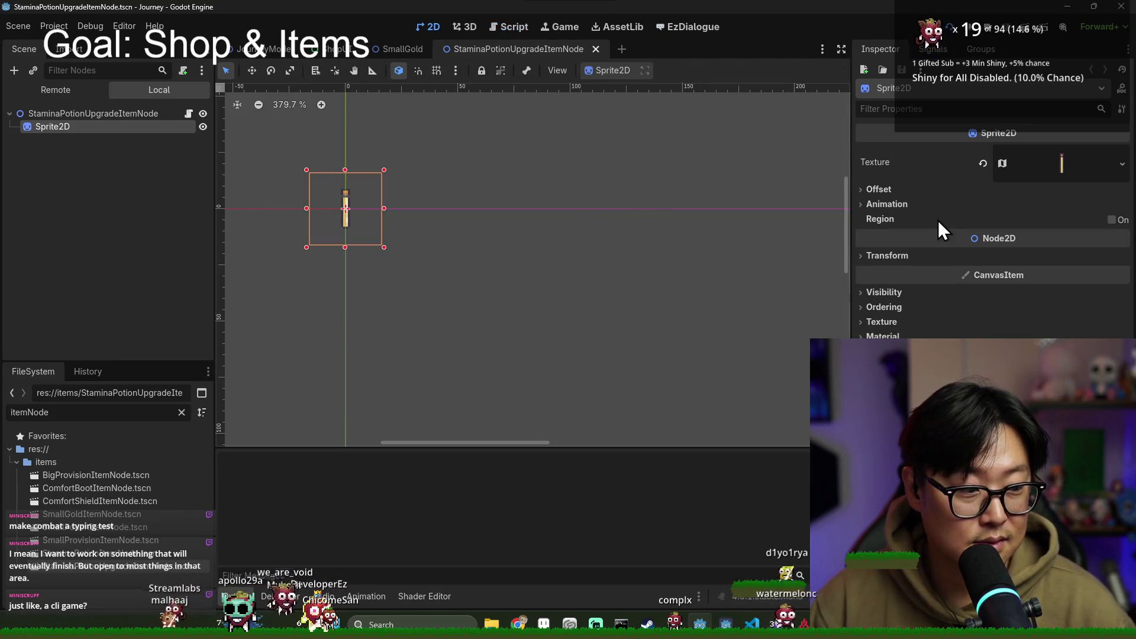
key("F5")
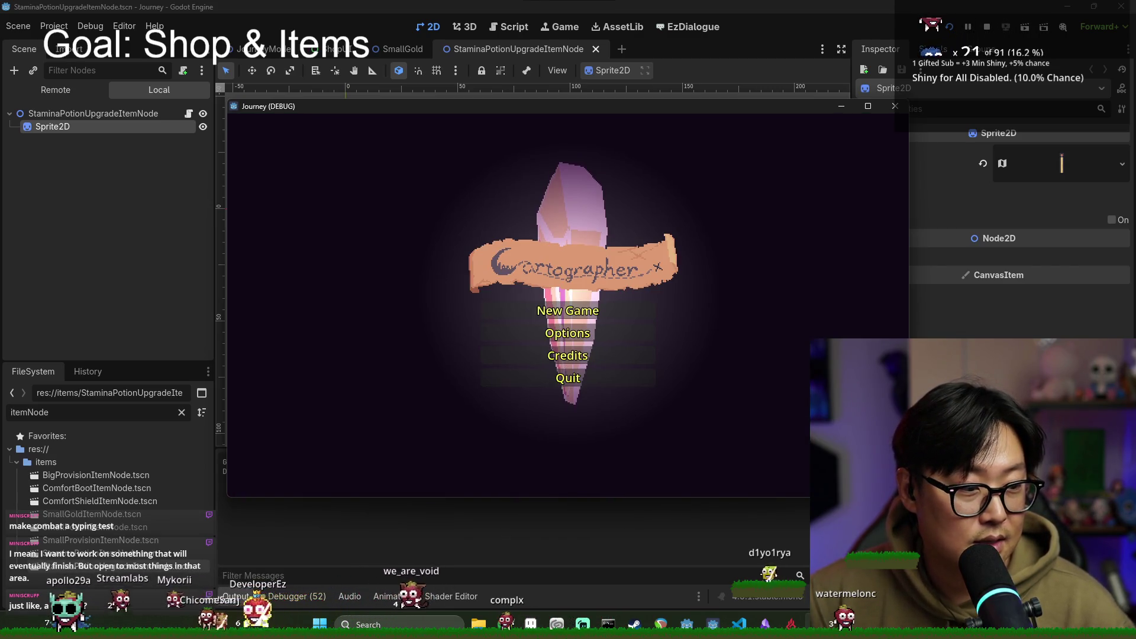
Start a New Game, dismiss the limited-moves tutorial, and walk the player across three connected nodes.
key("Return")
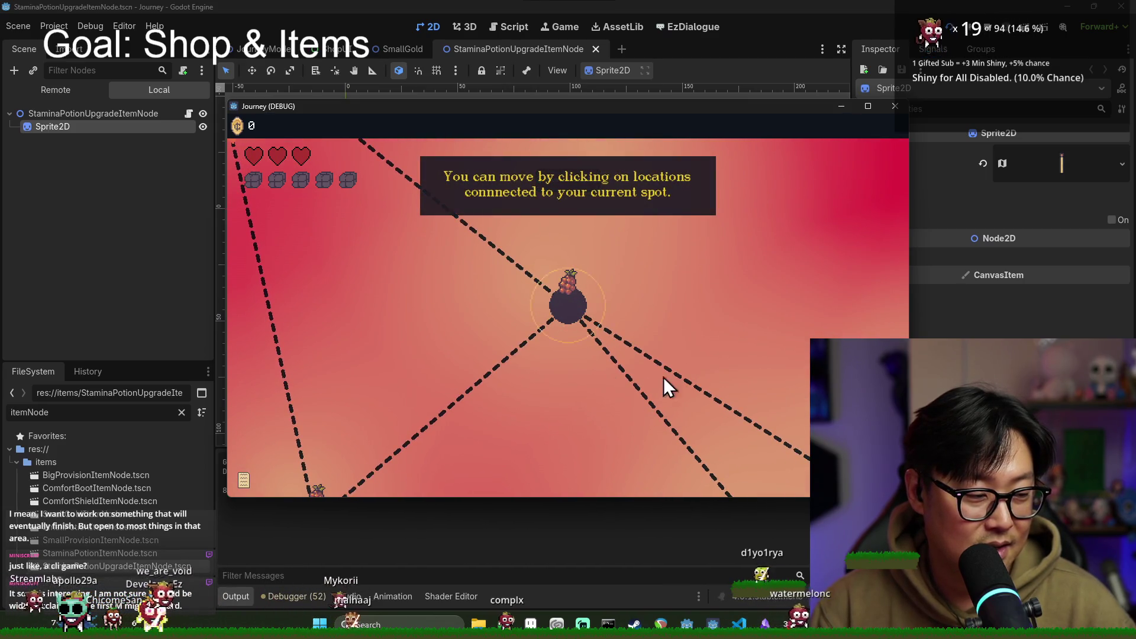
left_click(569, 306)
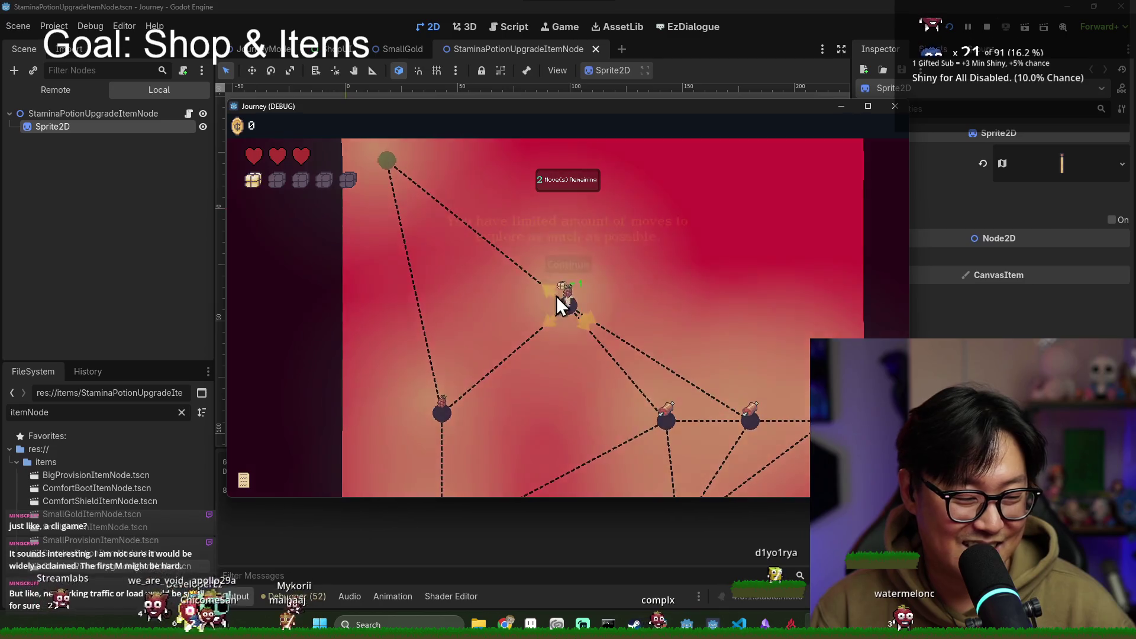
left_click(577, 269)
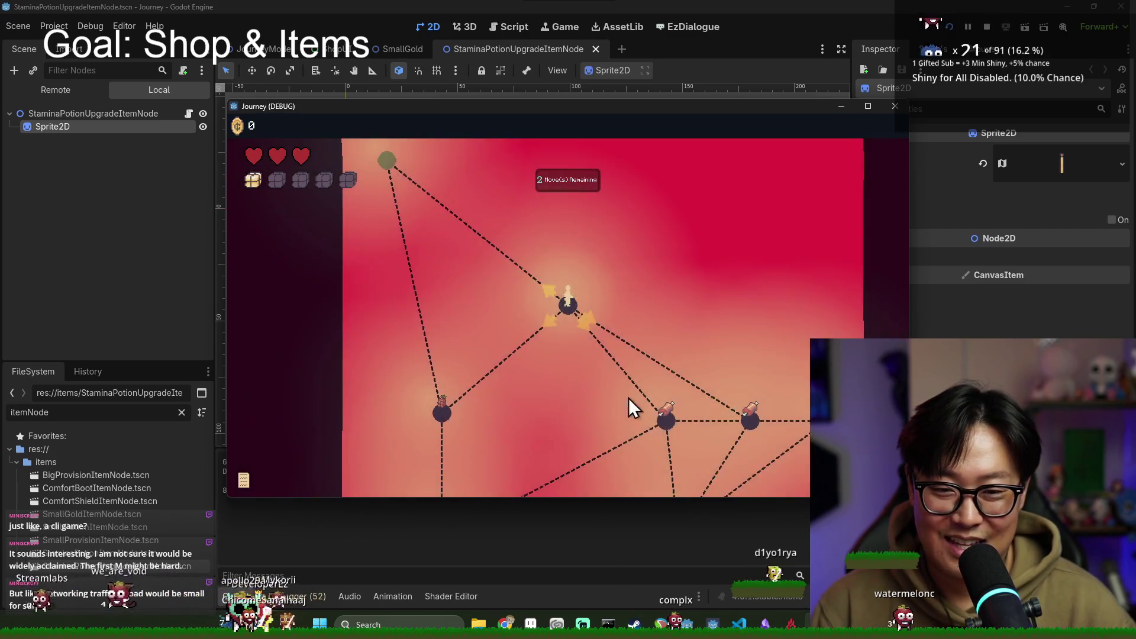
left_click(663, 361)
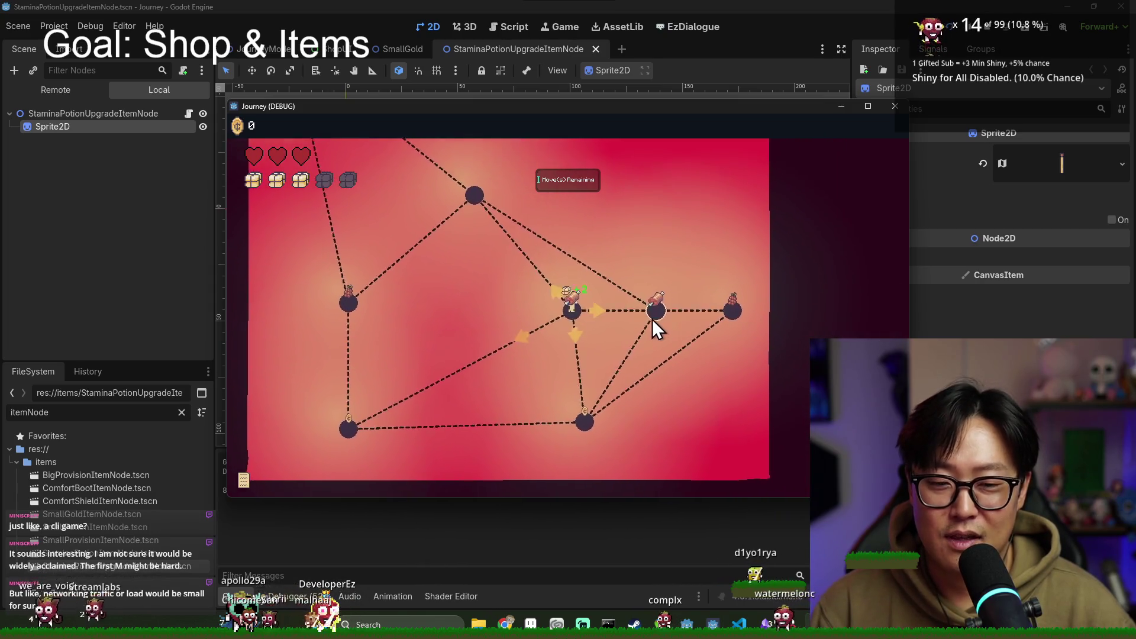
left_click(651, 315)
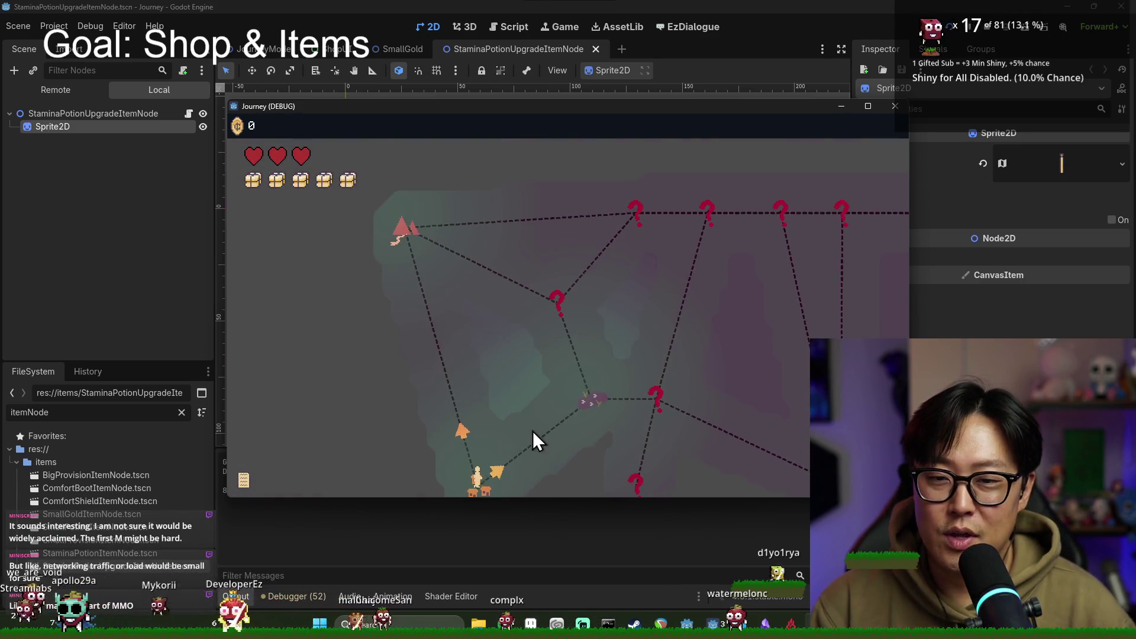
Travel to the eggplant node and onward, dismissing the provision notice and the crying portrait.
left_click(524, 356)
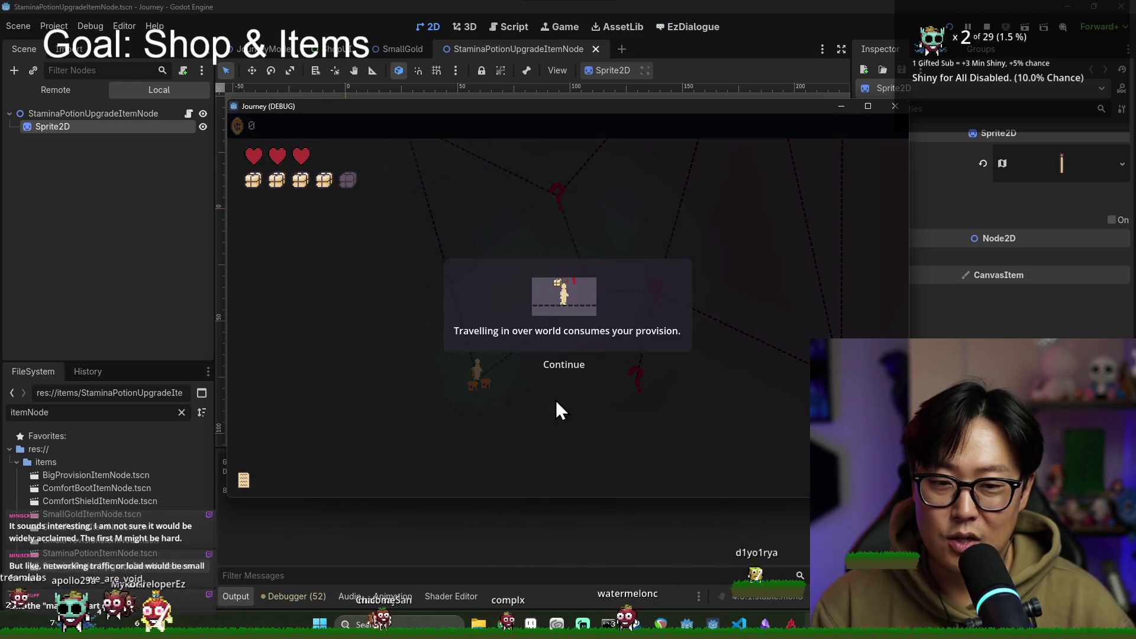
left_click(565, 366)
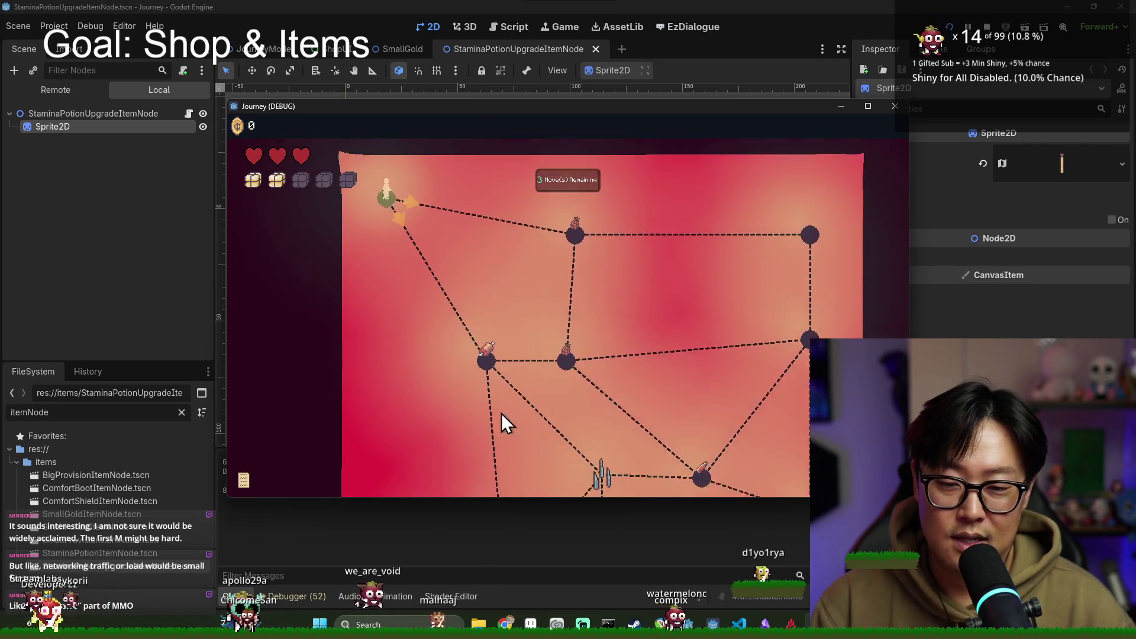
left_click(486, 323)
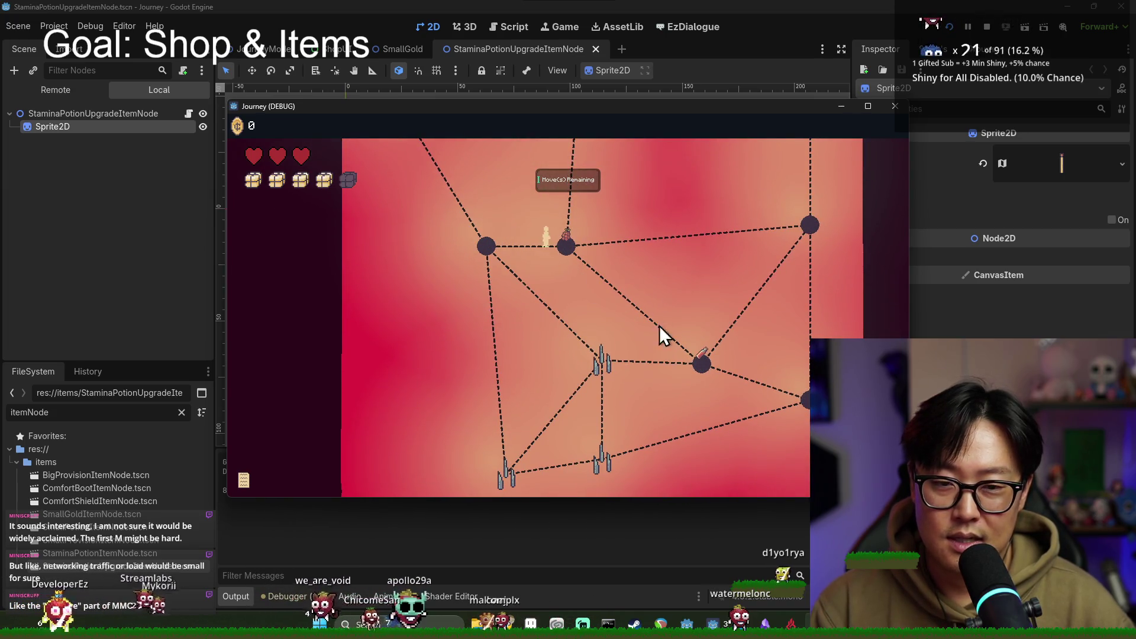
left_click(697, 371)
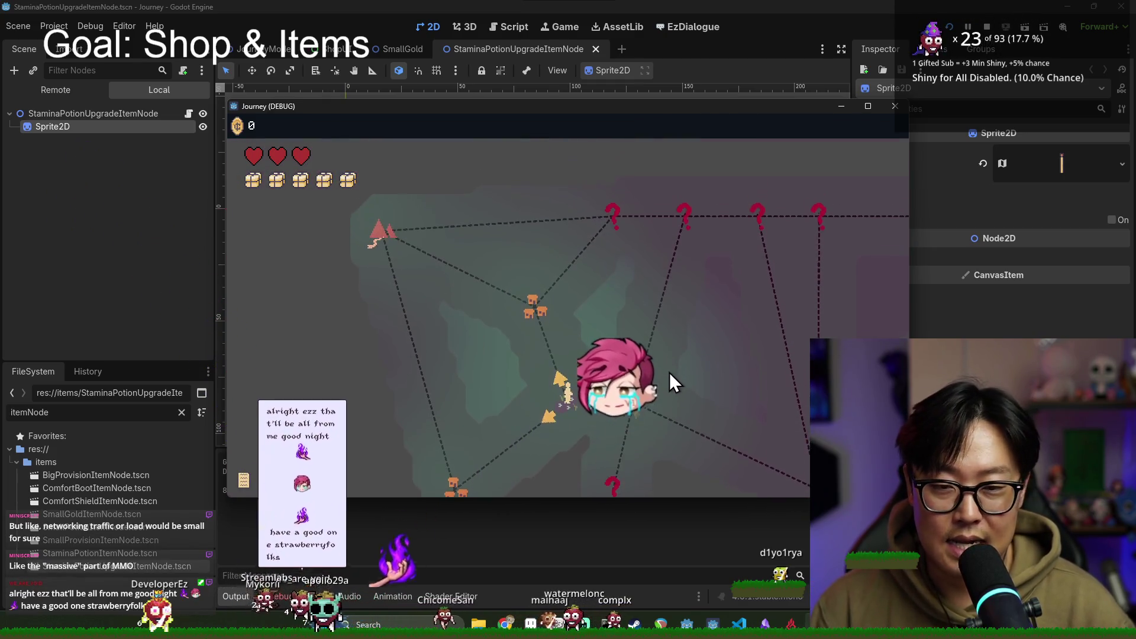
left_click(633, 427)
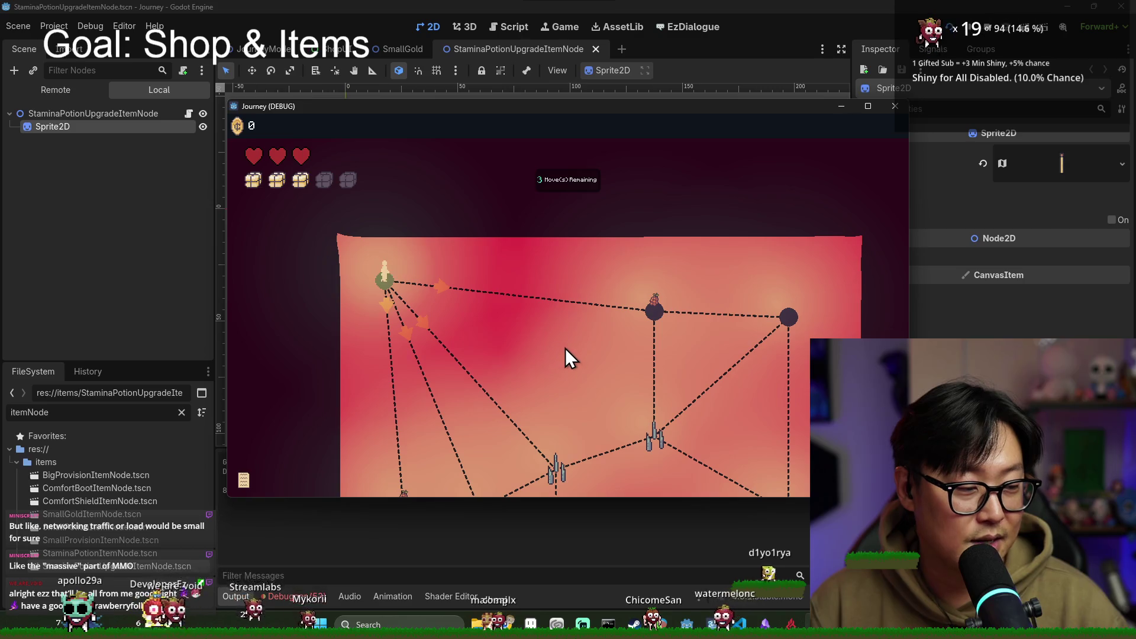
Continue to the lower, right and torch nodes until the Choose A Upgrade overlay appears.
scroll(562, 343, "down", 2)
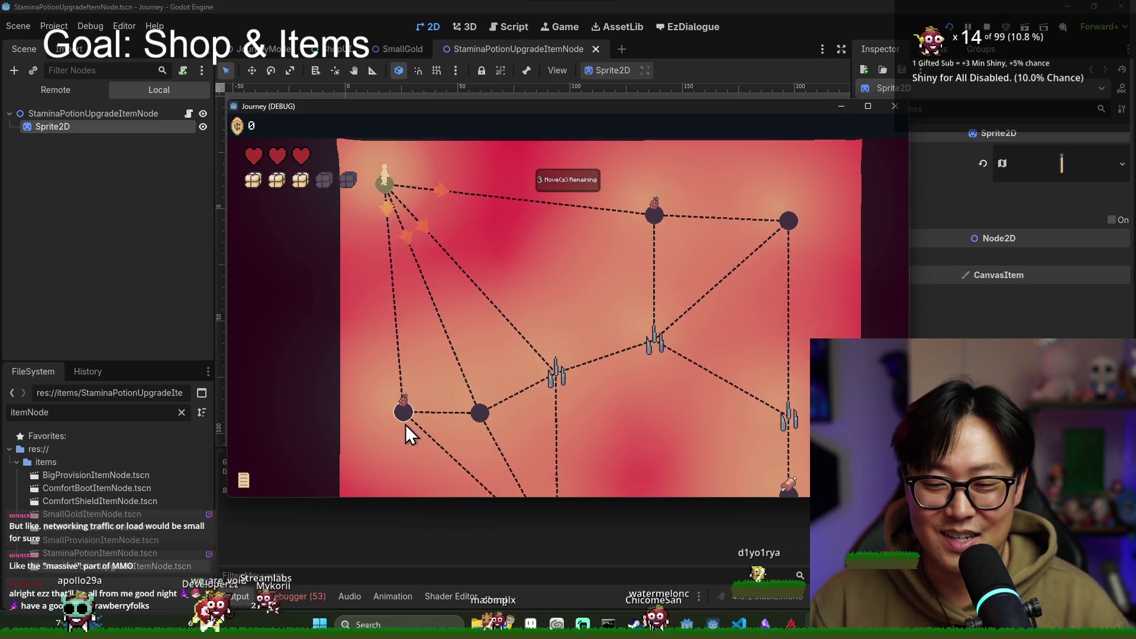
scroll(655, 353, "down", 5)
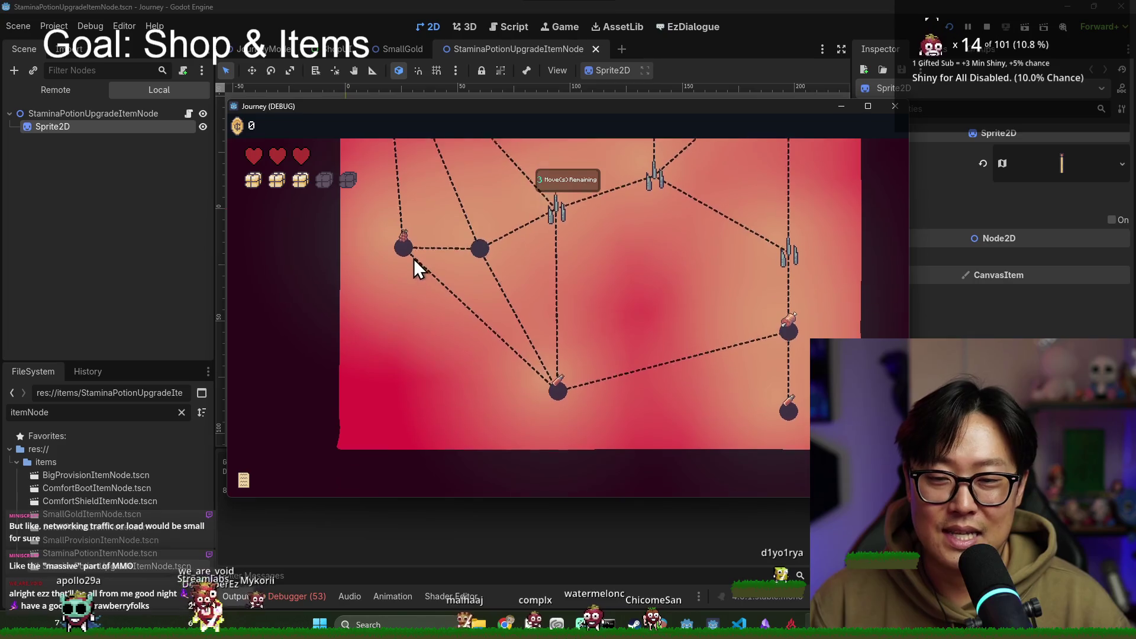
scroll(526, 379, "up", 2)
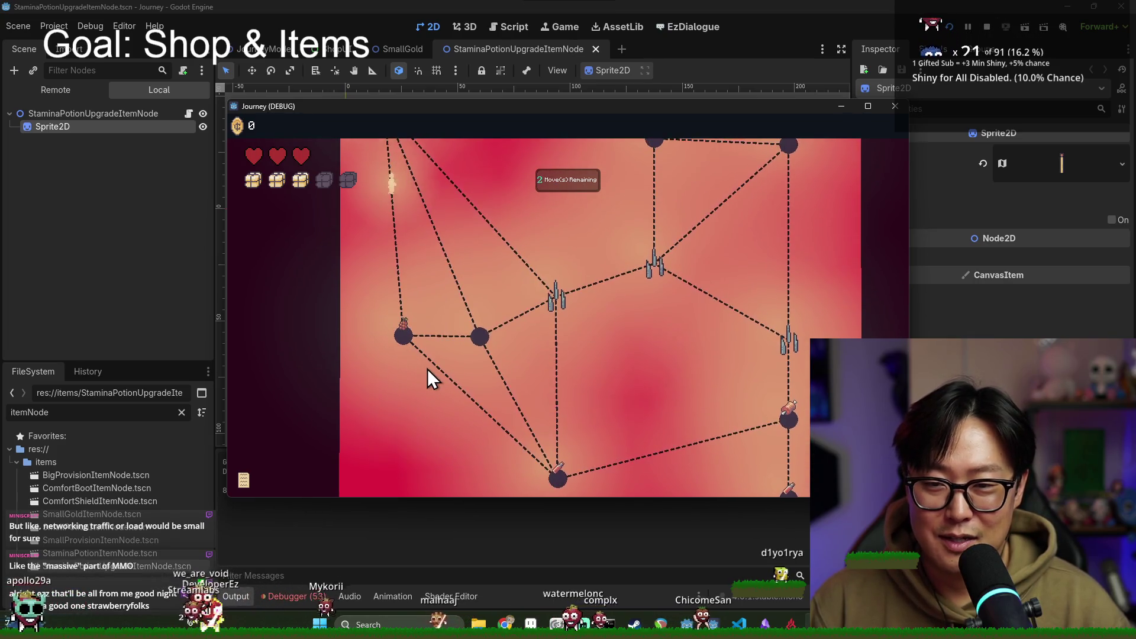
scroll(431, 364, "down", 3)
scroll(577, 449, "up", 2)
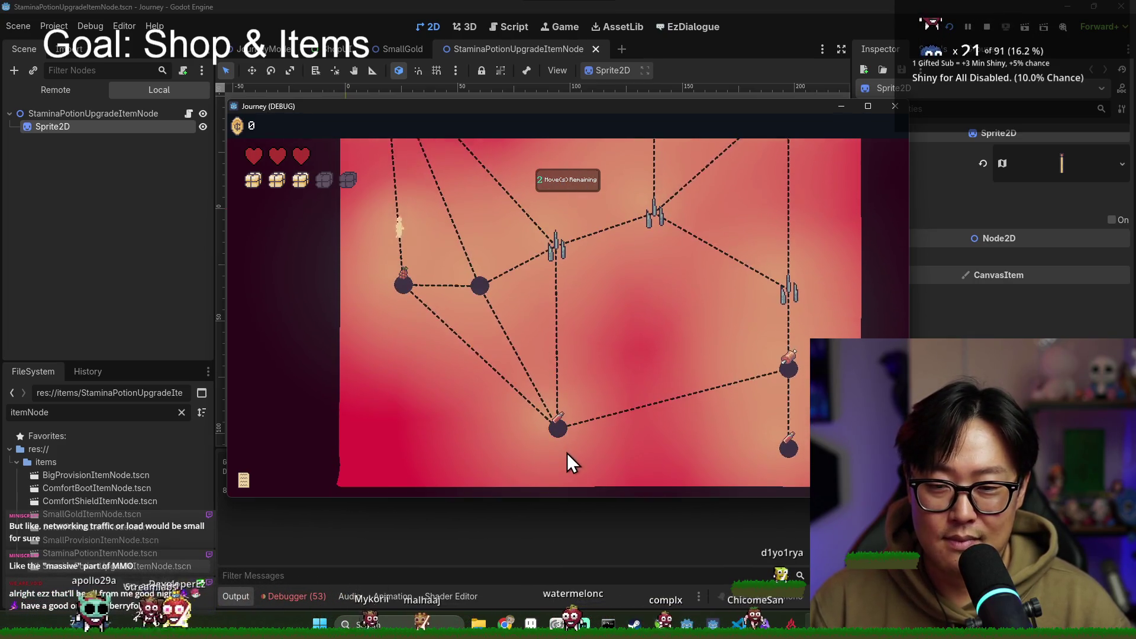
left_click(560, 405)
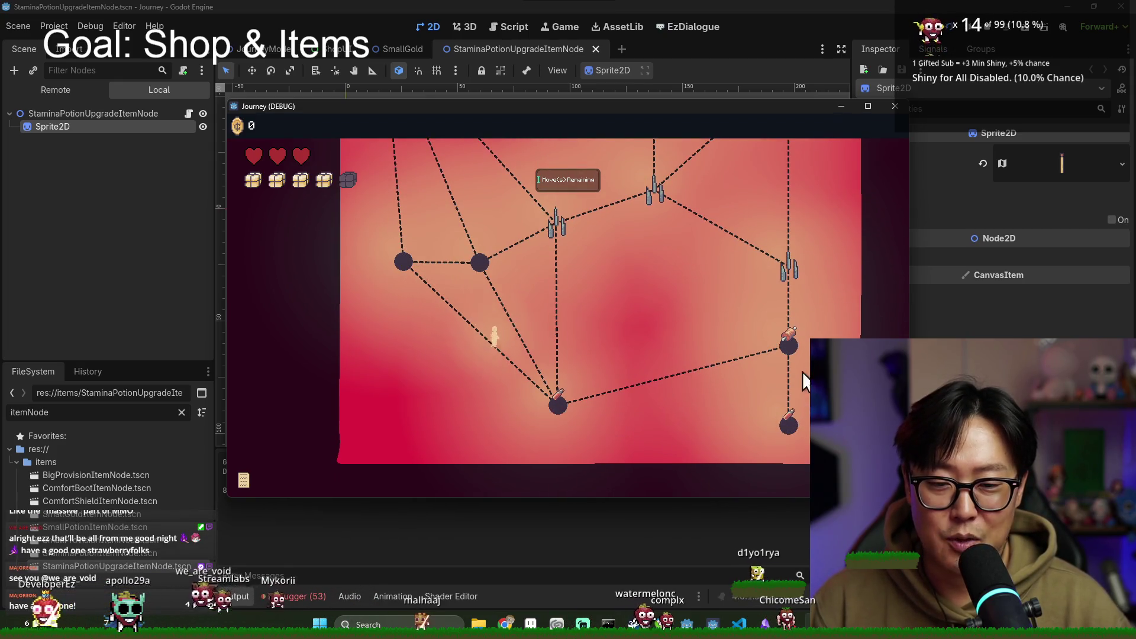
left_click(789, 343)
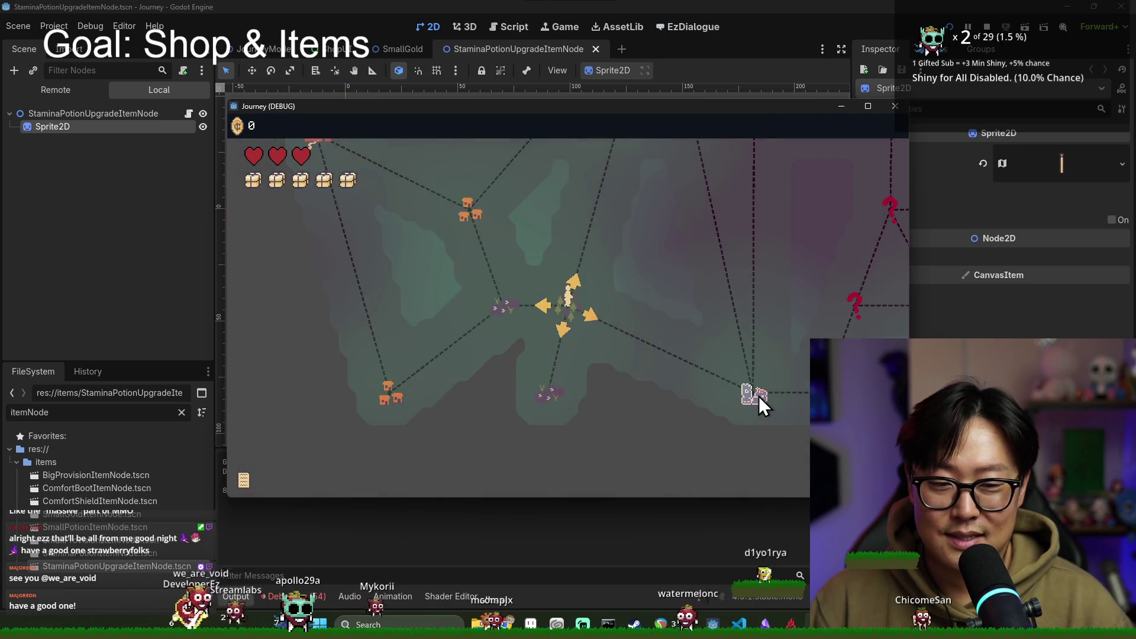
left_click(617, 205)
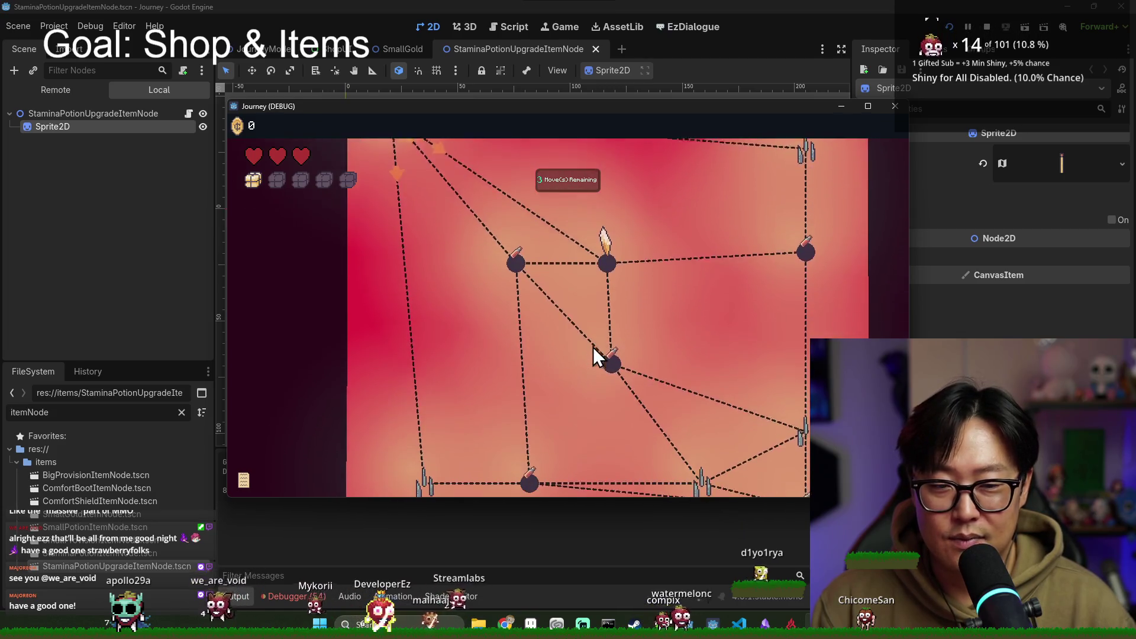
left_click(614, 296)
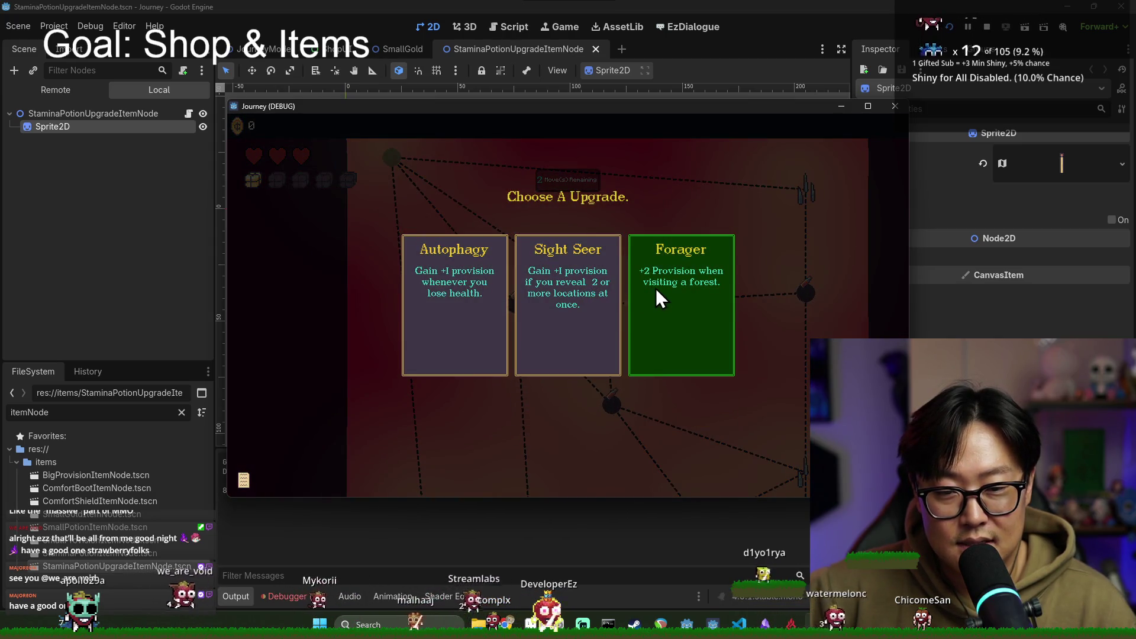
Choose the Forager upgrade and walk down the path, then left to the bag node.
left_click(679, 261)
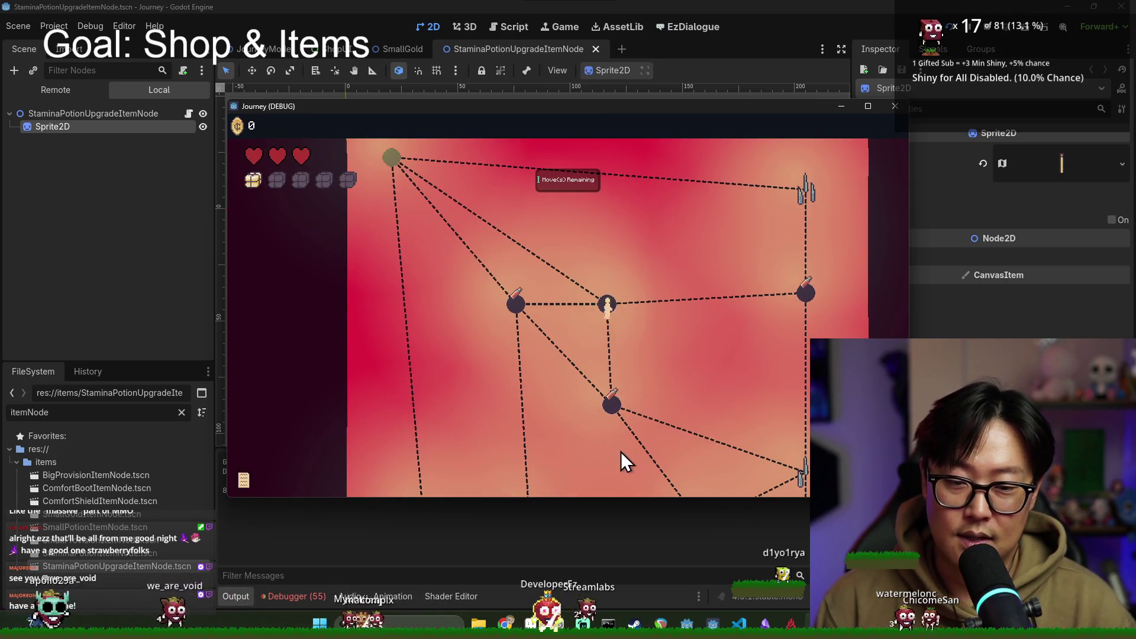
left_click(620, 452)
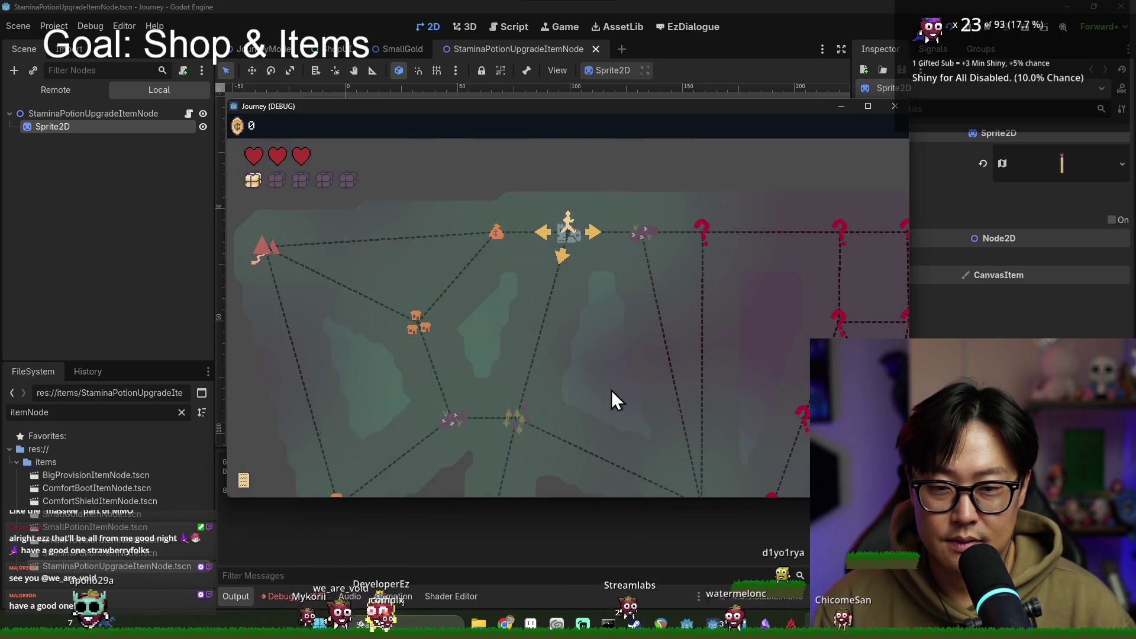
left_click(497, 233)
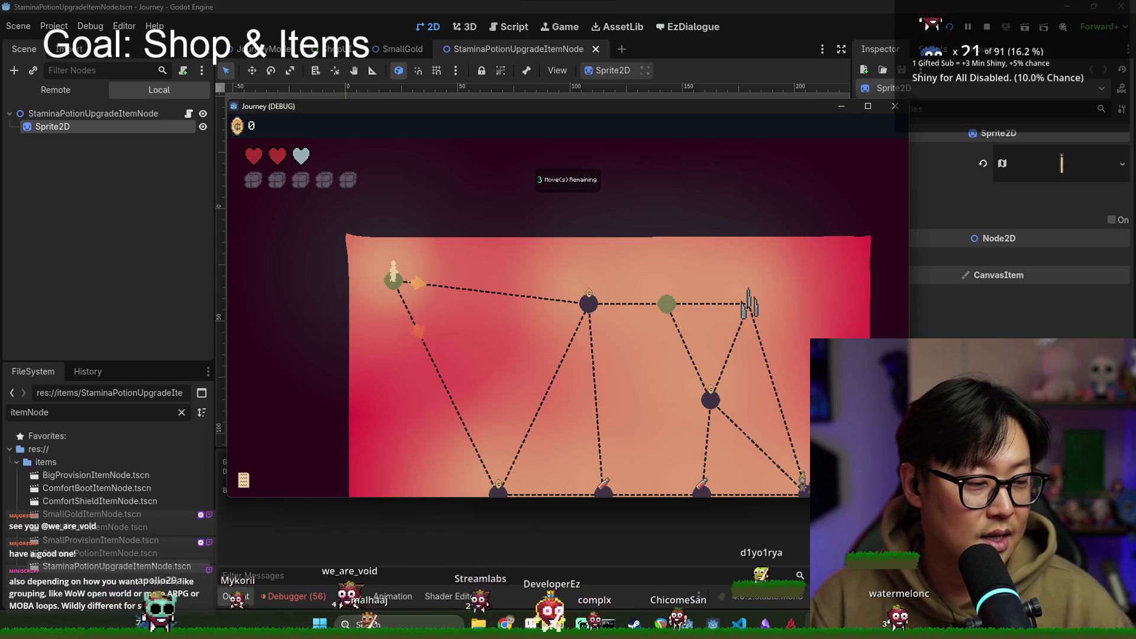
scroll(573, 325, "down", 2)
scroll(588, 286, "up", 1)
scroll(603, 355, "down", 1)
scroll(616, 386, "down", 2)
scroll(604, 296, "up", 2)
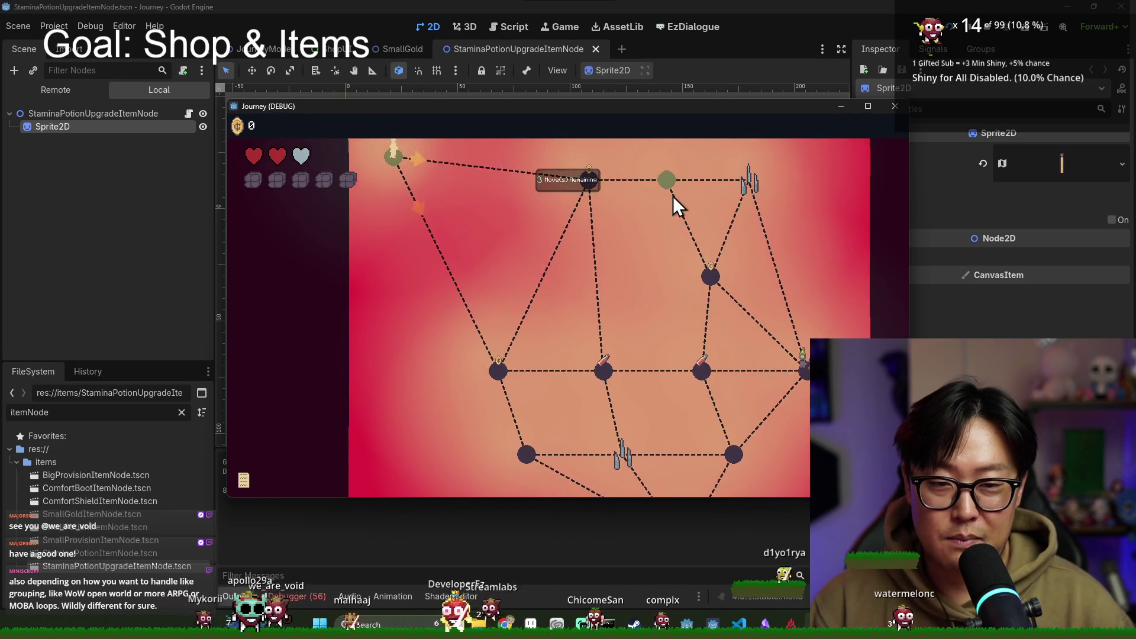
scroll(571, 225, "up", 1)
Keep moving through the green node and beyond until the run ends, then Restart.
left_click(588, 255)
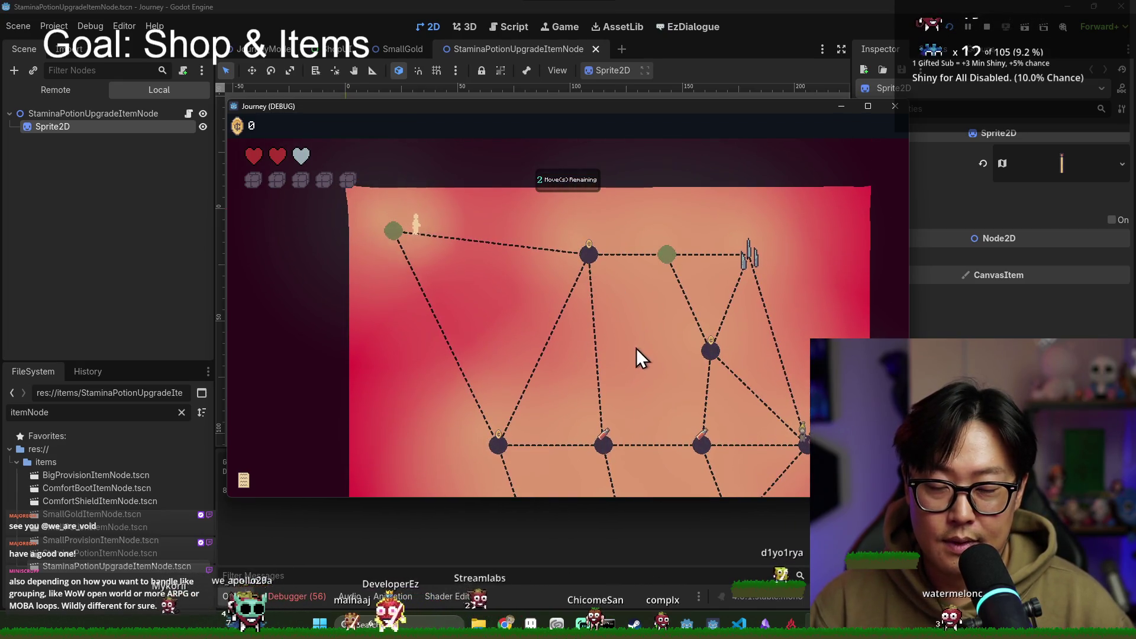
scroll(661, 411, "down", 1)
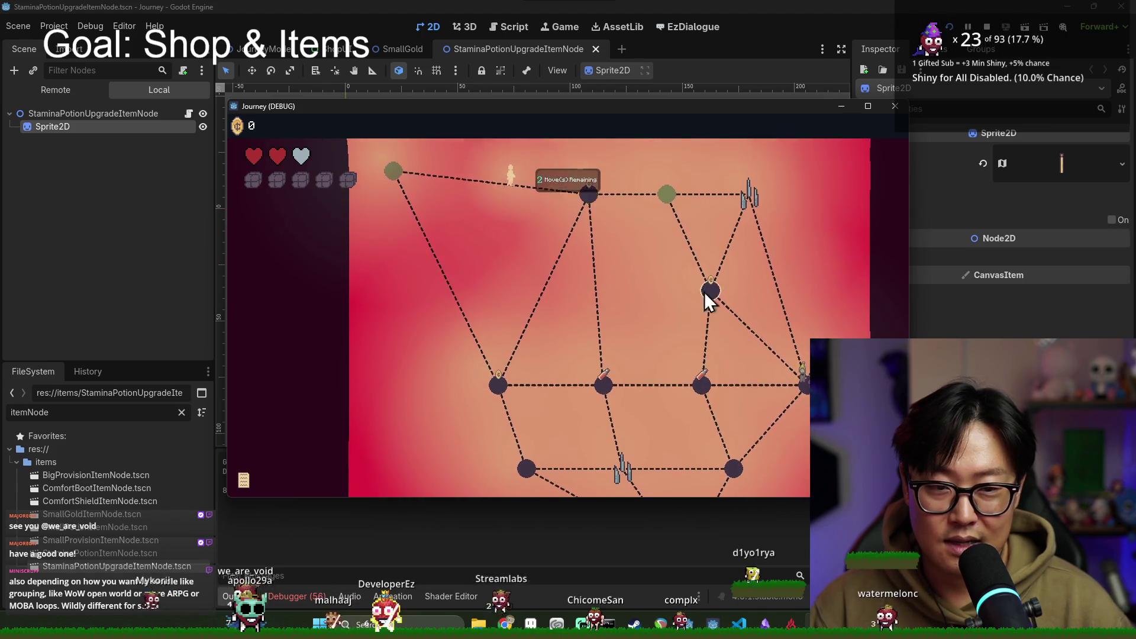
scroll(704, 292, "up", 2)
left_click(666, 308)
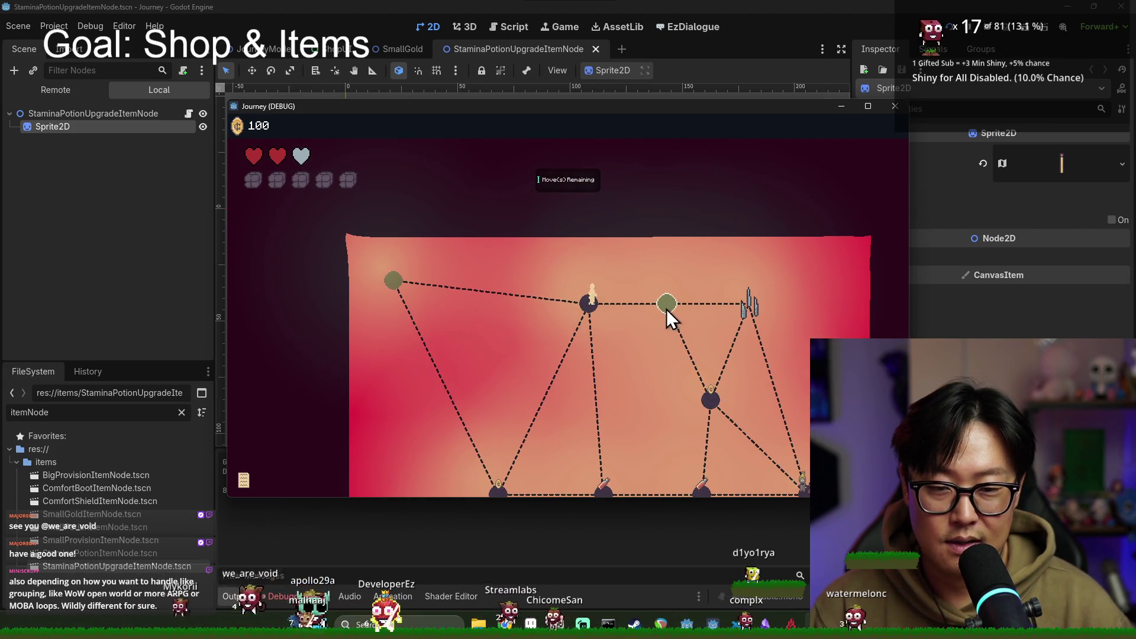
scroll(697, 393, "down", 1)
left_click(711, 329)
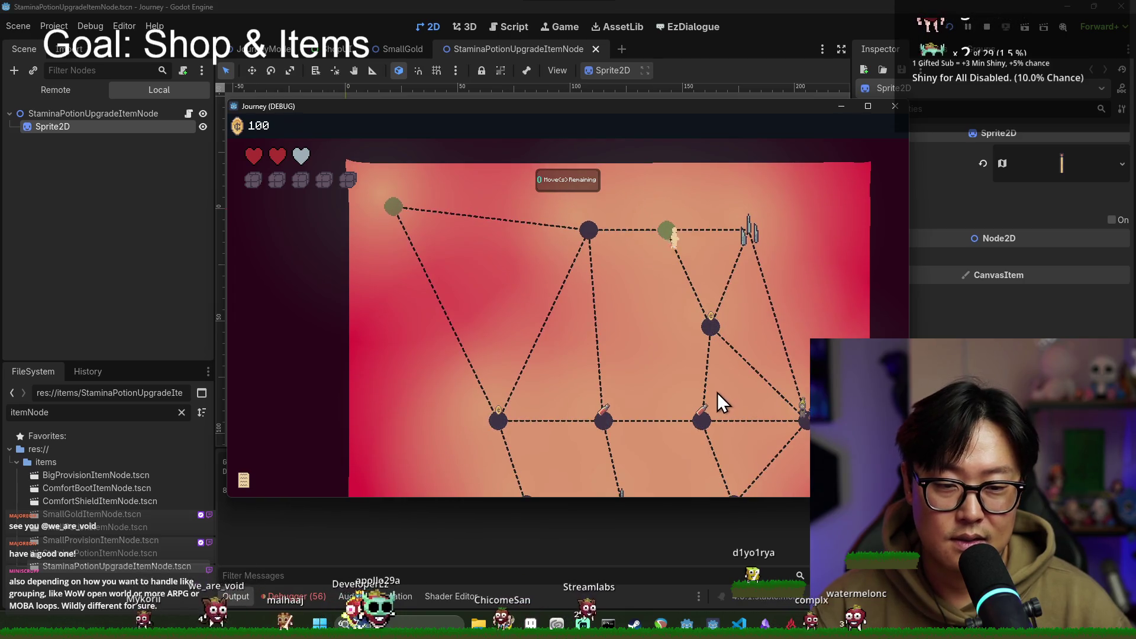
scroll(719, 391, "down", 3)
scroll(757, 402, "up", 2)
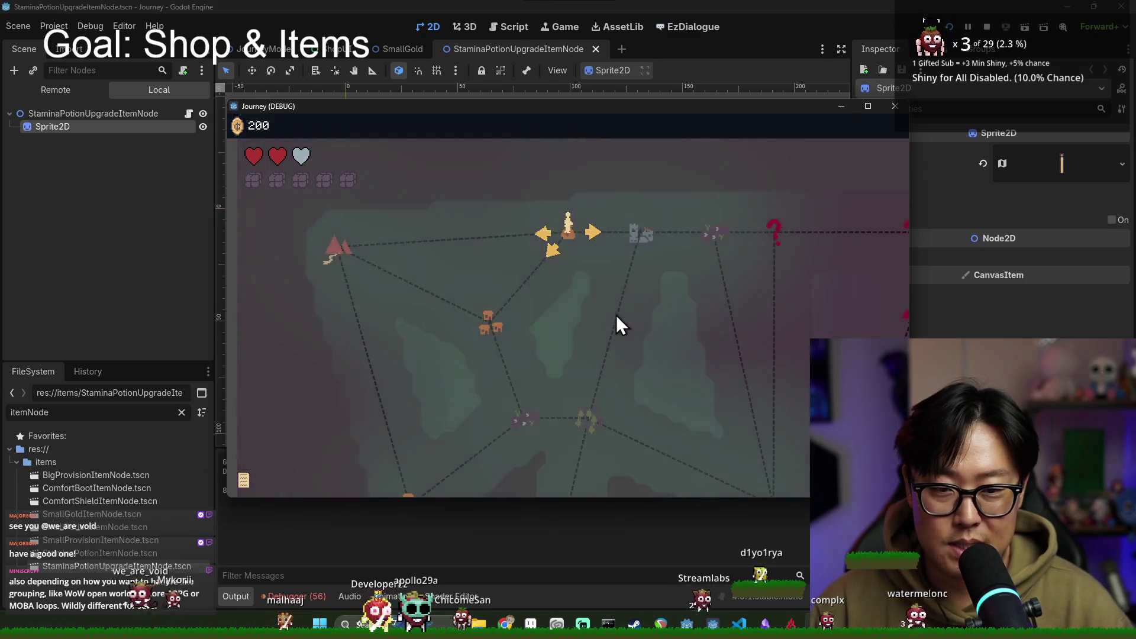
scroll(561, 315, "down", 1)
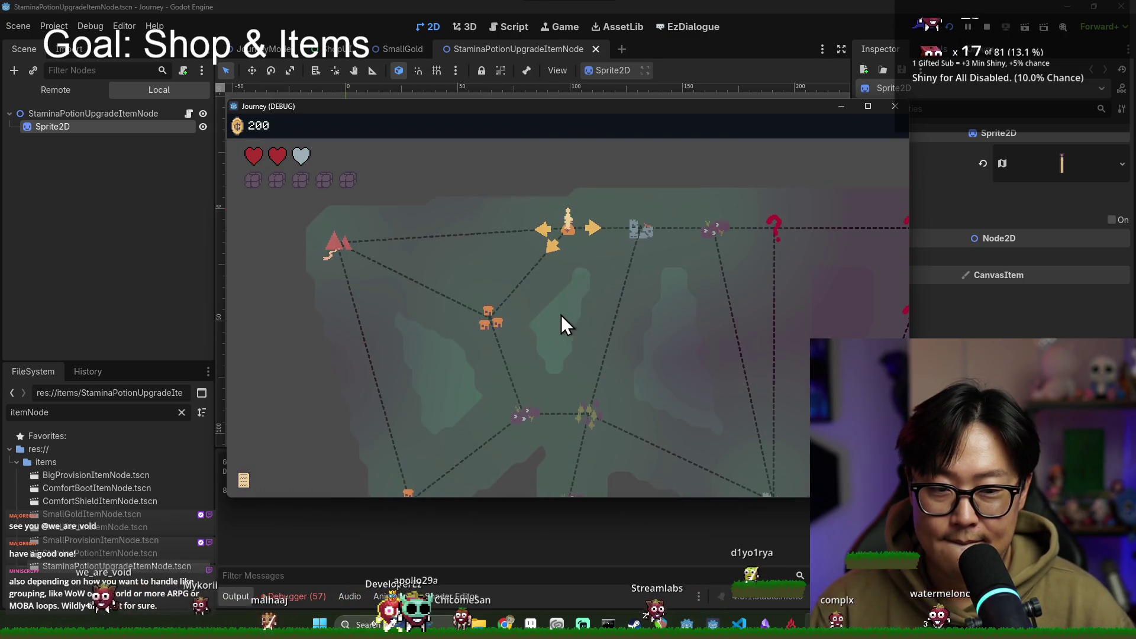
left_click(631, 209)
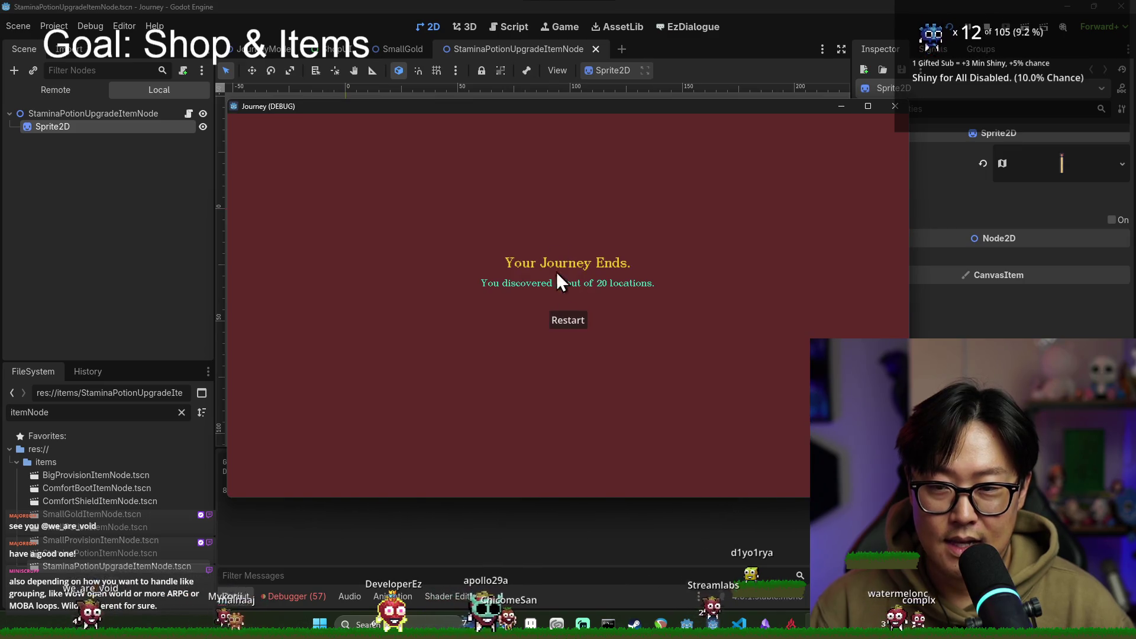
left_click(572, 321)
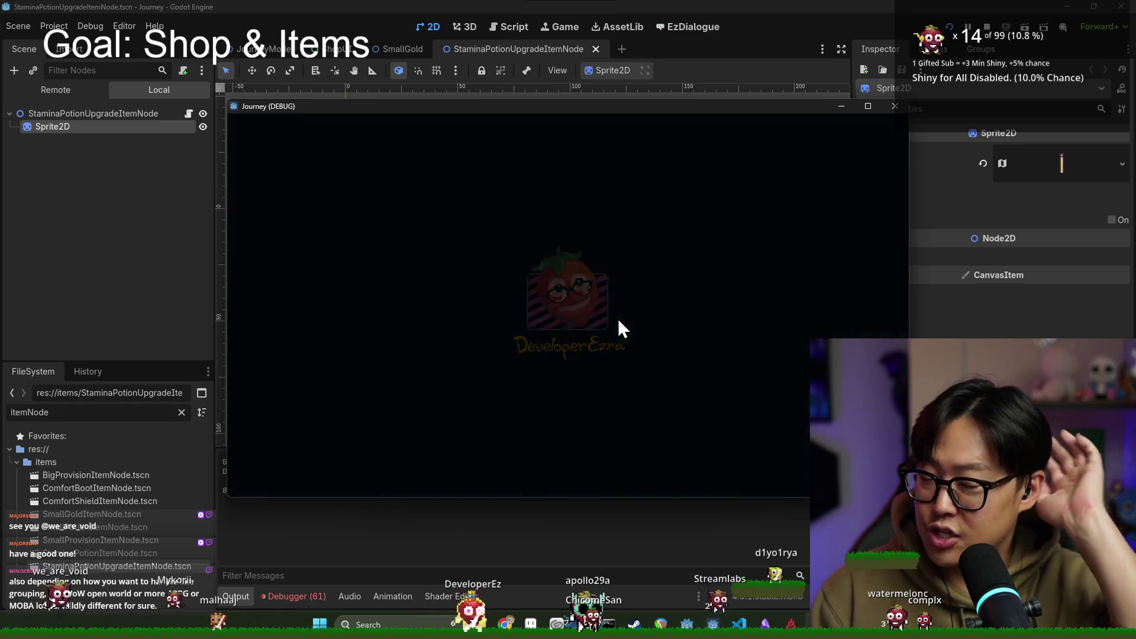
Start a New Game and walk from the starting village to the bottom-left, then rightmost nodes.
left_click(608, 317)
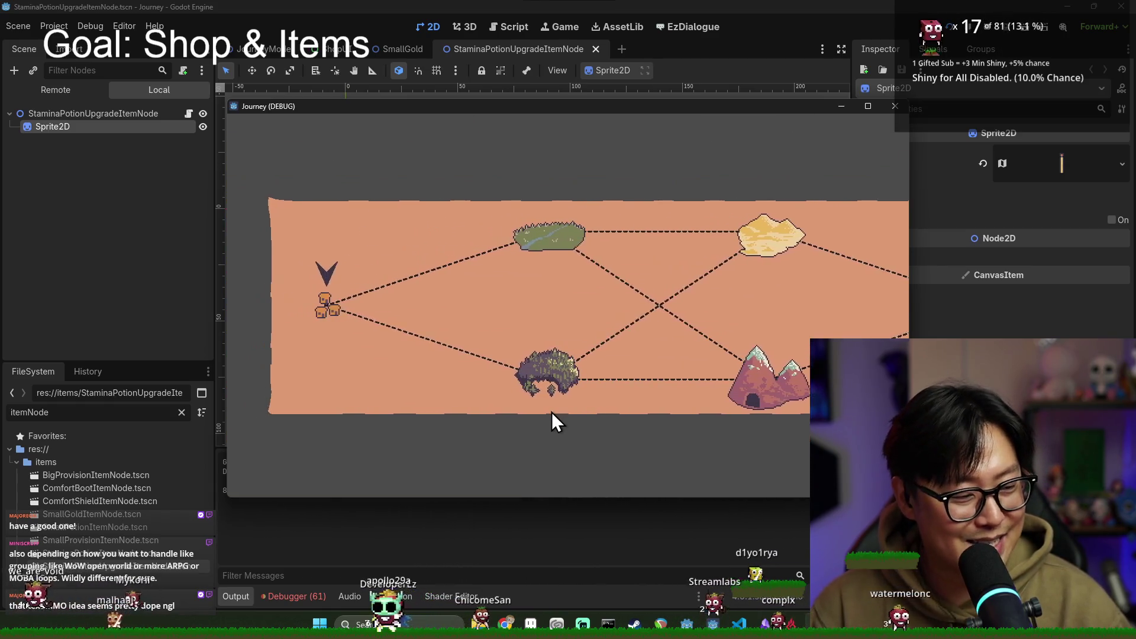
left_click(328, 312)
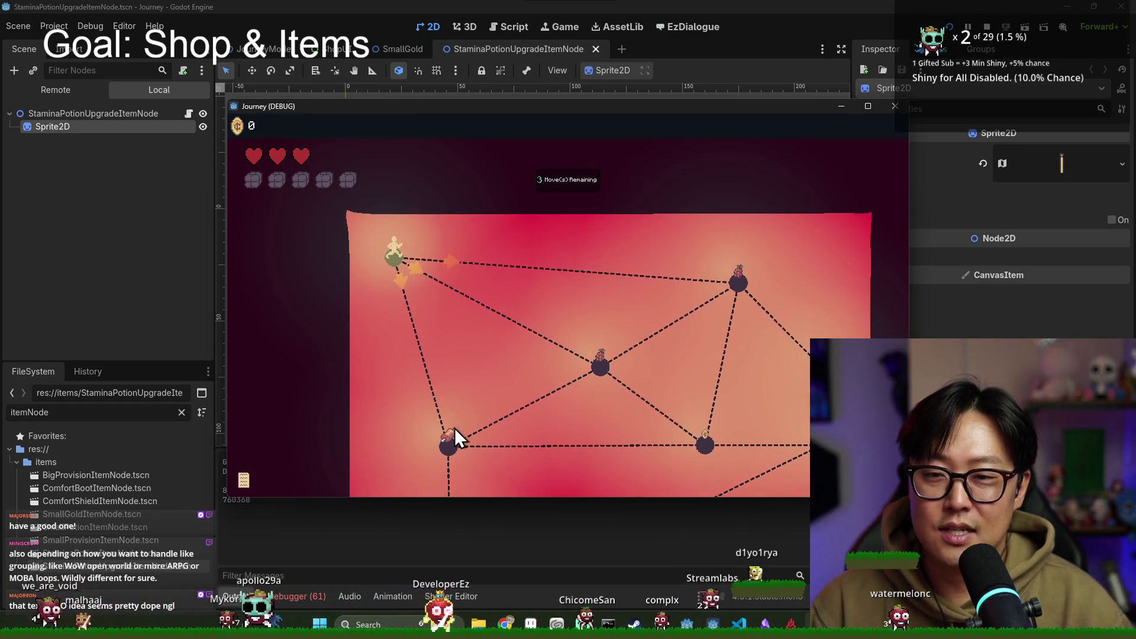
left_click(456, 444)
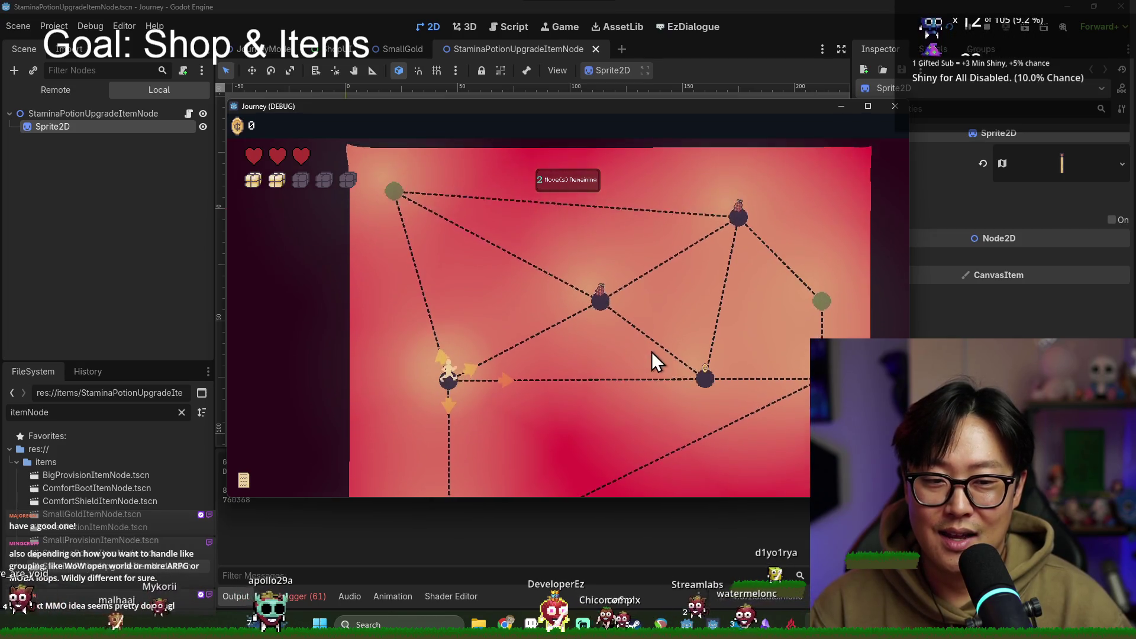
left_click(703, 304)
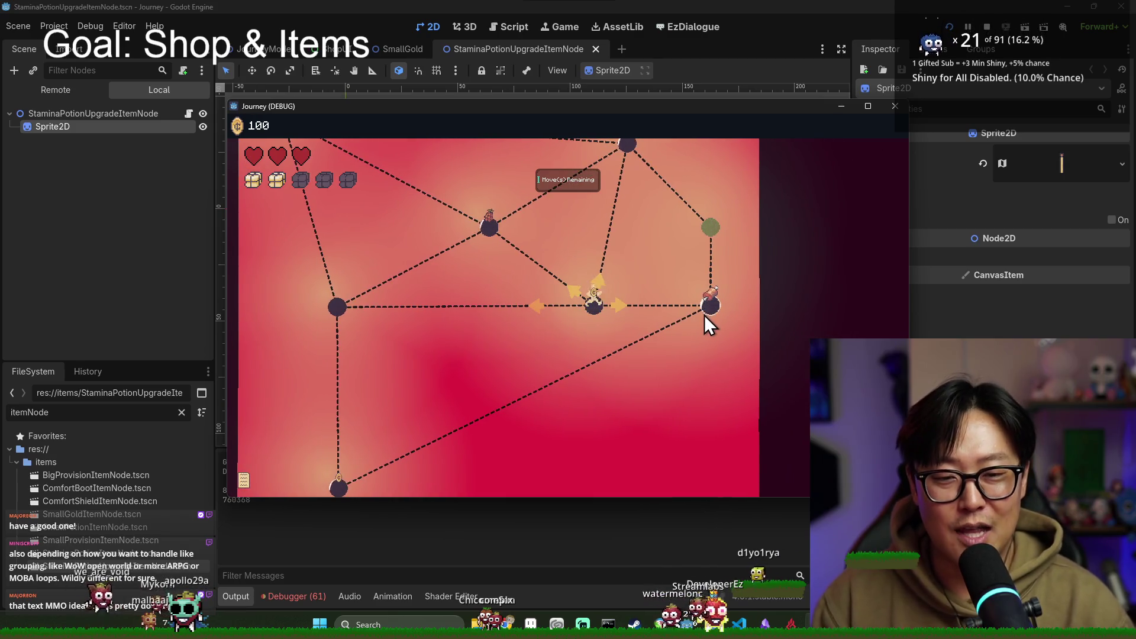
left_click(705, 315)
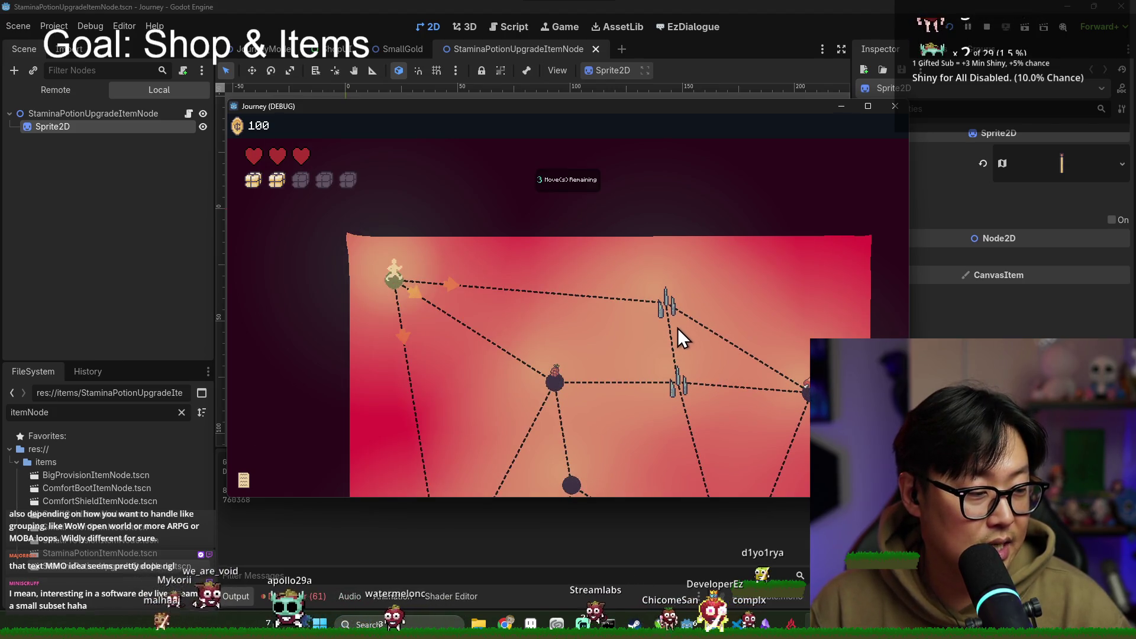
Continue through the centre node into the next map and reach the money-bag shop node.
scroll(666, 326, "down", 2)
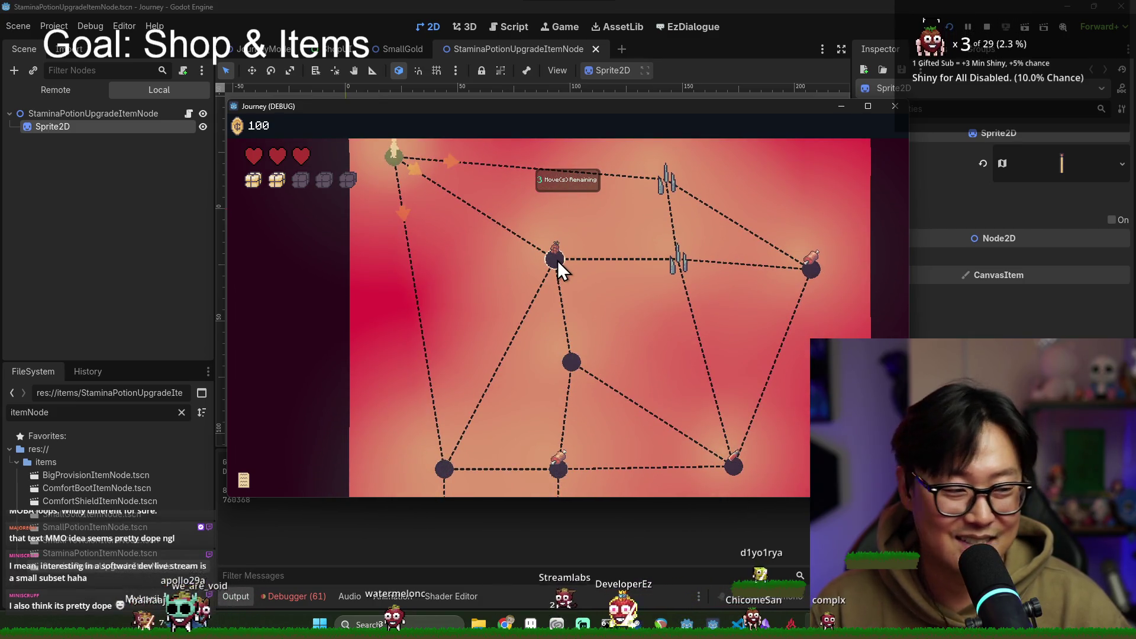
scroll(557, 260, "down", 1)
scroll(557, 261, "down", 1)
scroll(556, 272, "down", 3)
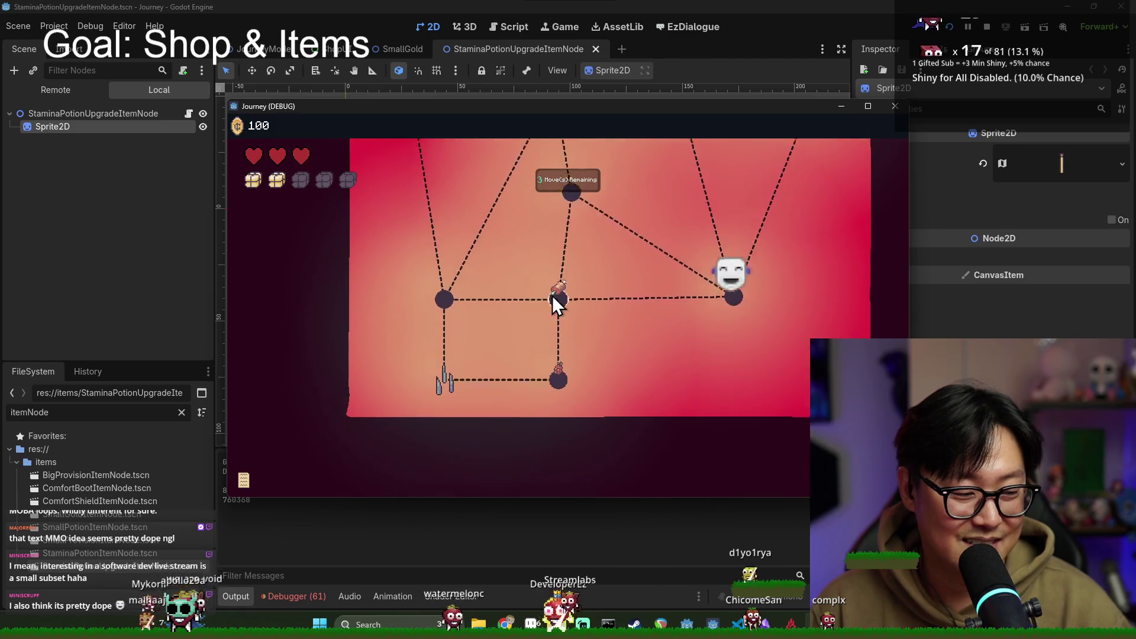
scroll(457, 285, "up", 4)
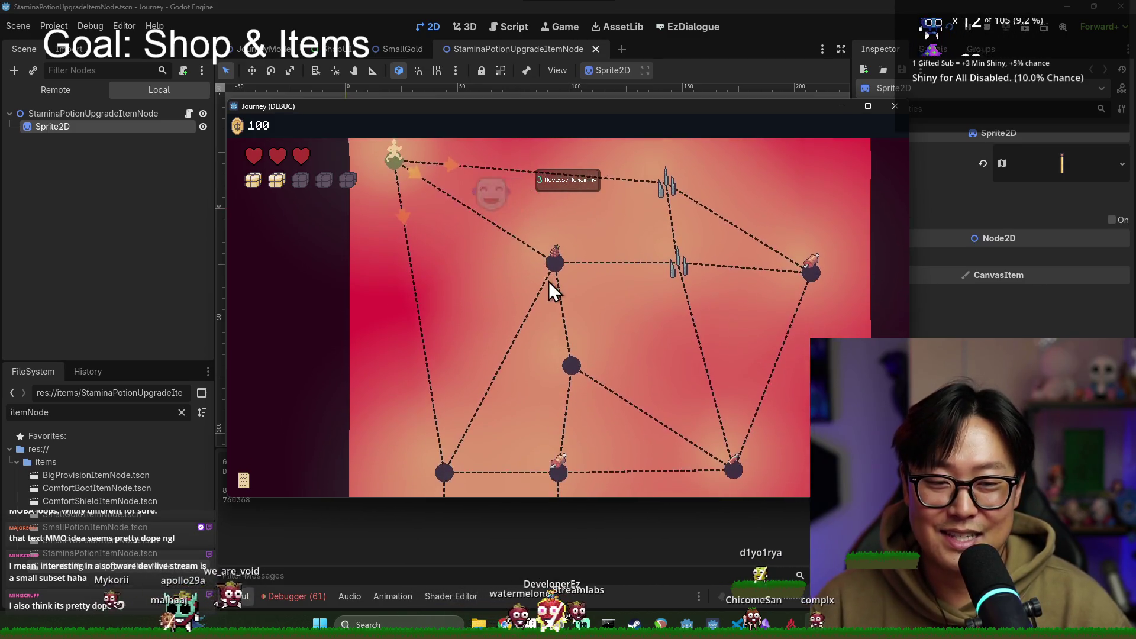
left_click(550, 260)
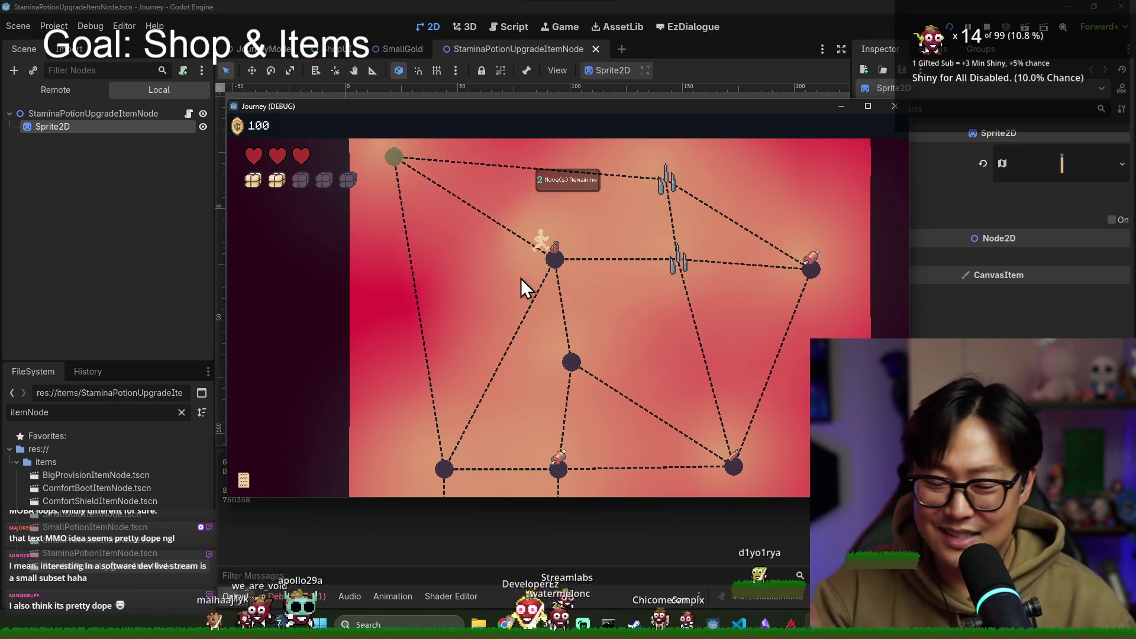
left_click(687, 266)
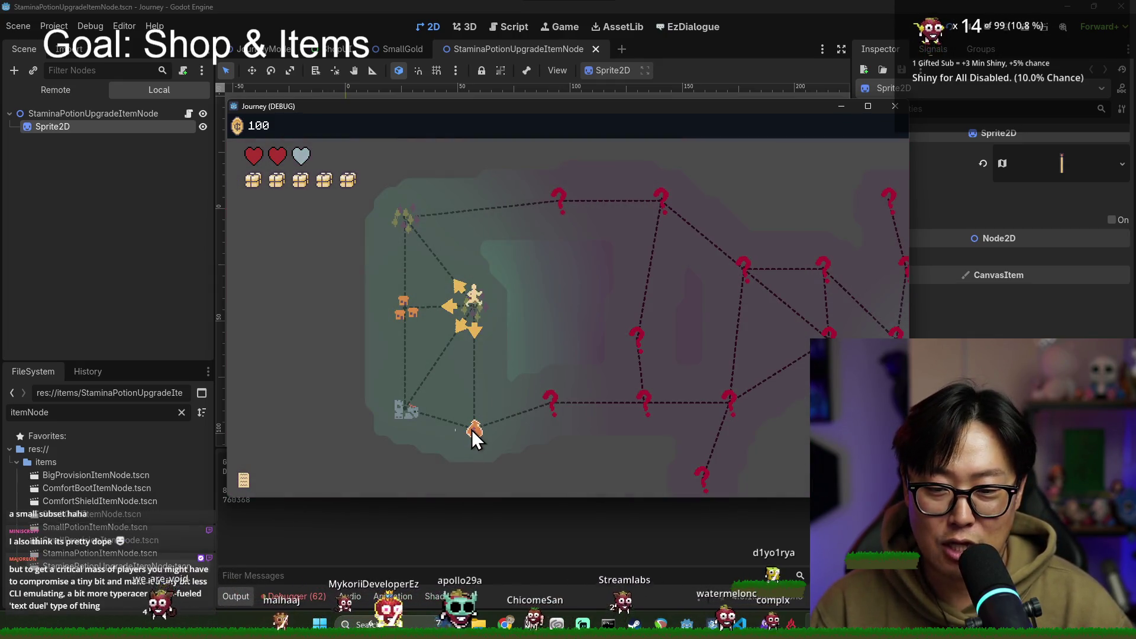
left_click(471, 430)
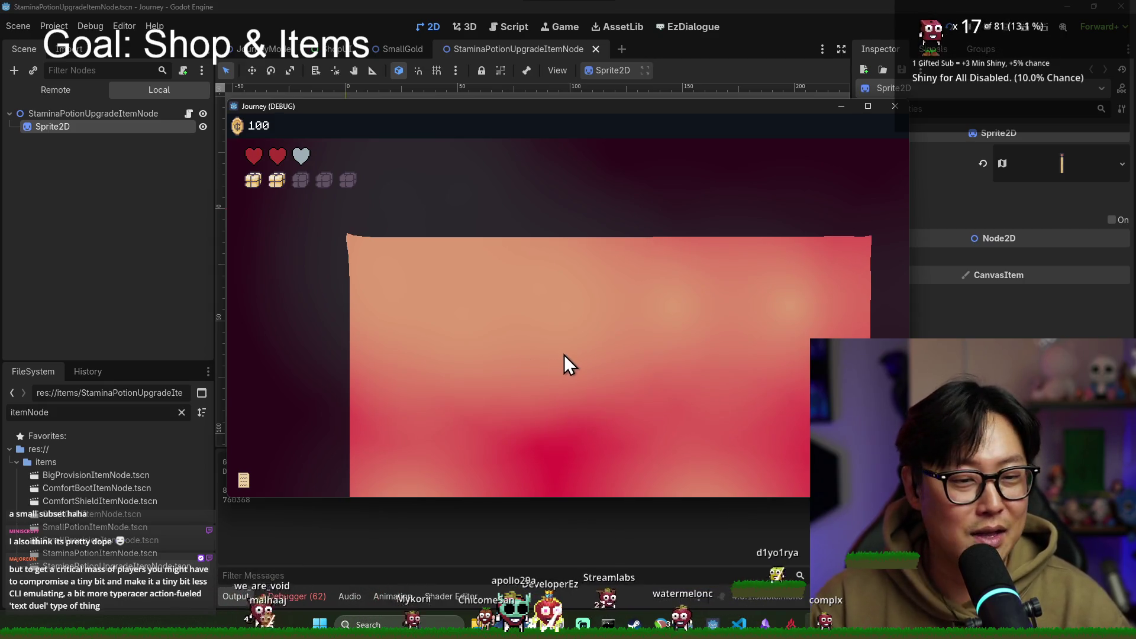
left_click(571, 326)
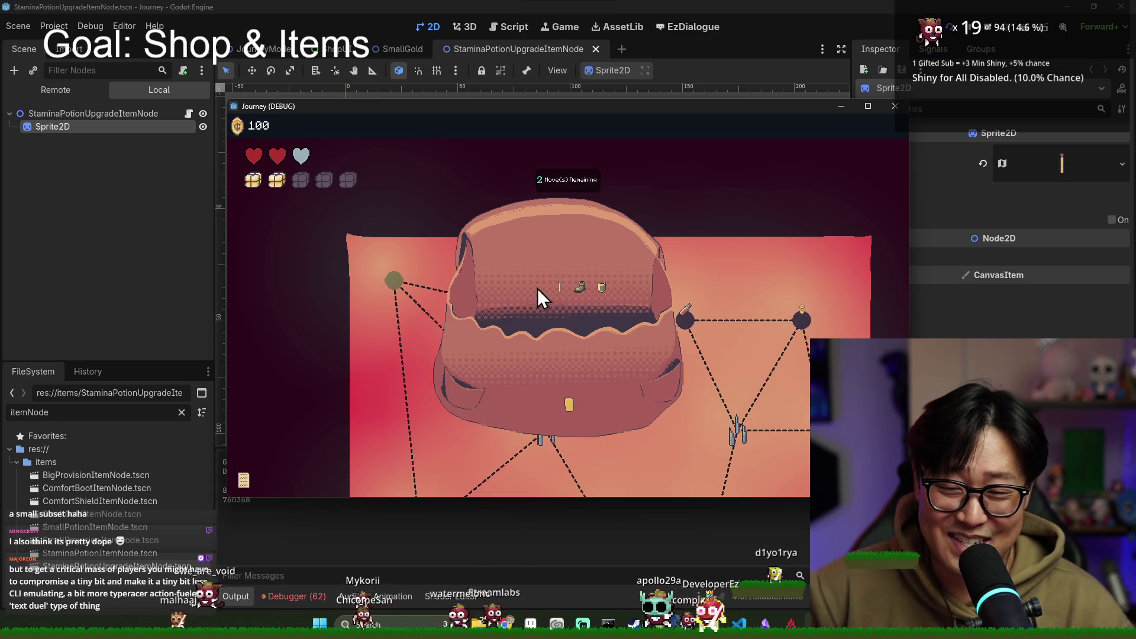
Close the running game and close the StaminaPotionUpgradeItemNode scene.
double_click(610, 109)
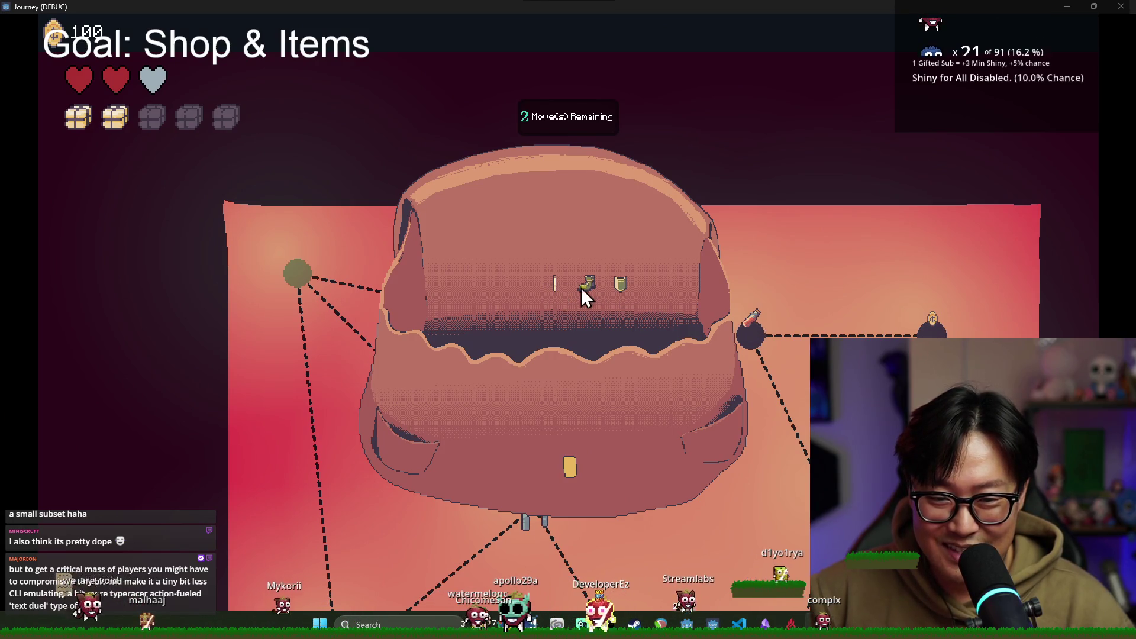
key("alt+F4")
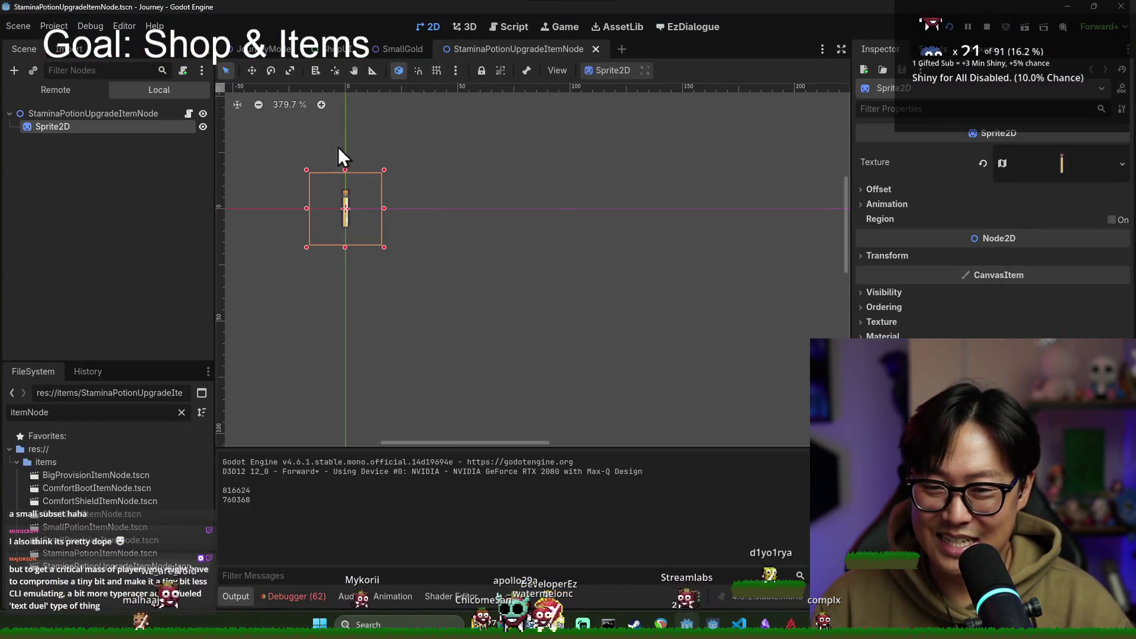
left_click(150, 117)
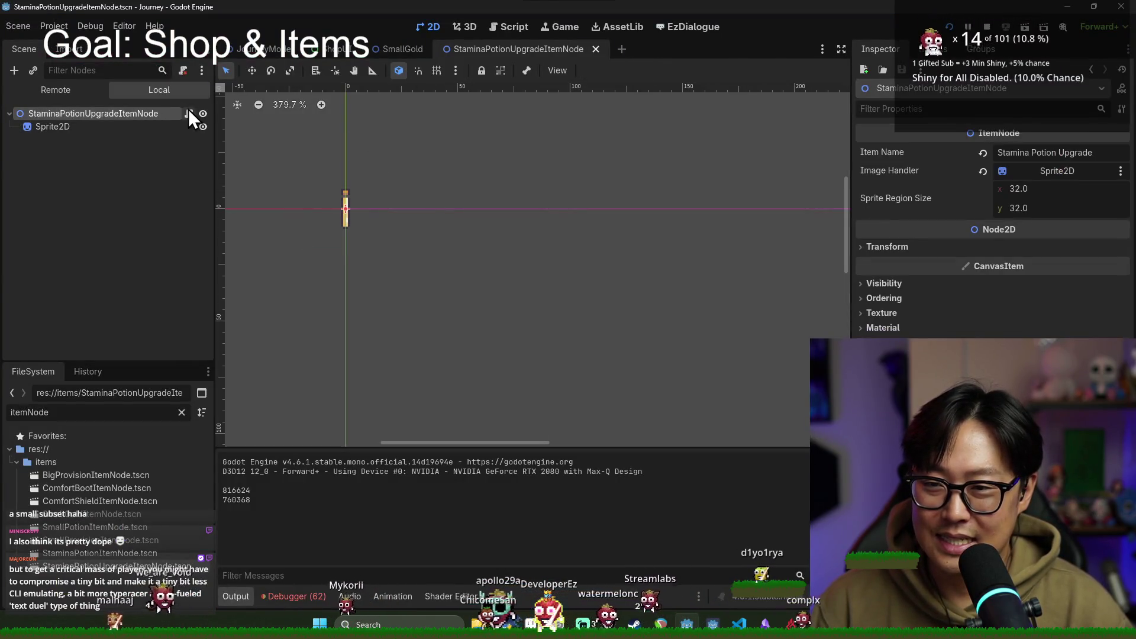
left_click(188, 112)
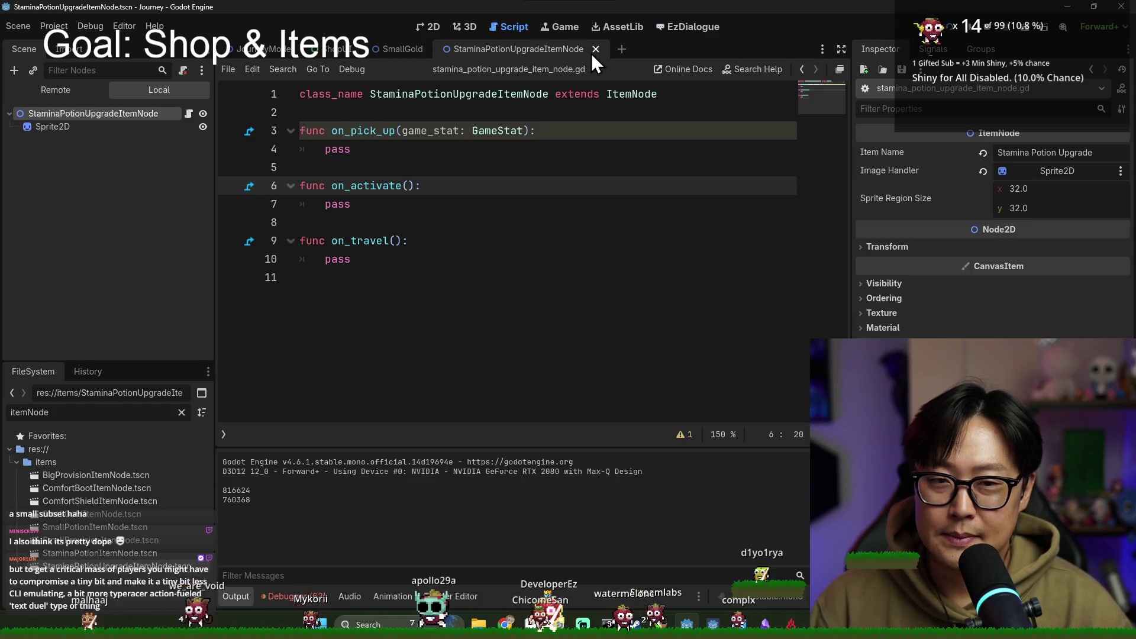
left_click(594, 50)
Filter the FileSystem for 'shop', open ShopItemButton.tscn, and save the scene.
double_click(120, 408)
type("b")
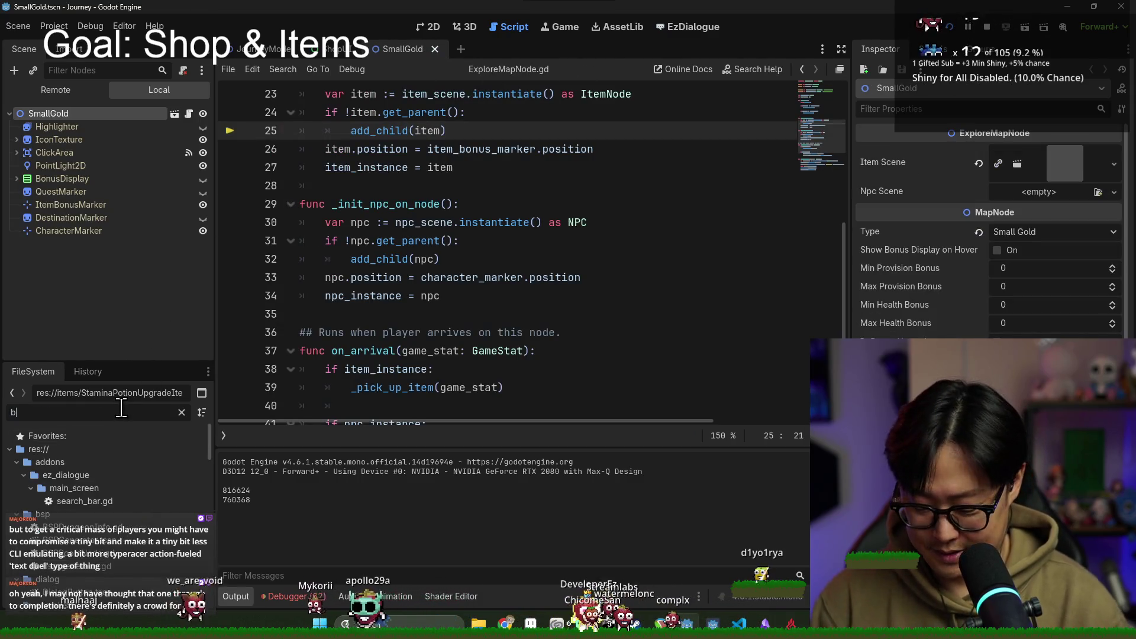
type("utton")
scroll(69, 550, "up", 2)
scroll(77, 456, "down", 5)
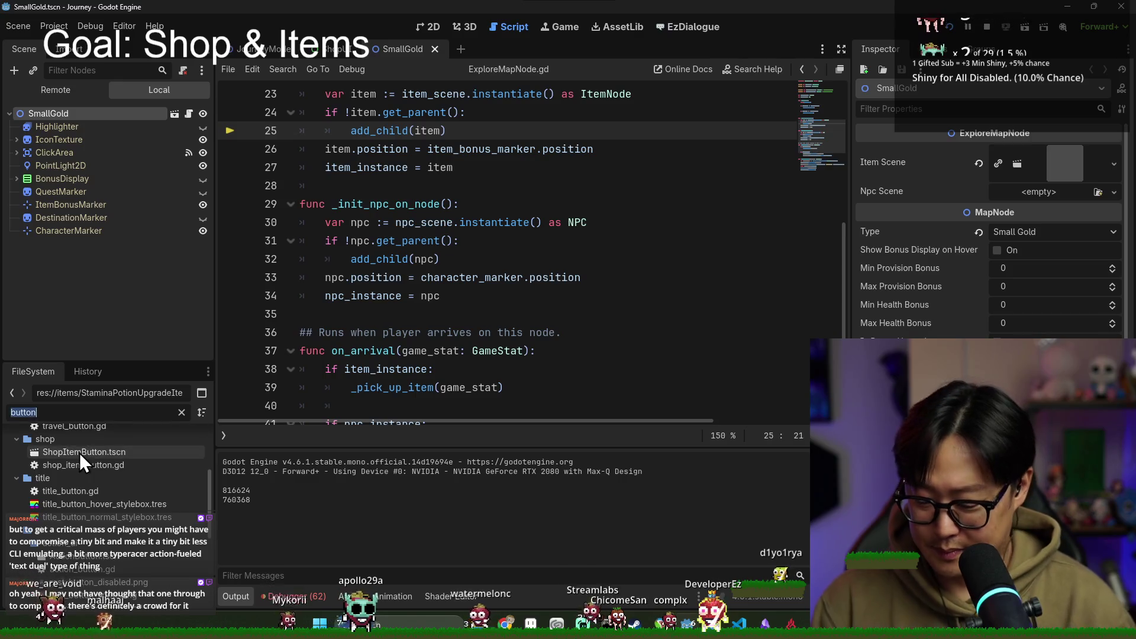
type("shop")
left_click(109, 474)
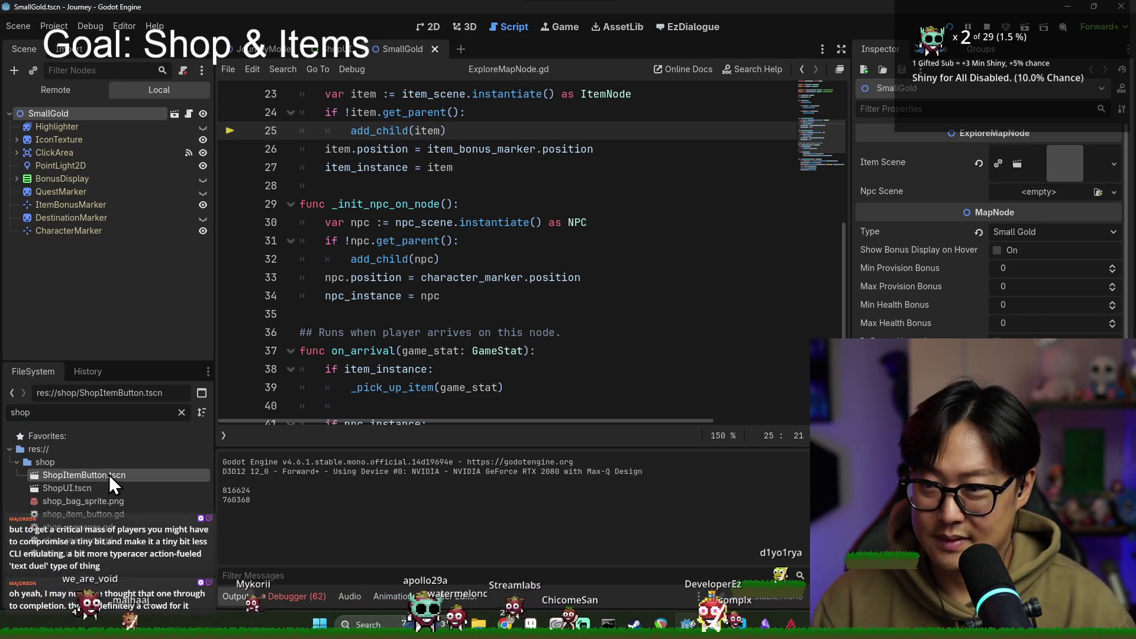
double_click(109, 474)
left_click(470, 237)
key("ctrl+s")
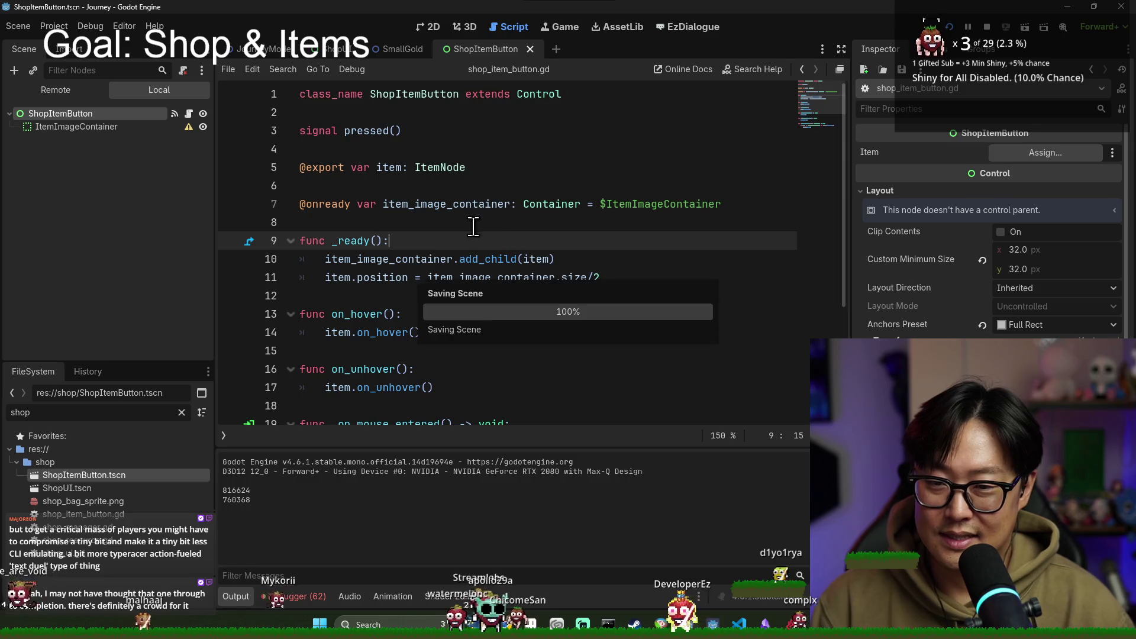
Filter the Inspector by 'mouse', set a breakpoint on the on_hover call at line 20, and launch the game.
left_click(1024, 108)
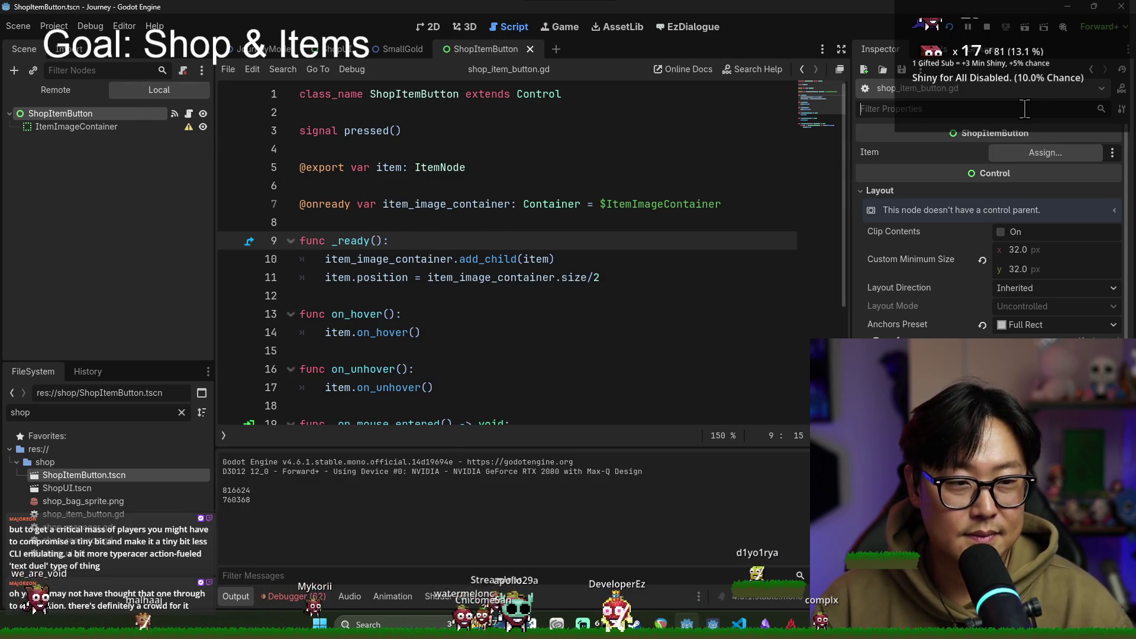
type("mouse")
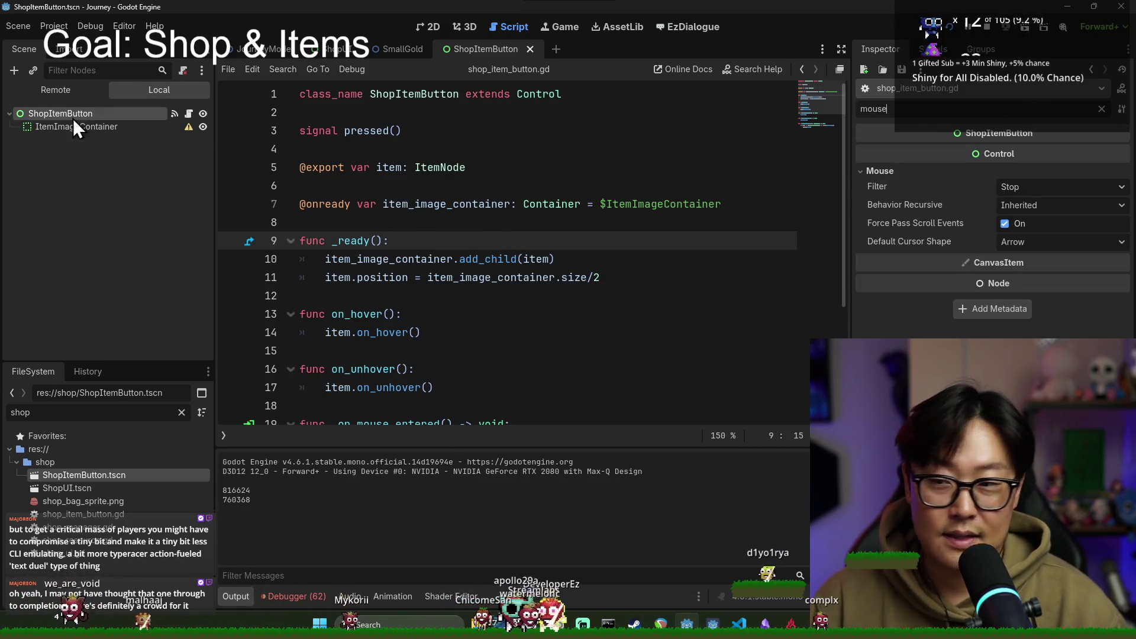
scroll(431, 296, "down", 3)
left_click(356, 261)
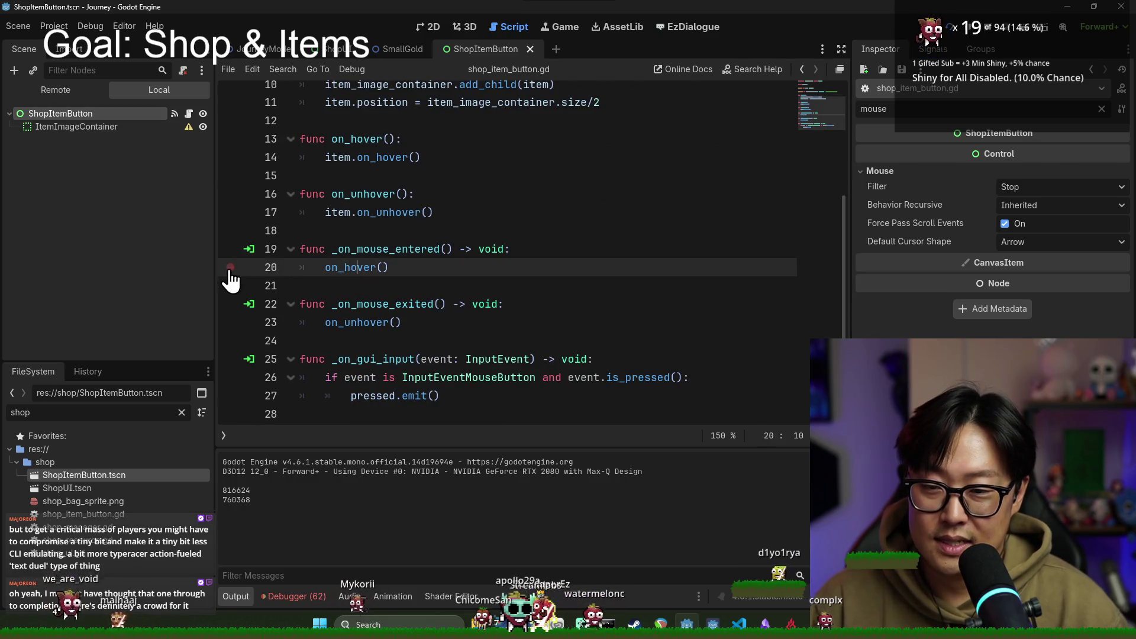
key("F5")
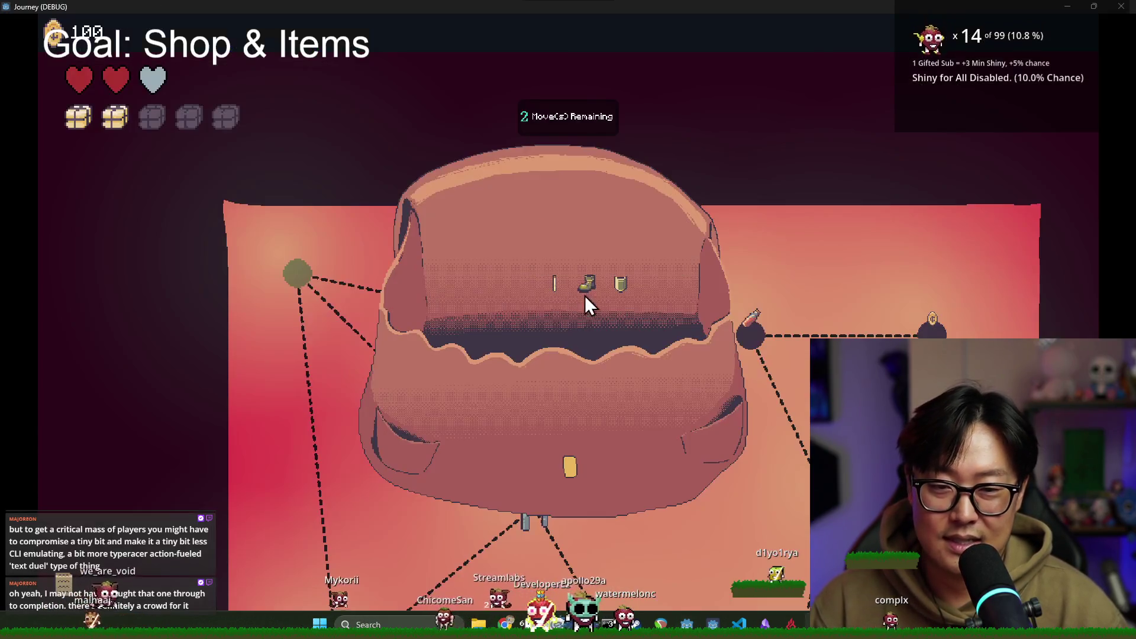
Check the button's connected signals for _on_mouse_entered, then rerun the game with the breakpoints.
key("alt+Tab")
double_click(385, 249)
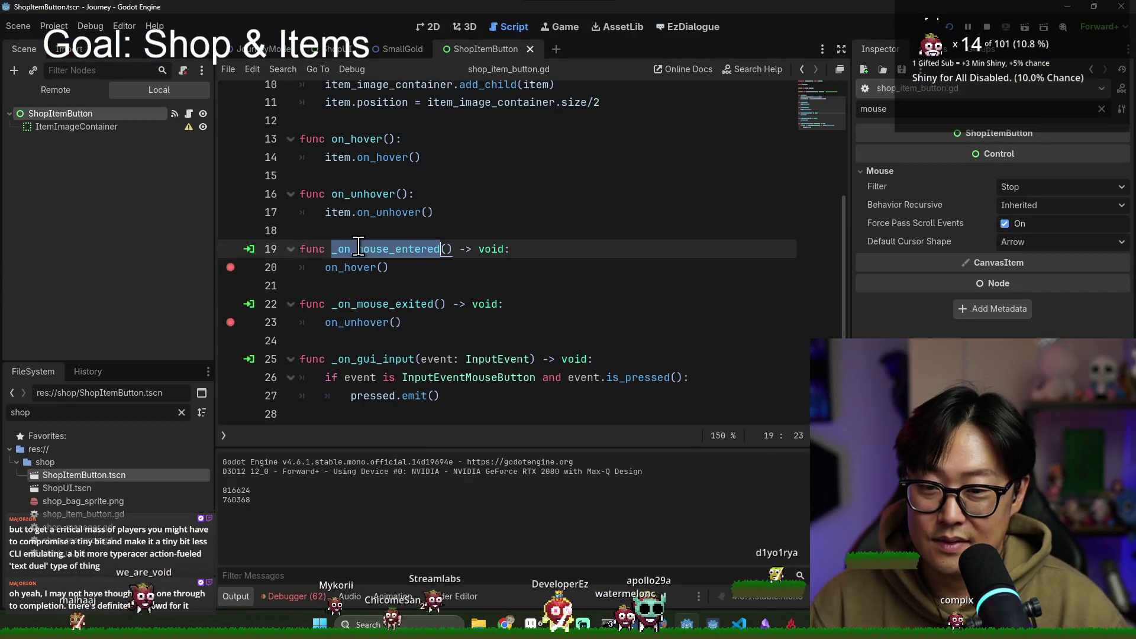
left_click(175, 113)
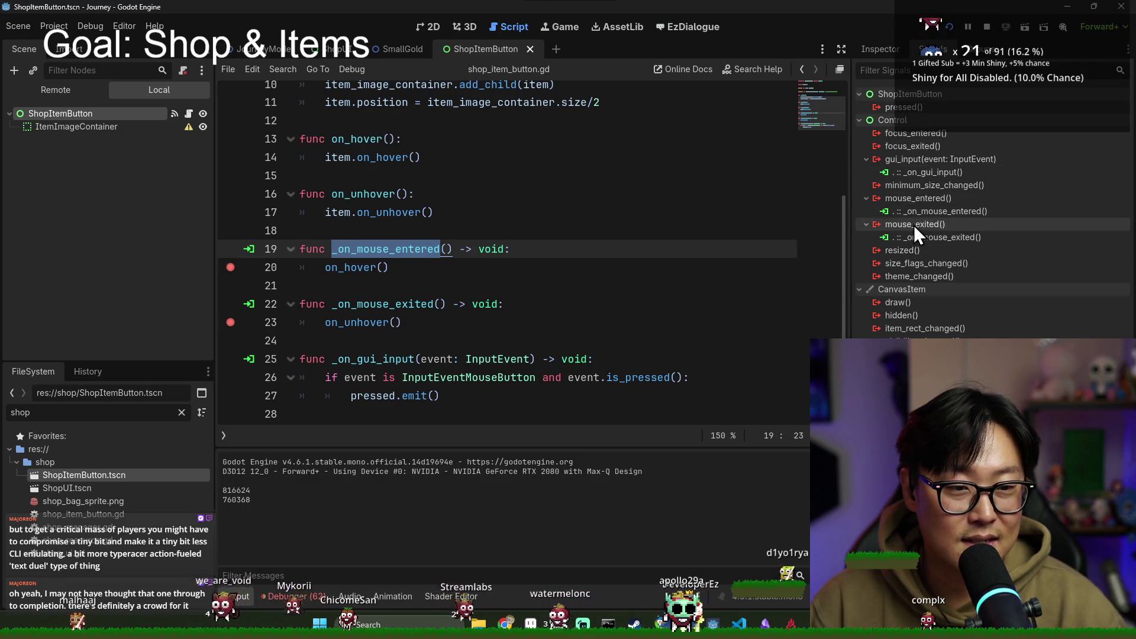
left_click(879, 48)
key("F5")
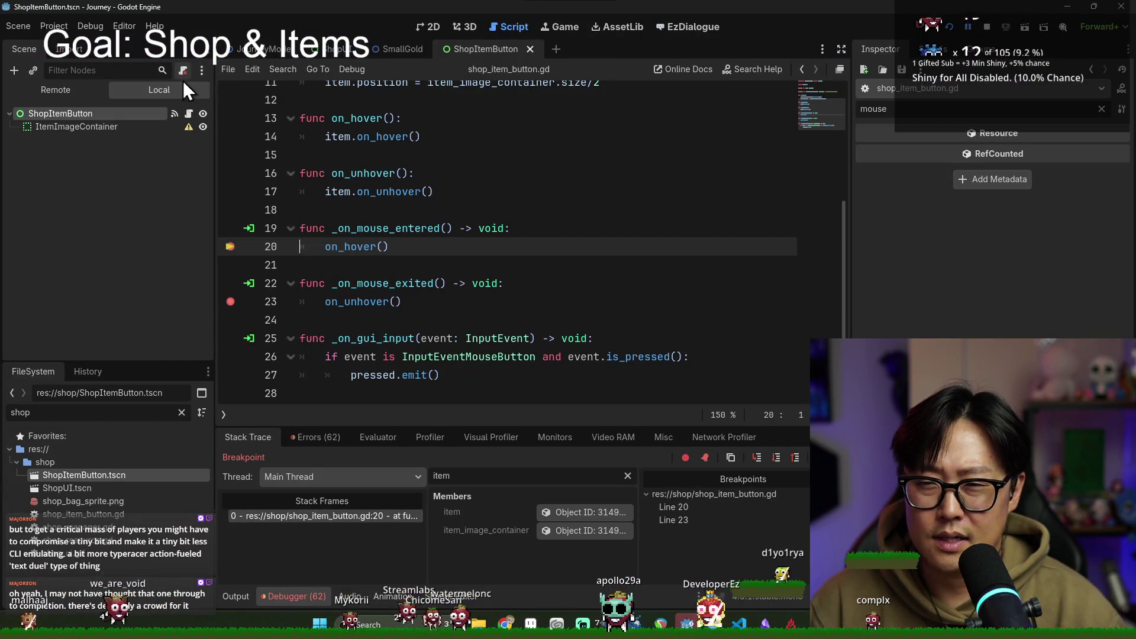
Expand the Remote scene tree from Game down through ShopUi, TextureRect and GridContainer to ShopItemButton.
left_click(77, 92)
left_click(16, 139)
left_click(24, 166)
left_click(31, 178)
left_click(38, 192)
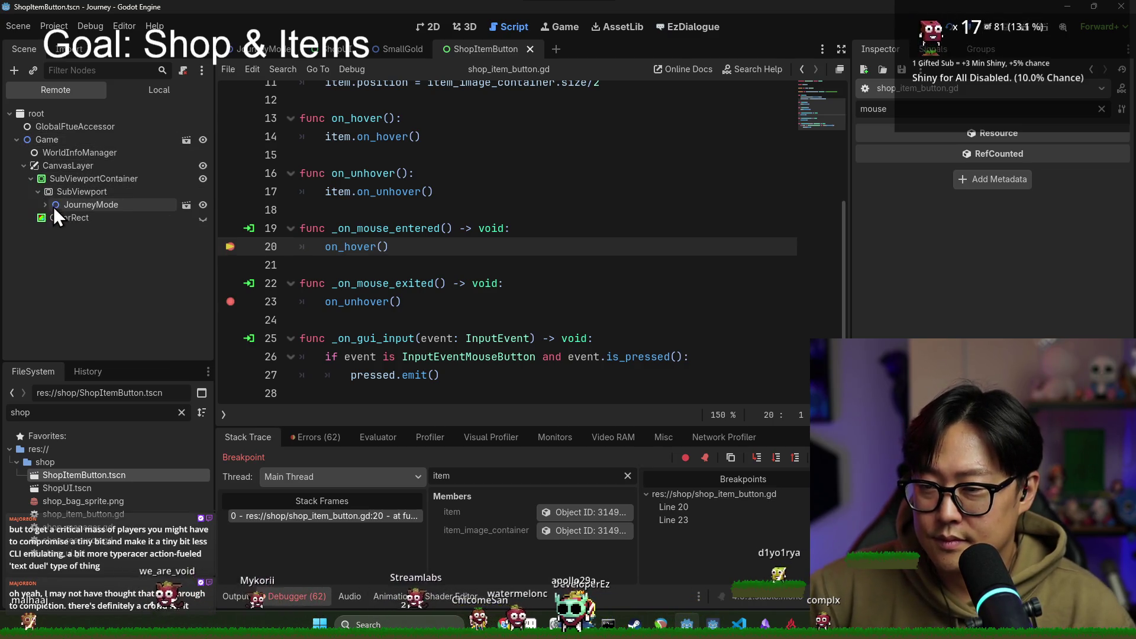
left_click(48, 205)
left_click(52, 335)
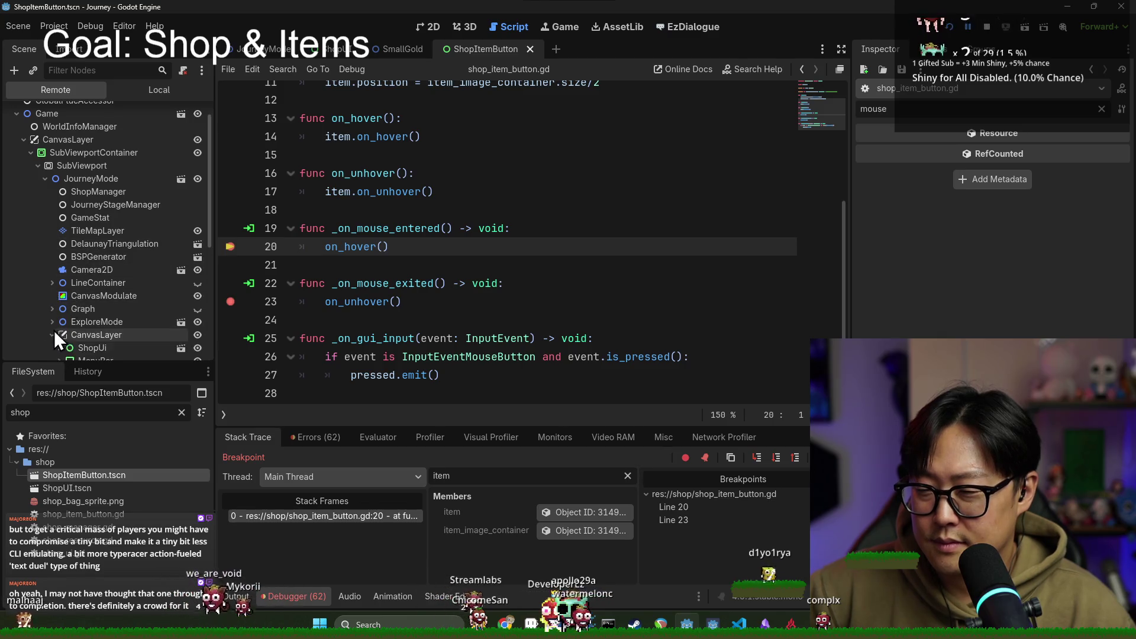
scroll(142, 300, "down", 3)
left_click(59, 224)
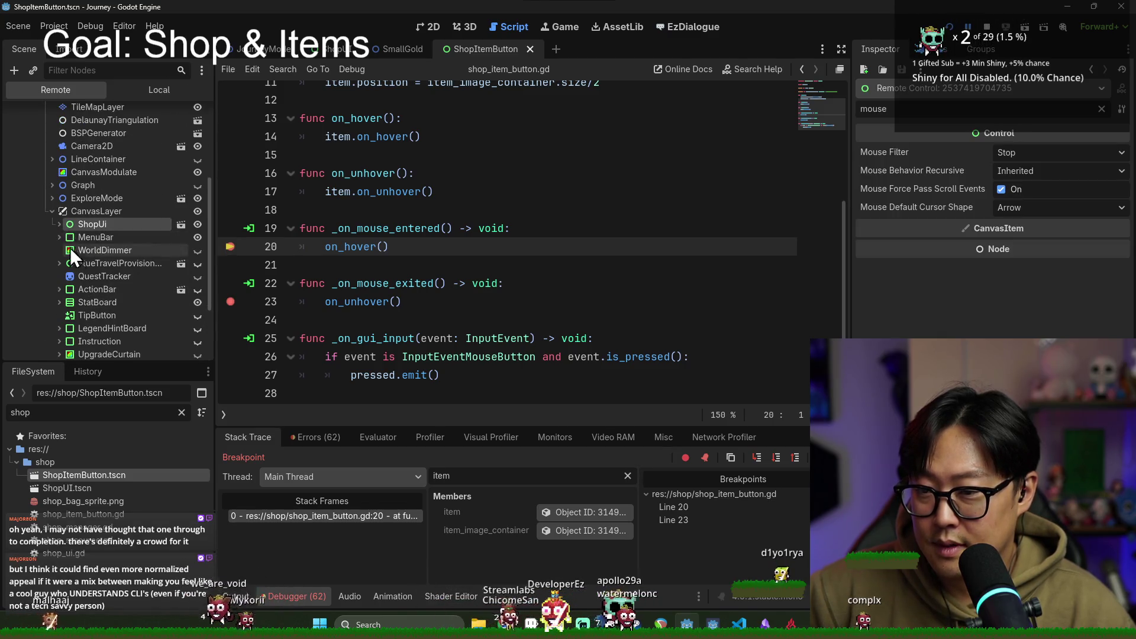
left_click(66, 237)
left_click(73, 249)
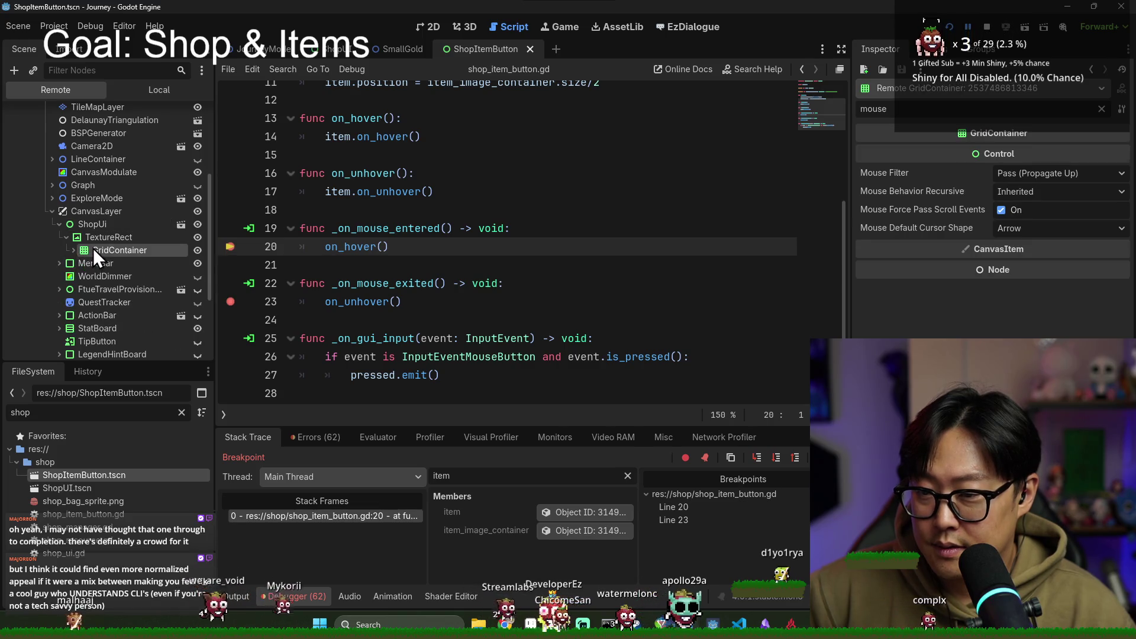
left_click(80, 263)
Continue past the breakpoint, inspect mouse filters of the potion, ItemImageContainer and ShopItemButton, then their size.
key("F12")
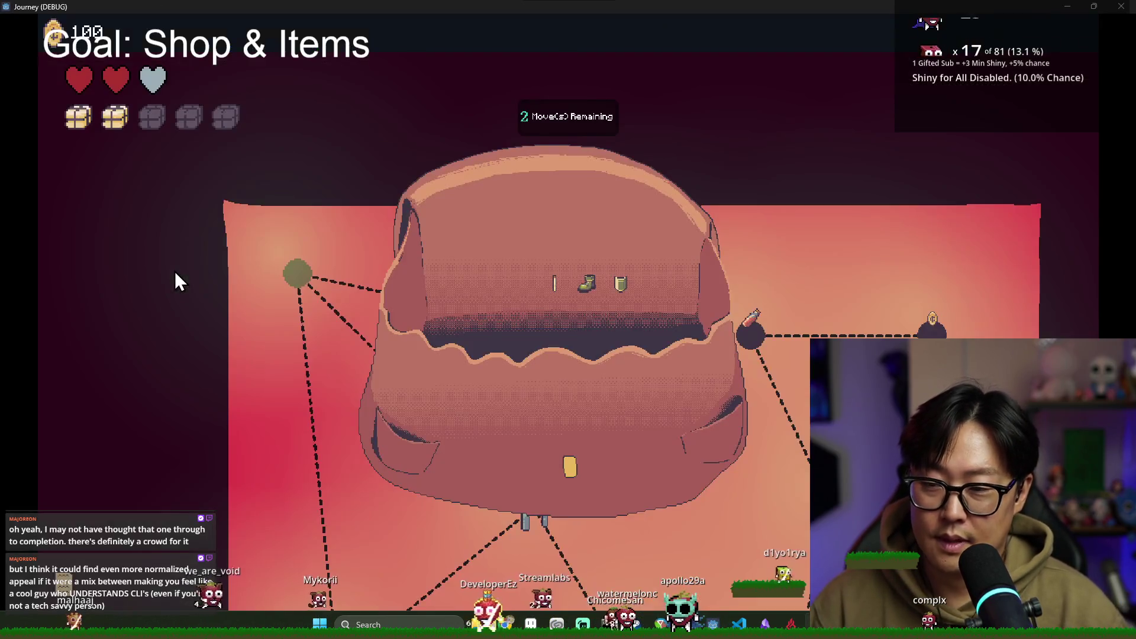
key("F12")
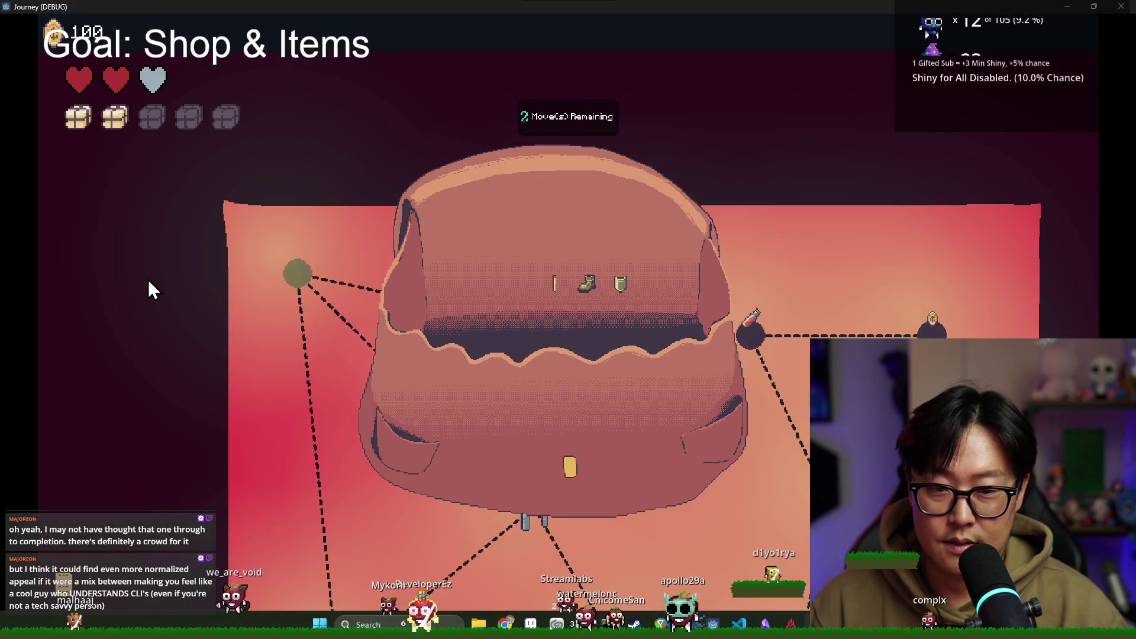
key("F12")
key("F12")
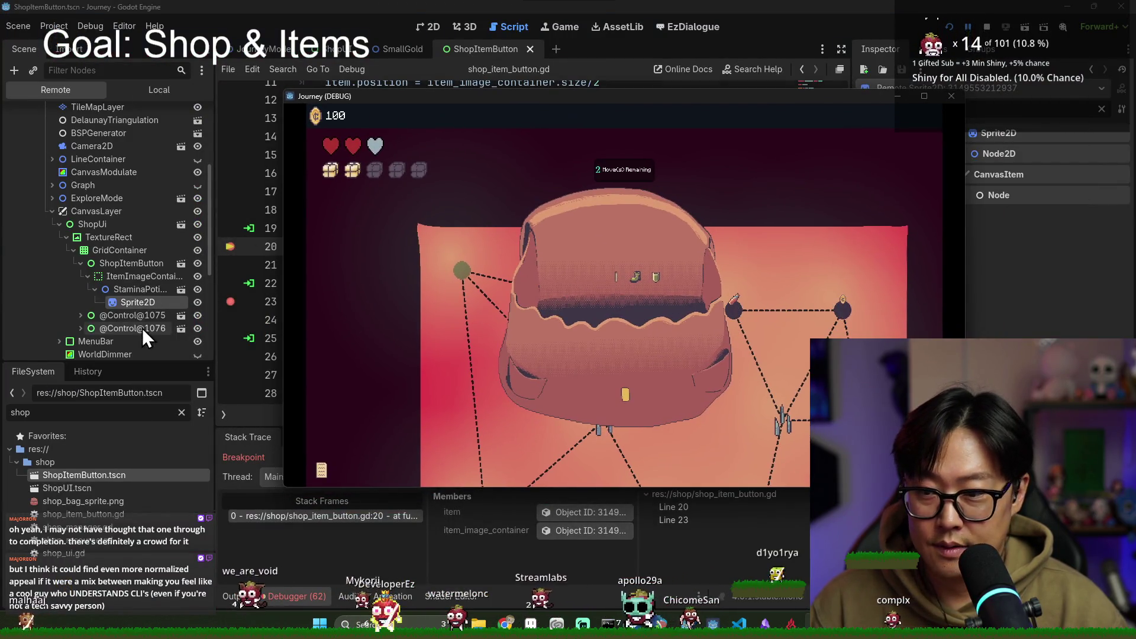
left_click(132, 288)
left_click(127, 277)
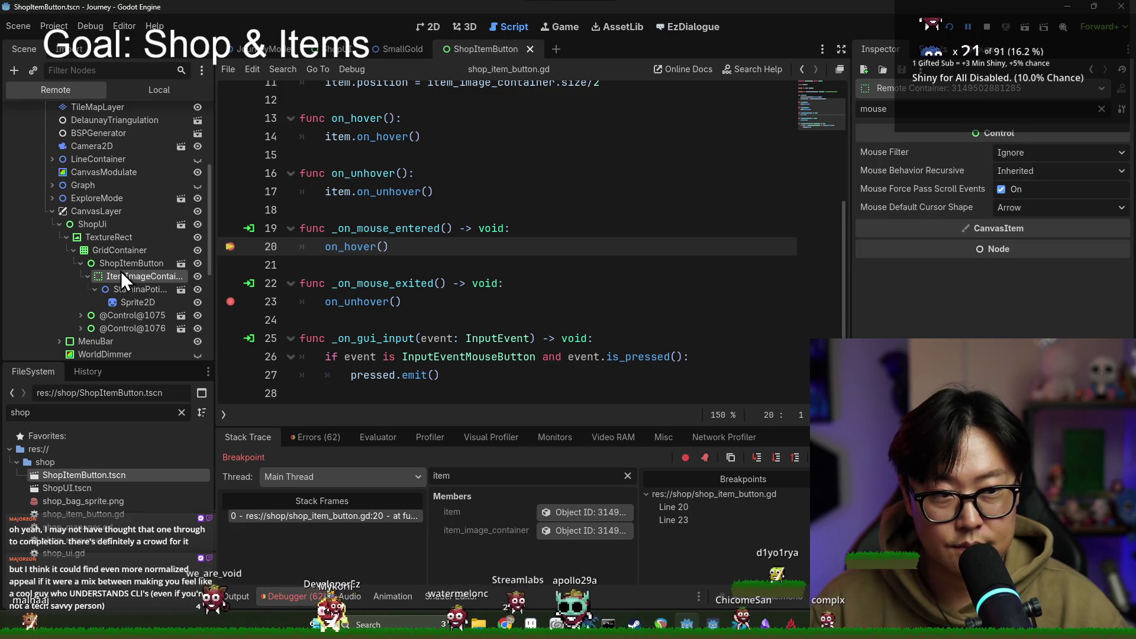
left_click(125, 264)
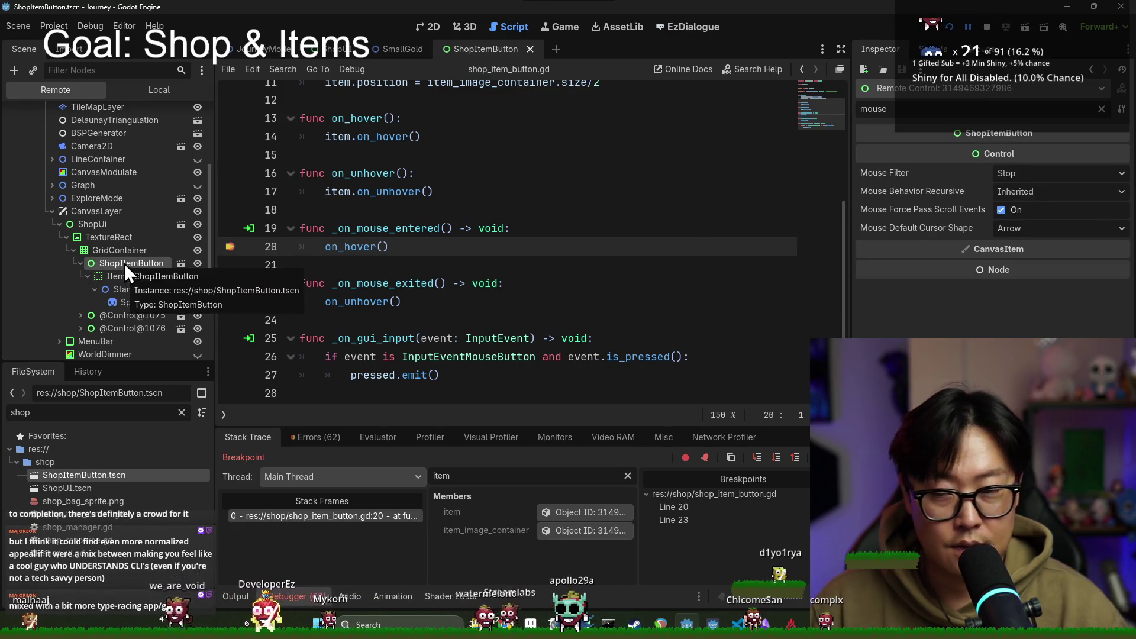
left_click(1101, 108)
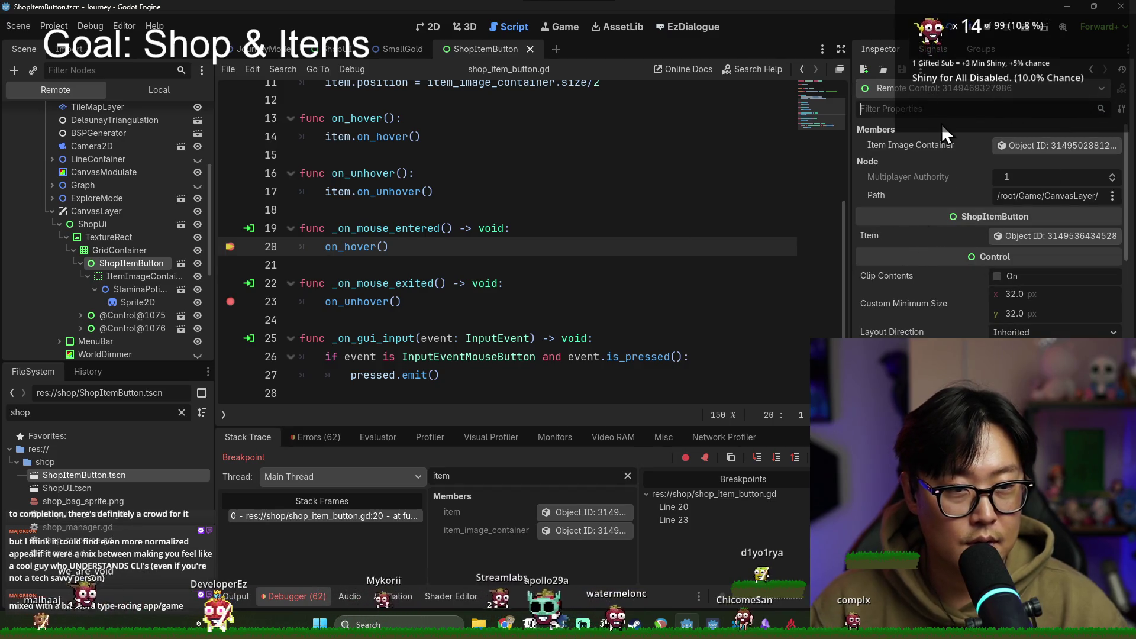
type("size")
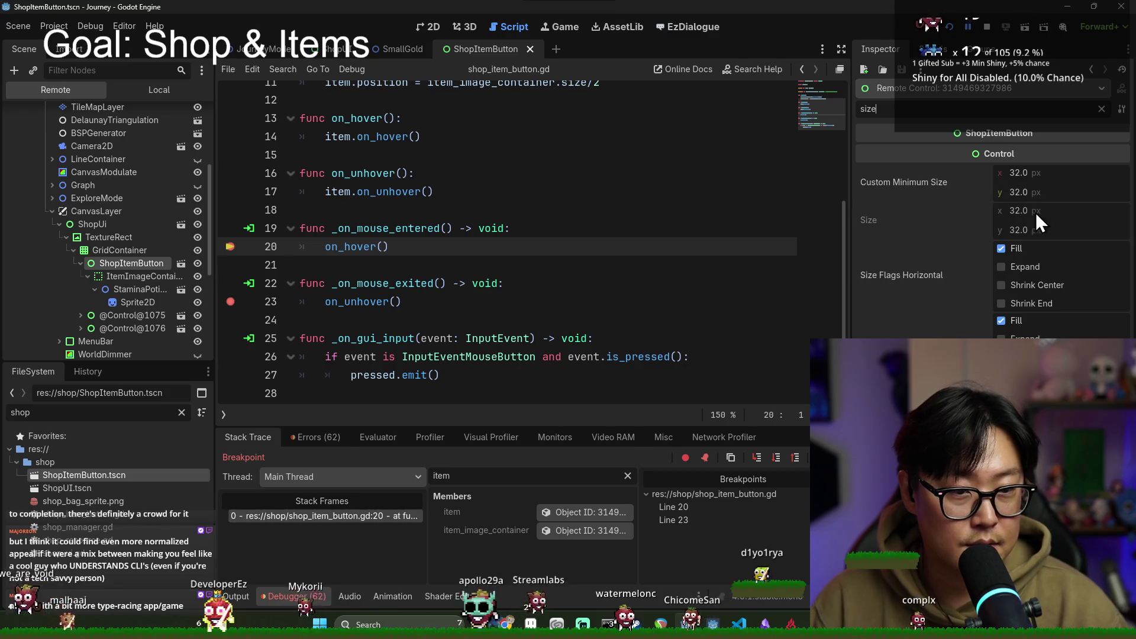
key("alt+Tab")
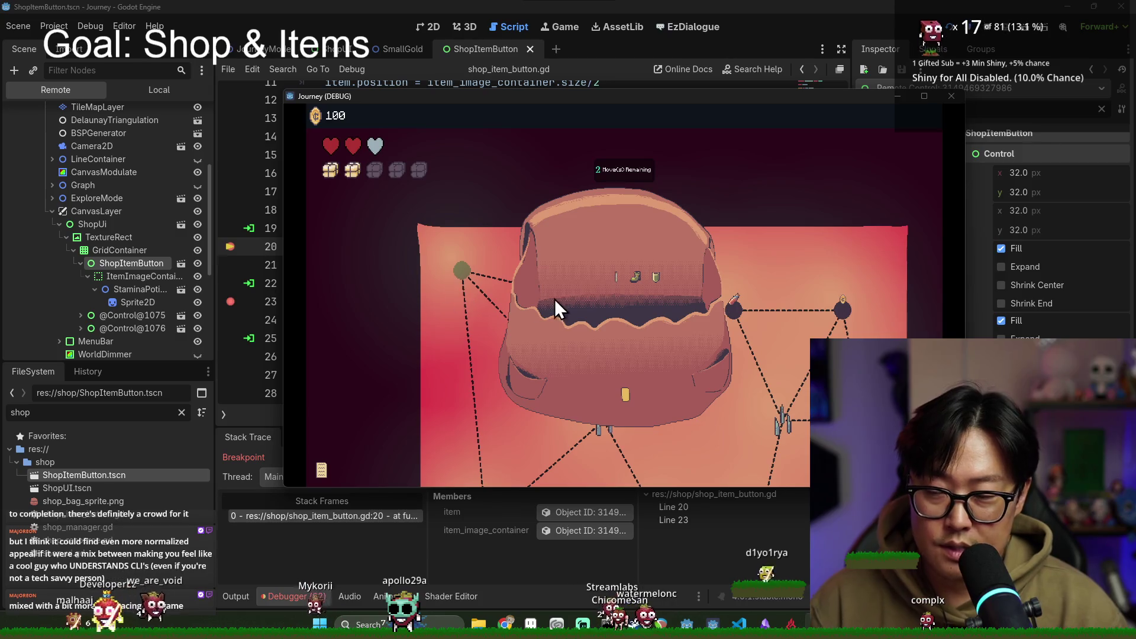
key("alt+Tab")
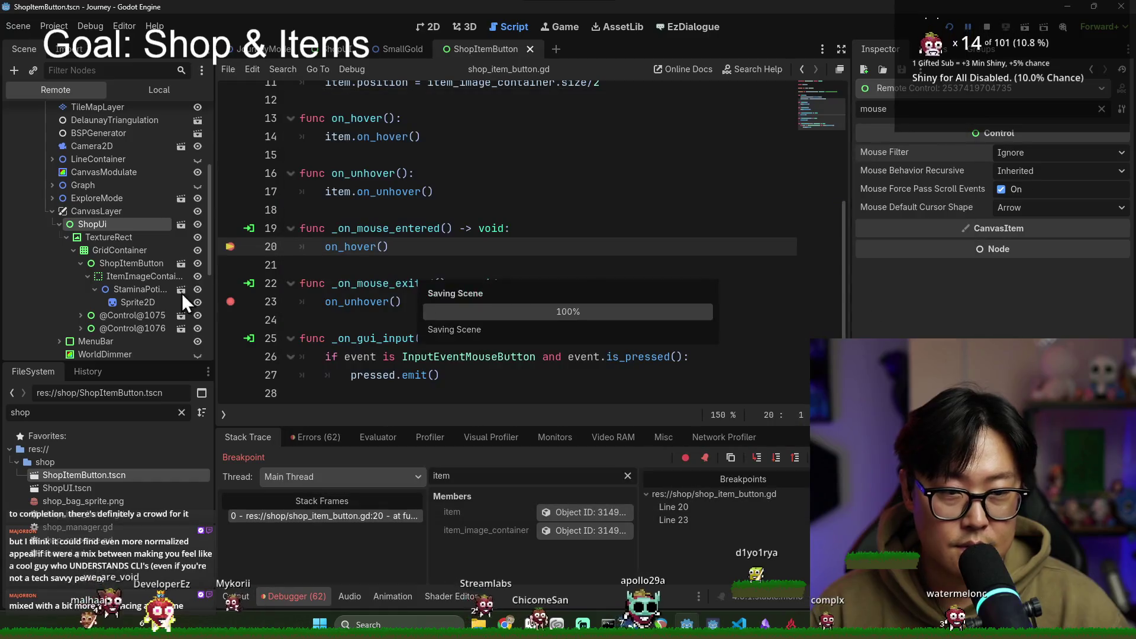
Compare the live TextureRect and GridContainer mouse settings, then set the TextureRect's mouse filter to Ignore.
left_click(110, 238)
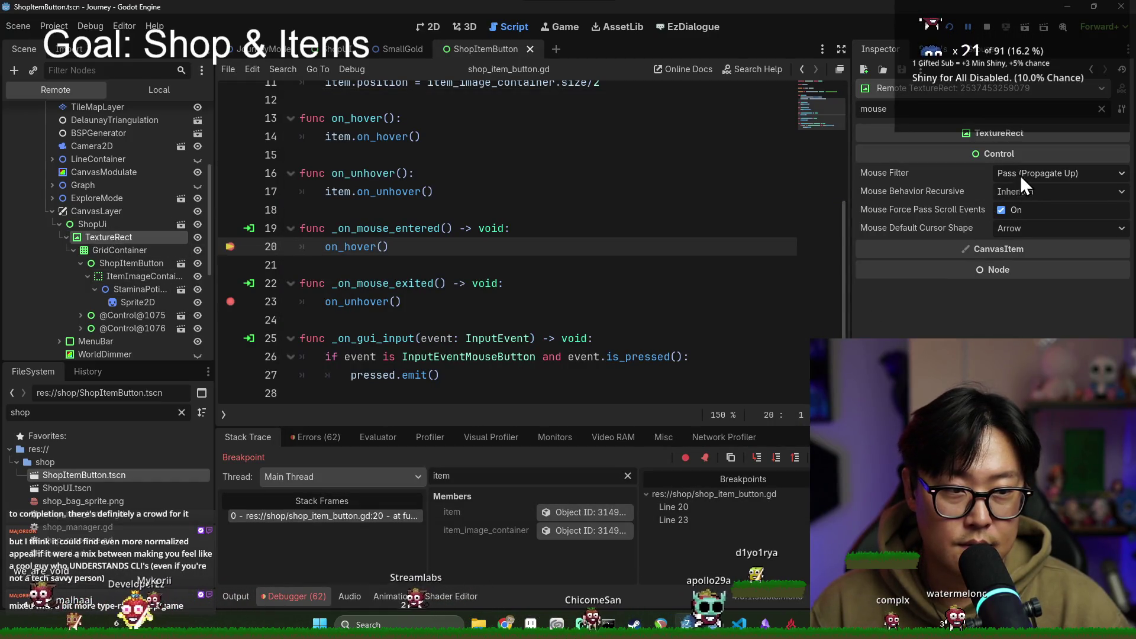
left_click(101, 253)
left_click(109, 238)
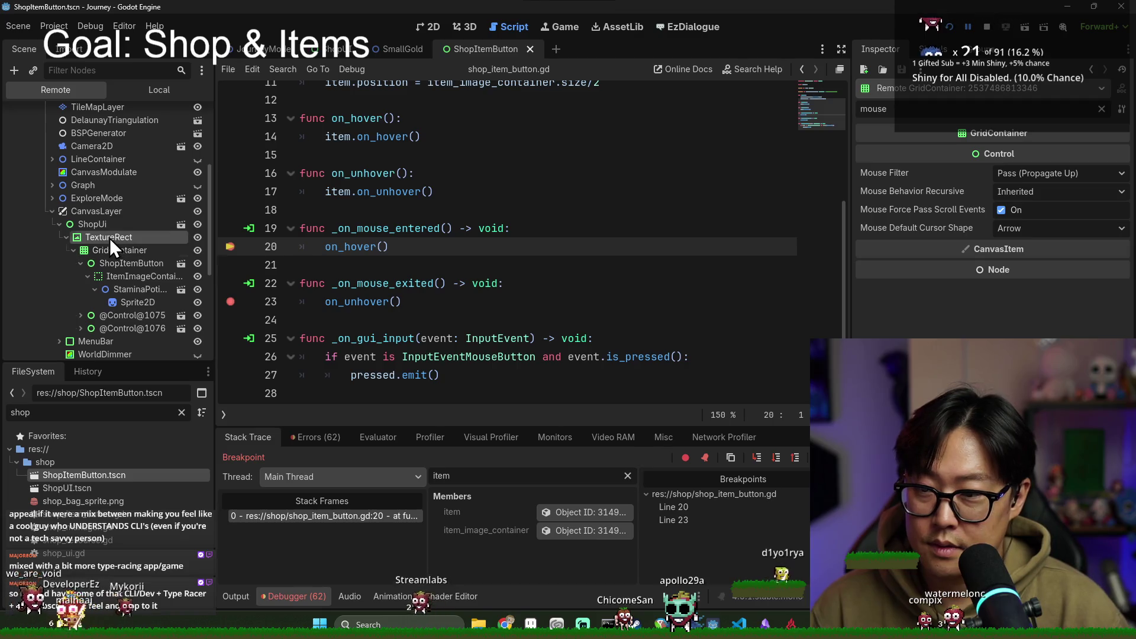
key("alt+Tab")
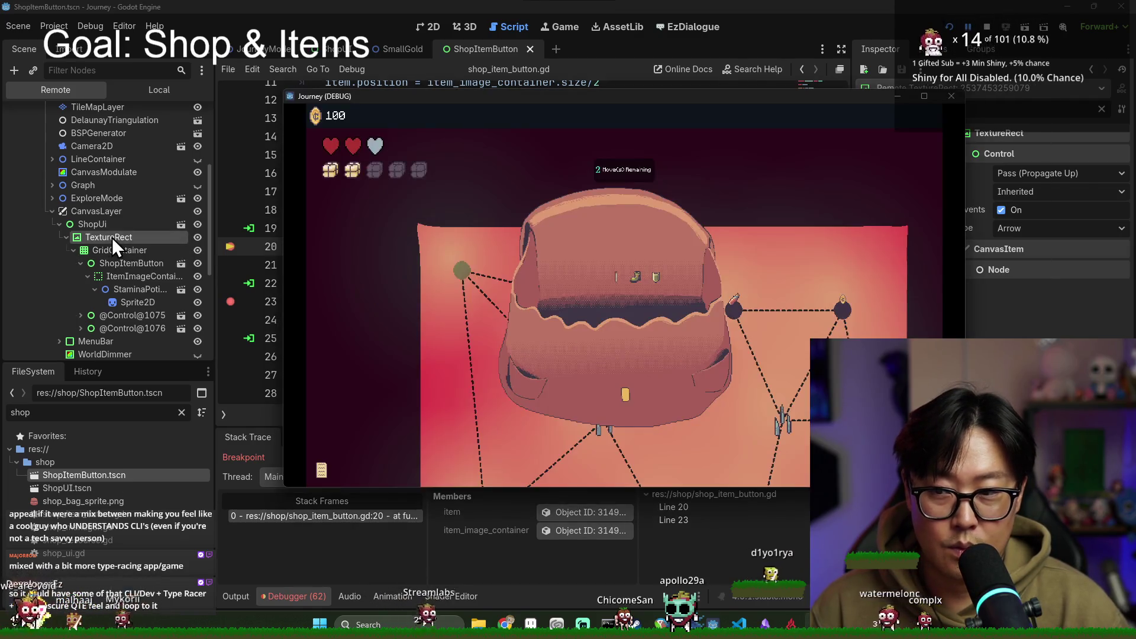
key("alt+Tab")
left_click(1034, 172)
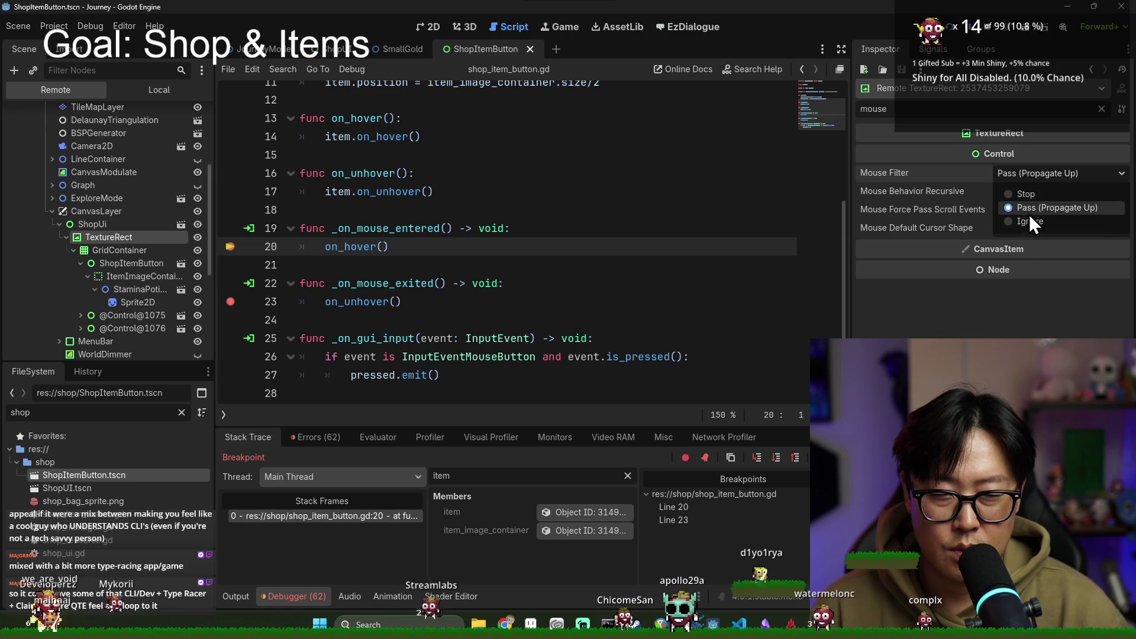
left_click(1032, 222)
key("alt+Tab")
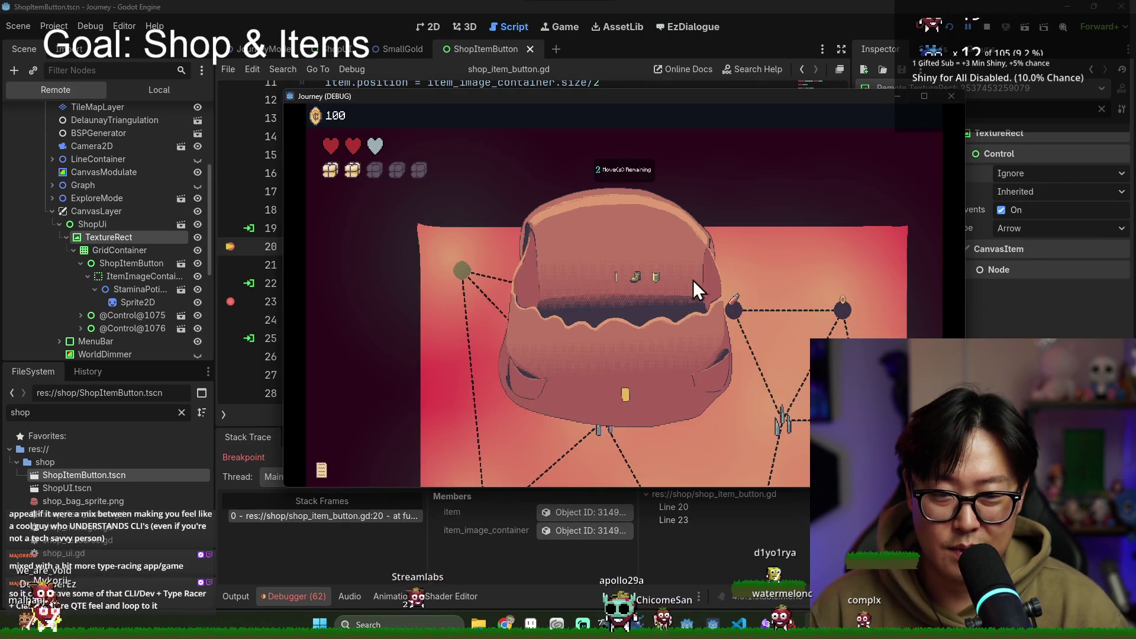
Set the live GridContainer's mouse filter to Ignore as well, save, and retest hovering in the game.
left_click(122, 250)
left_click(1059, 173)
left_click(1030, 222)
key("ctrl+s")
key("alt+Tab")
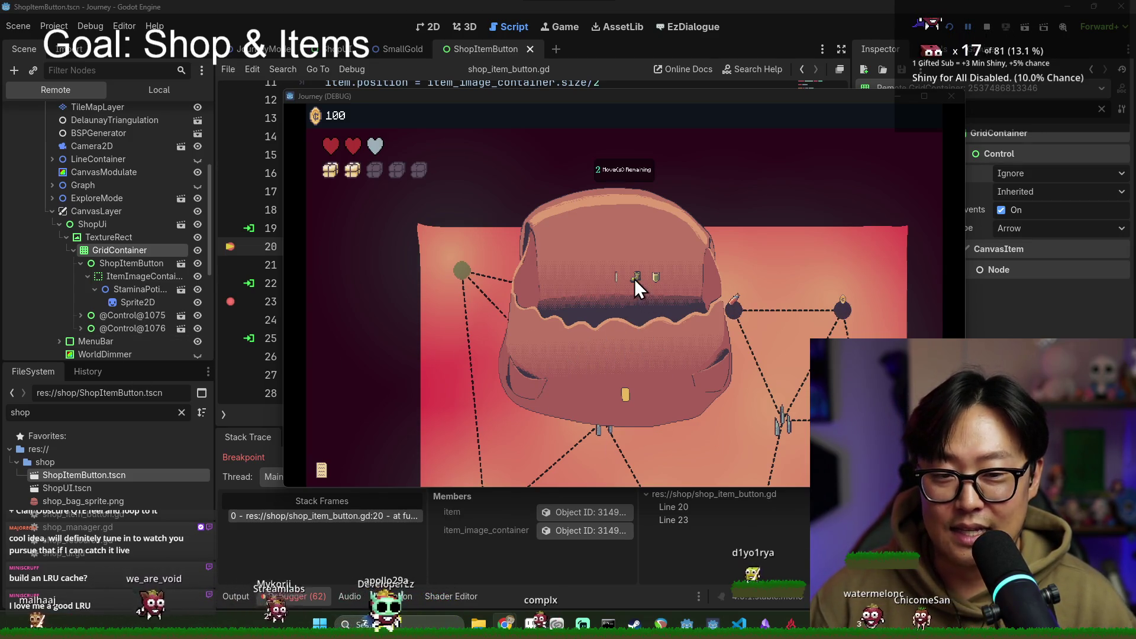
Inspect StaminaPotion, ItemImageContainer (Ignore) and ShopItemButton (Stop) in the remote tree, then view the node's signals.
left_click(87, 276)
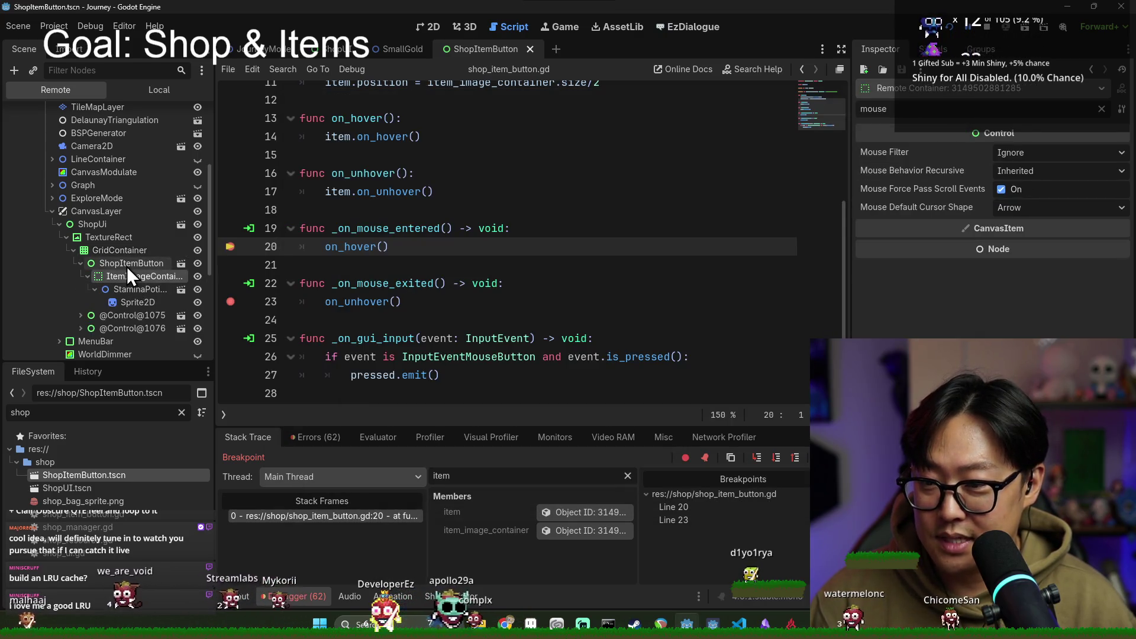
left_click(134, 286)
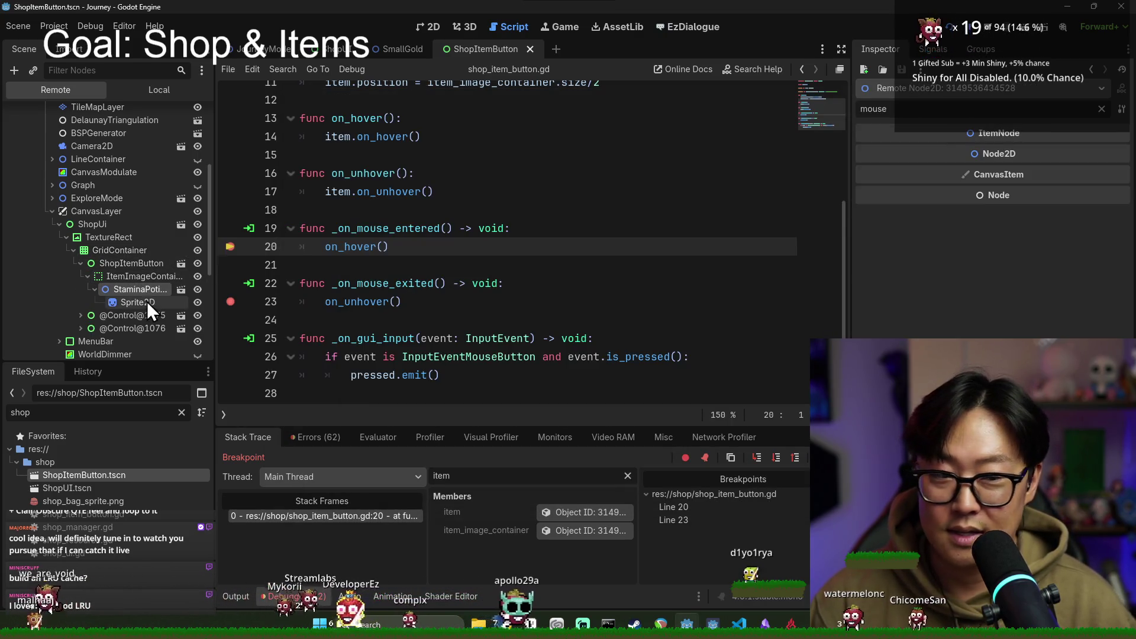
left_click(137, 276)
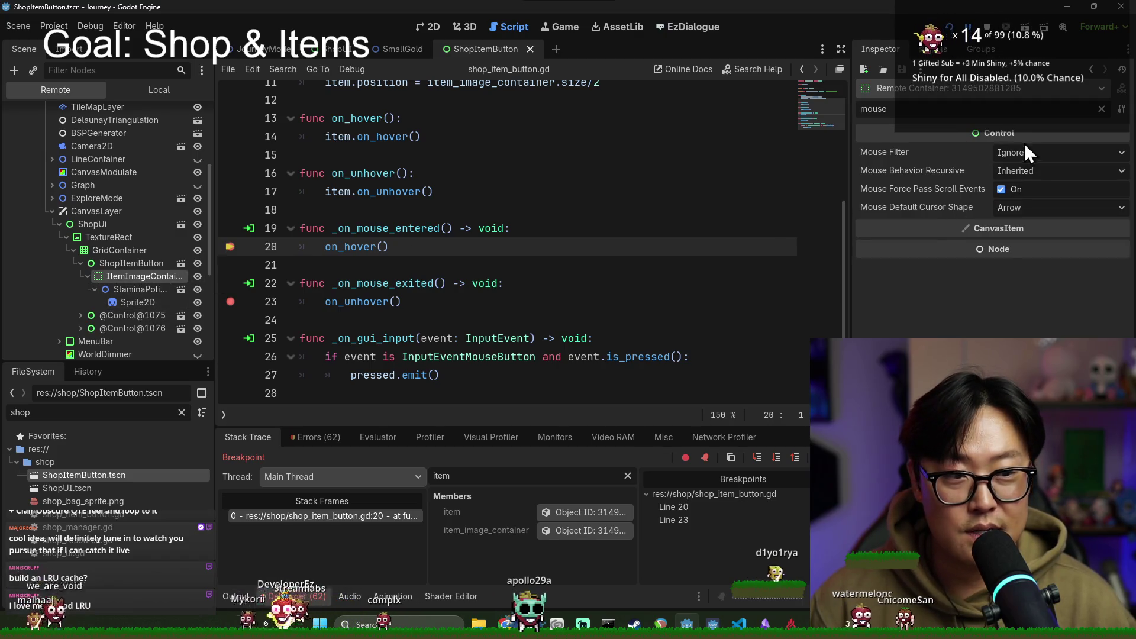
left_click(96, 267)
left_click(933, 49)
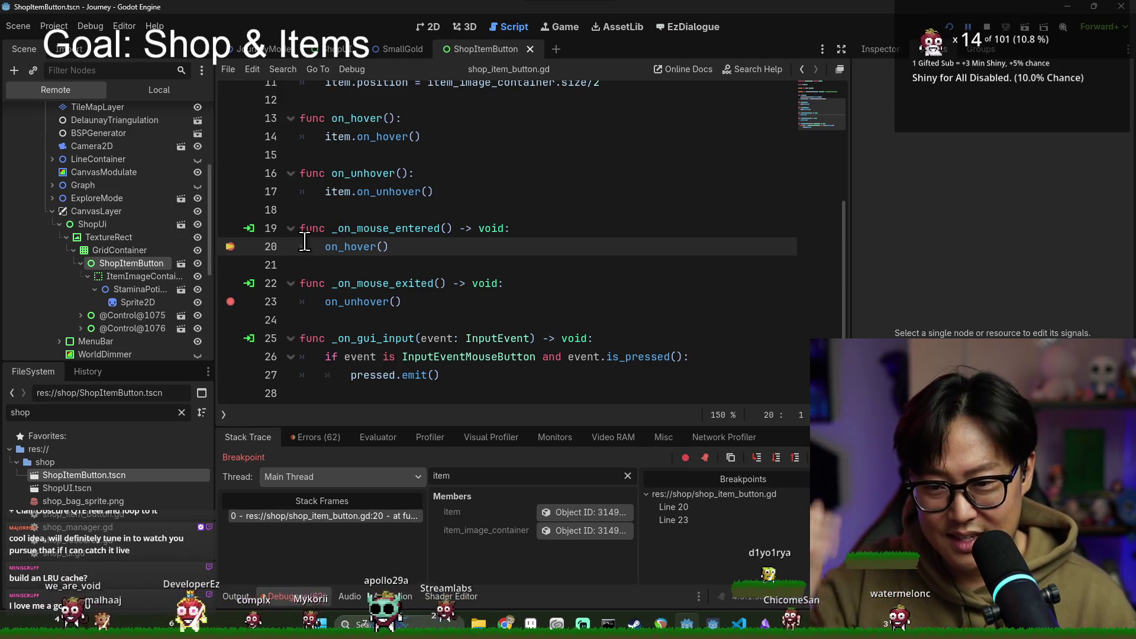
Continue past the hover breakpoint and clear the existing breakpoints so the game resumes.
left_click(325, 247)
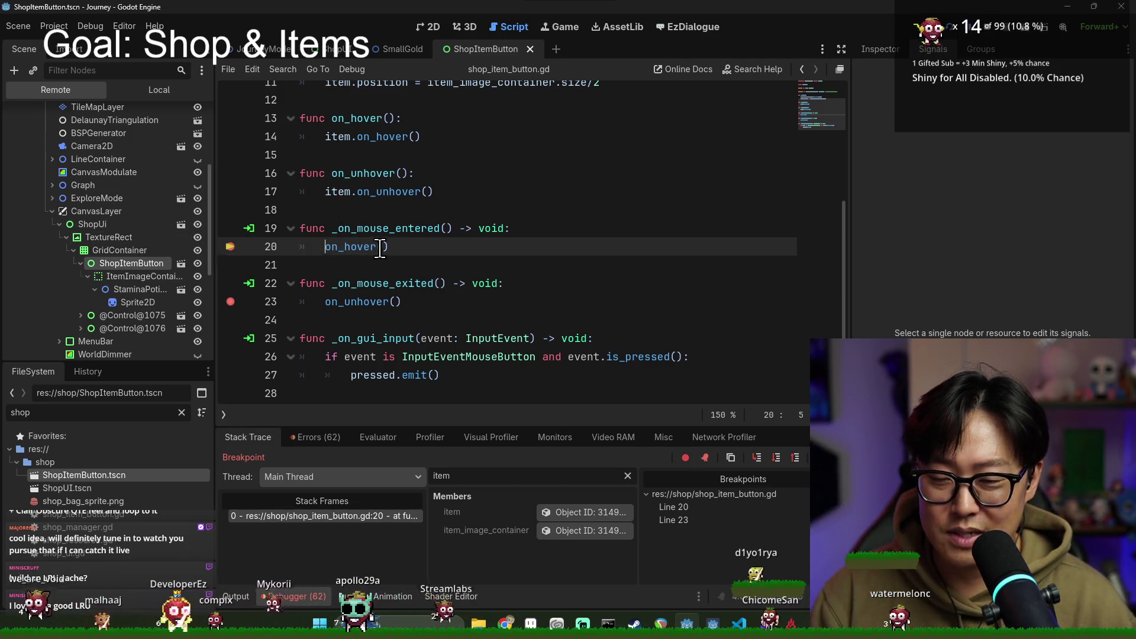
left_click(783, 463)
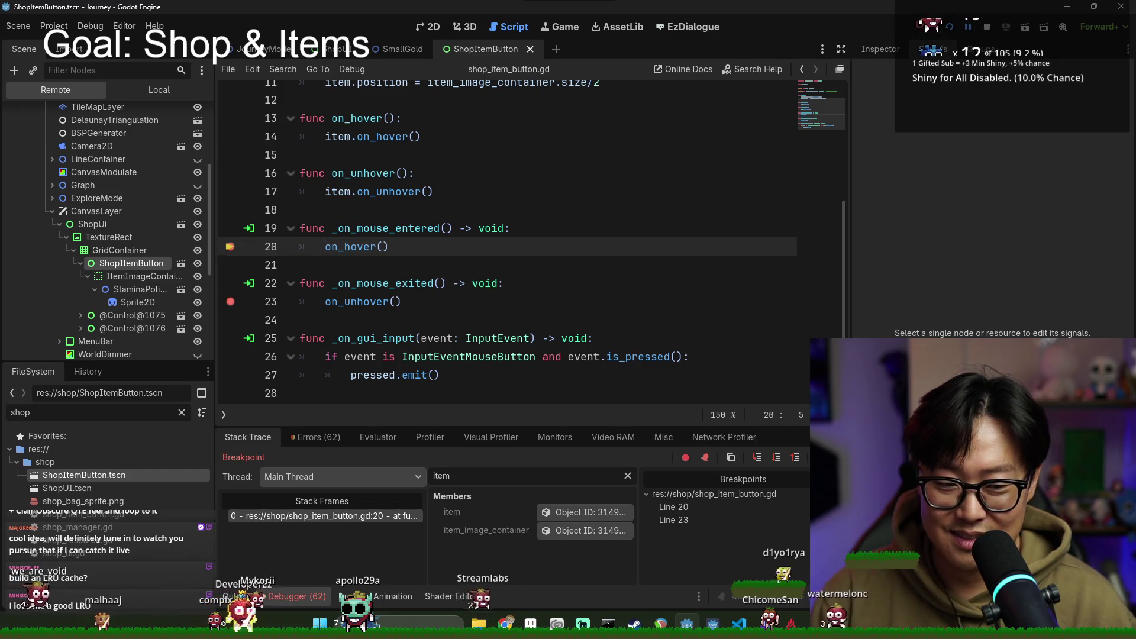
left_click(247, 302)
left_click(233, 248)
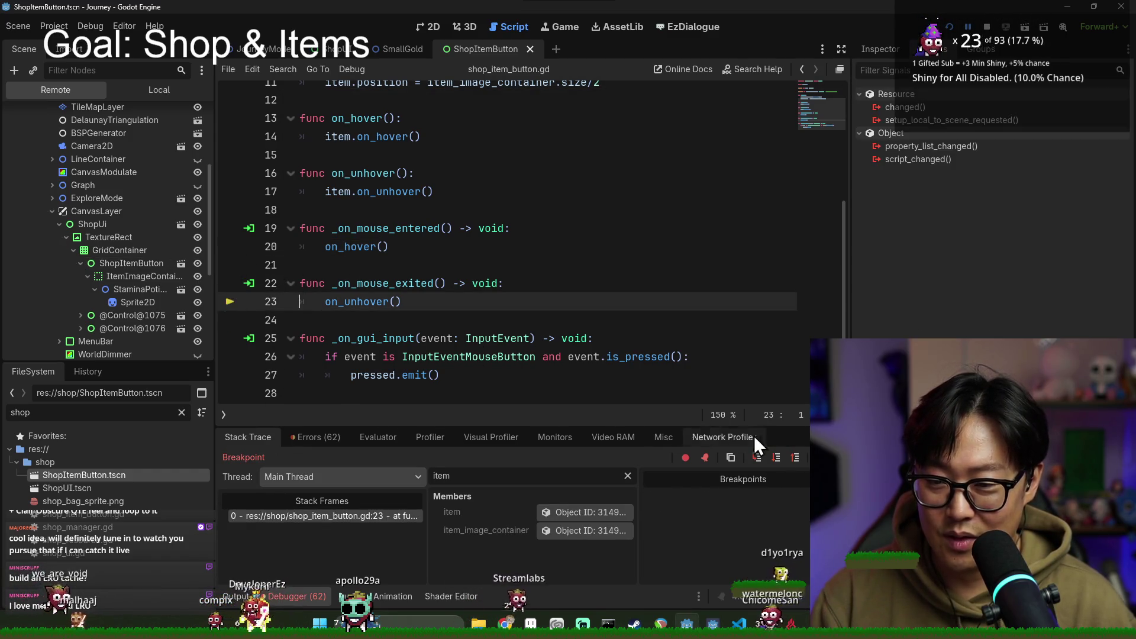
left_click(795, 457)
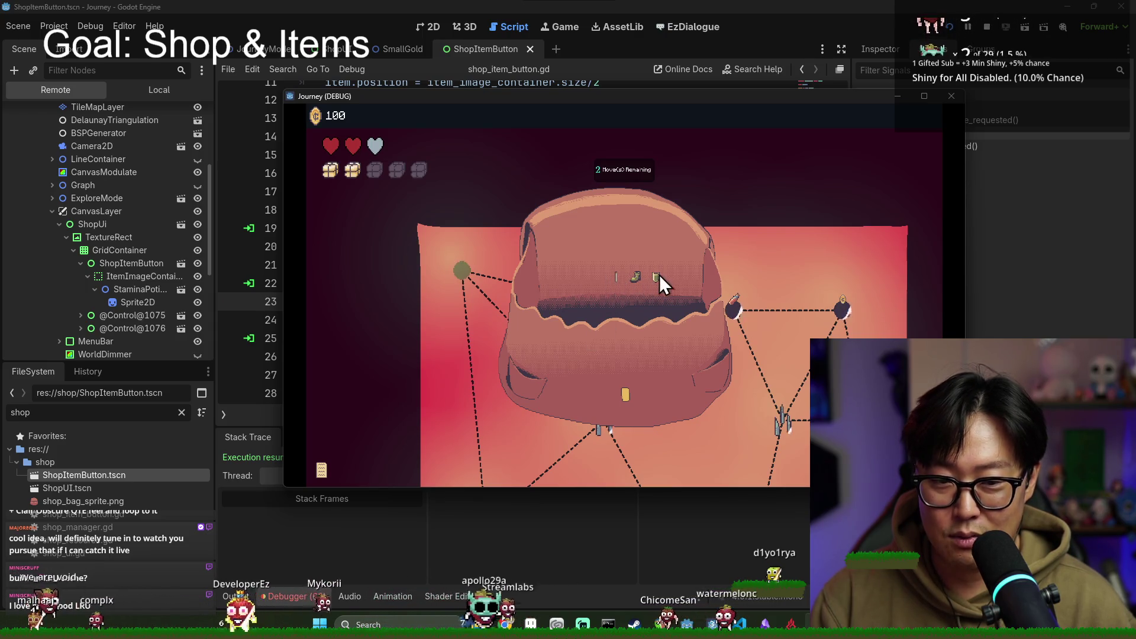
Set a breakpoint on the line-20 on_hover call and return to the running game to hover the item.
left_click(228, 259)
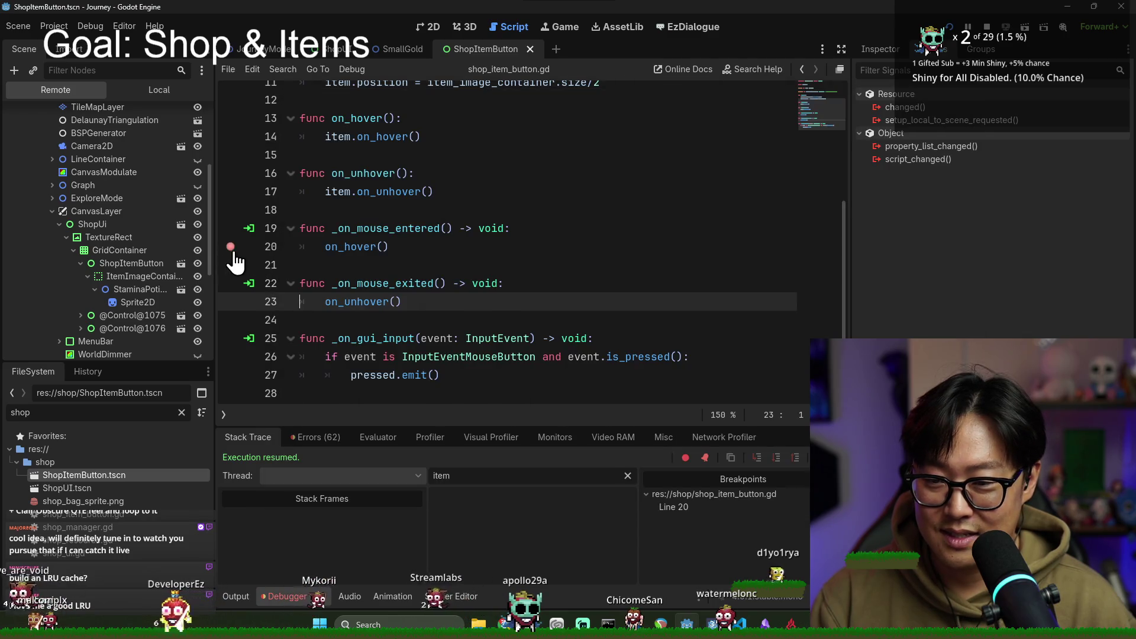
left_click(232, 247)
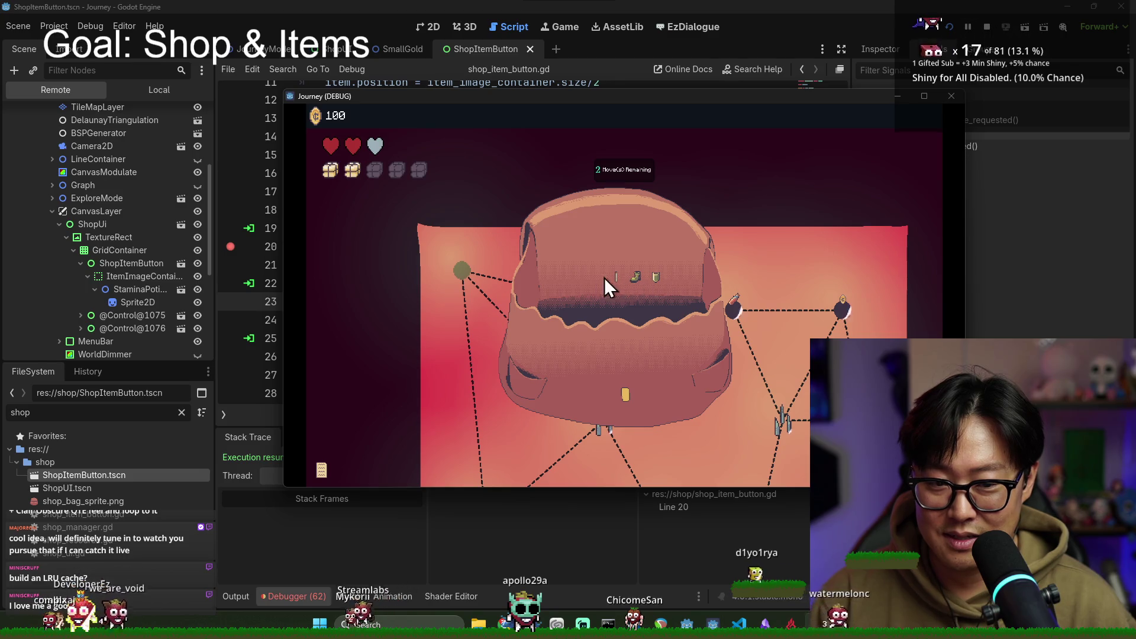
mouse_move(653, 274)
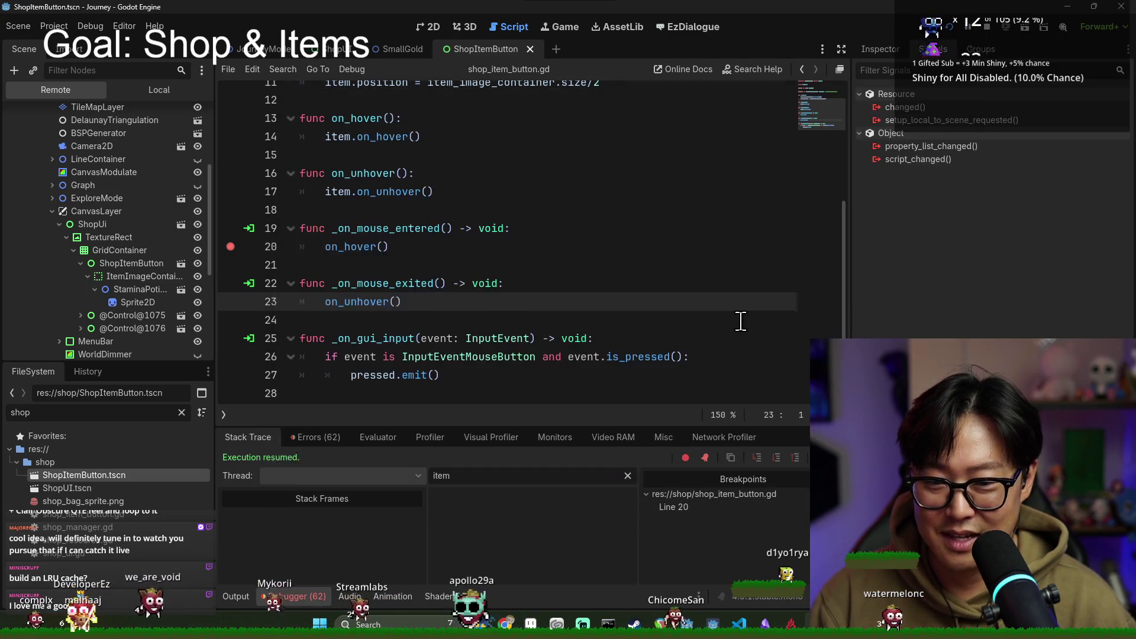
scroll(532, 307, "up", 4)
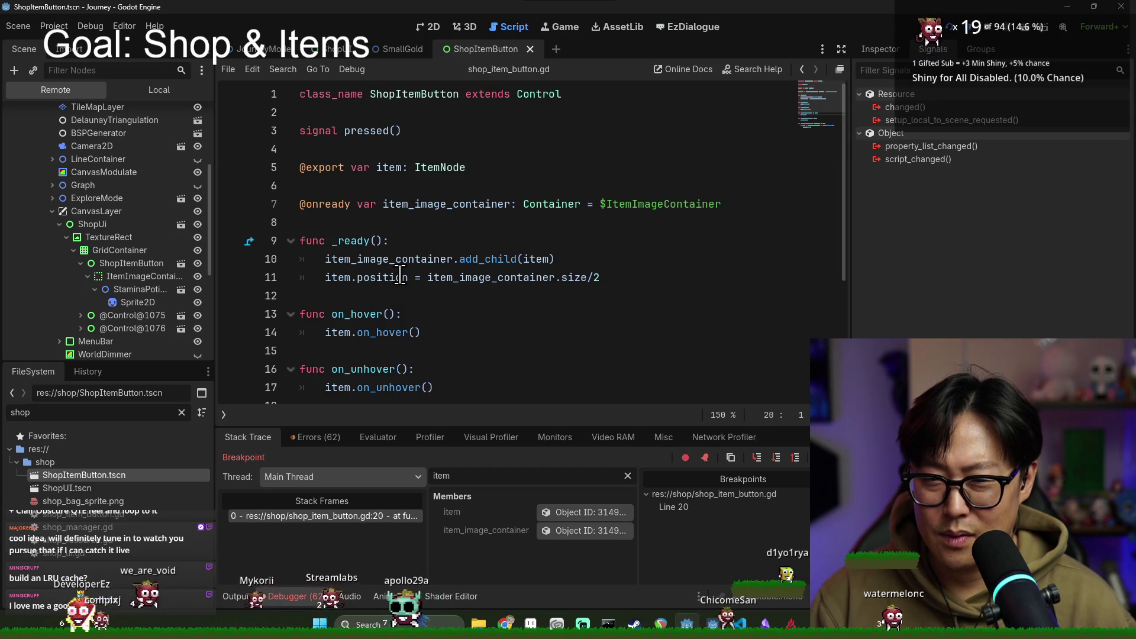
scroll(404, 275, "down", 3)
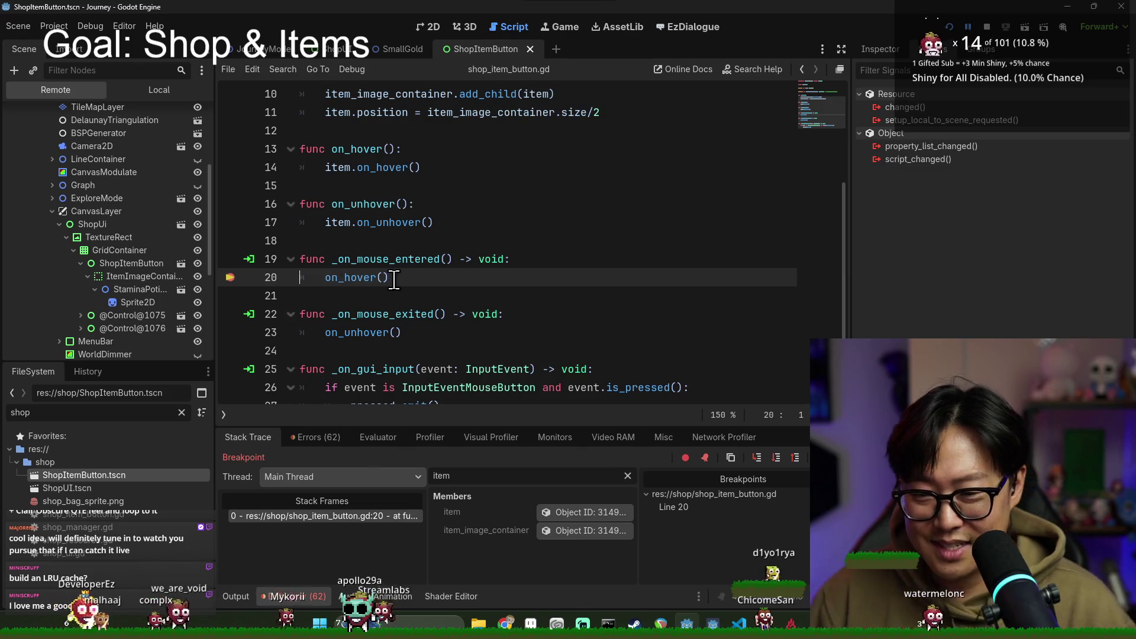
key("F12")
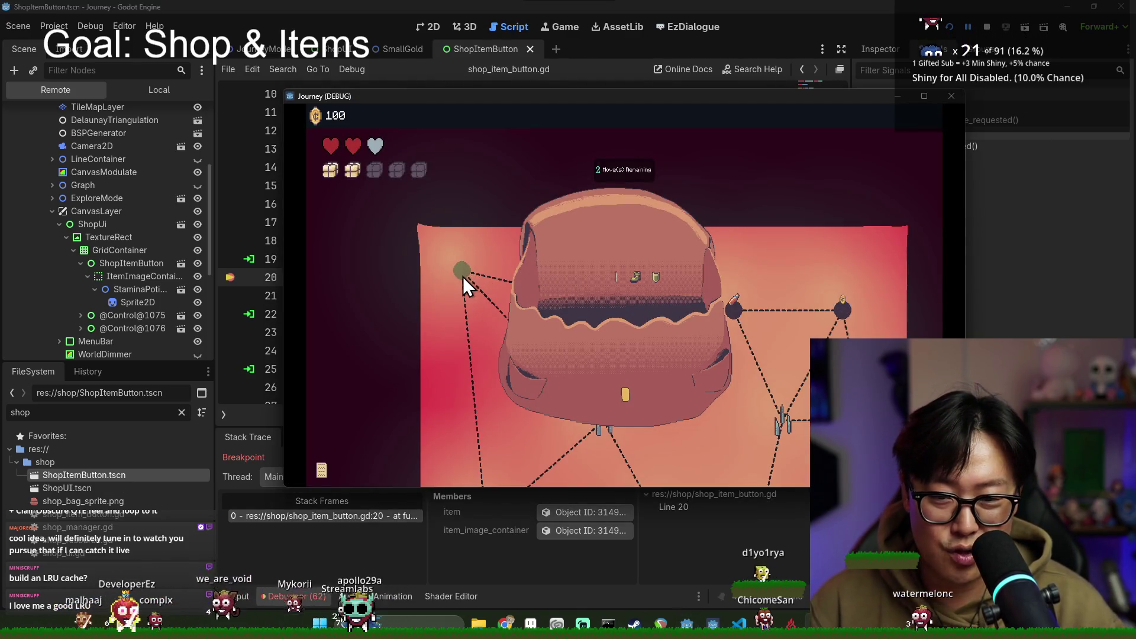
Stop the game with F8, remove the line-20 breakpoint, and save.
key("F8")
left_click(229, 281)
left_click(454, 277)
key("ctrl+s")
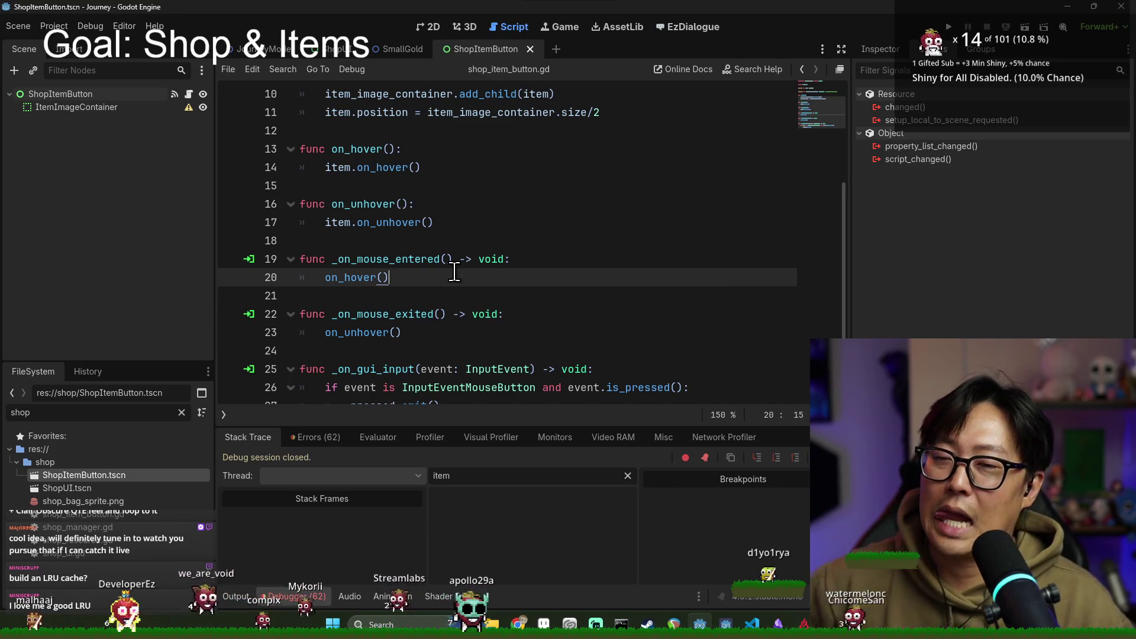
Compare the mouse filters of ShopItemButton and ItemImageContainer in the 2D scene's Inspector.
left_click(427, 26)
left_click(61, 94)
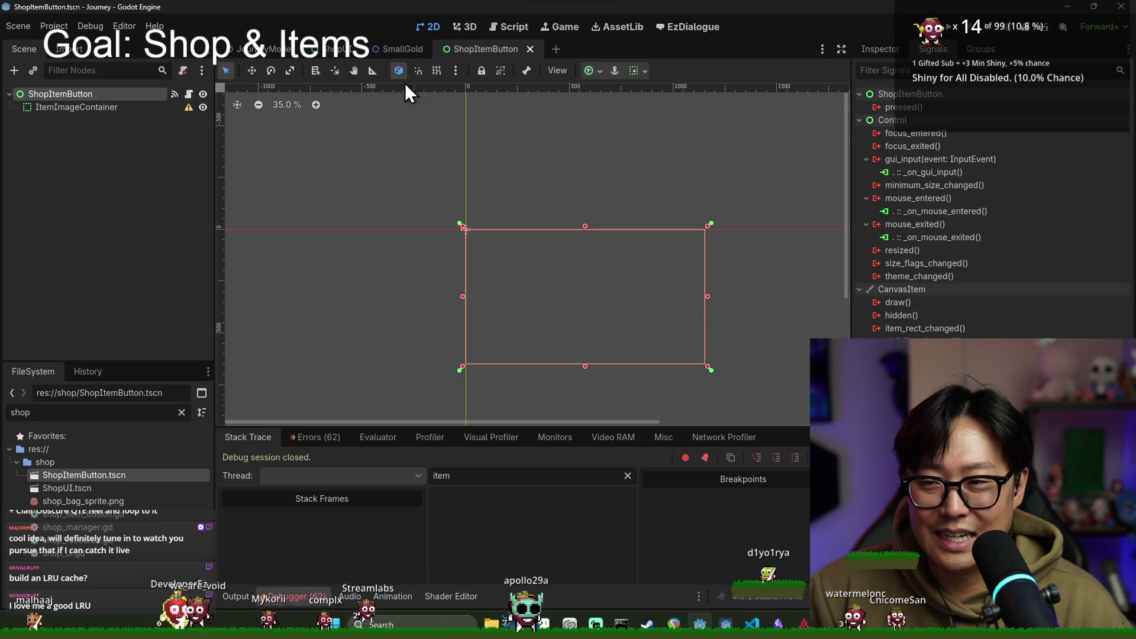
left_click(881, 48)
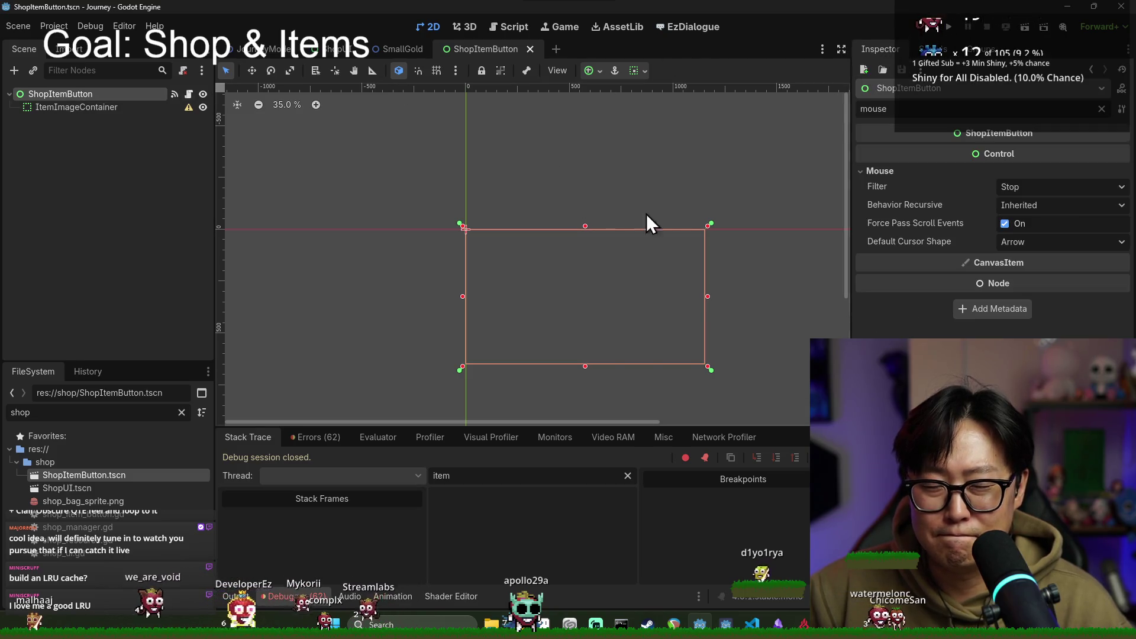
left_click(82, 109)
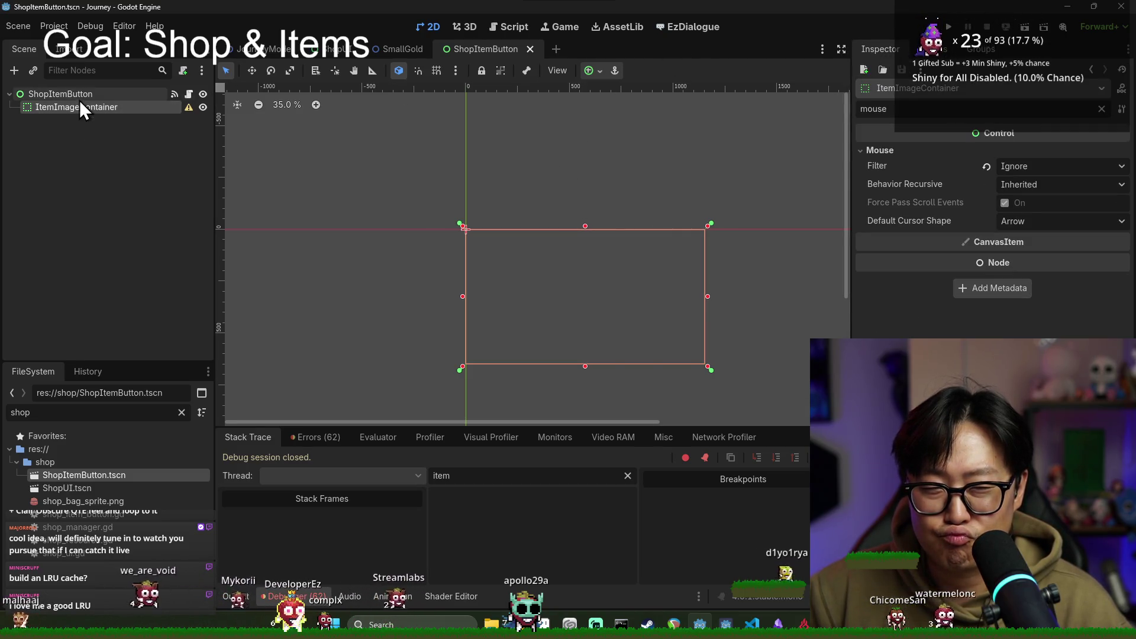
left_click(100, 94)
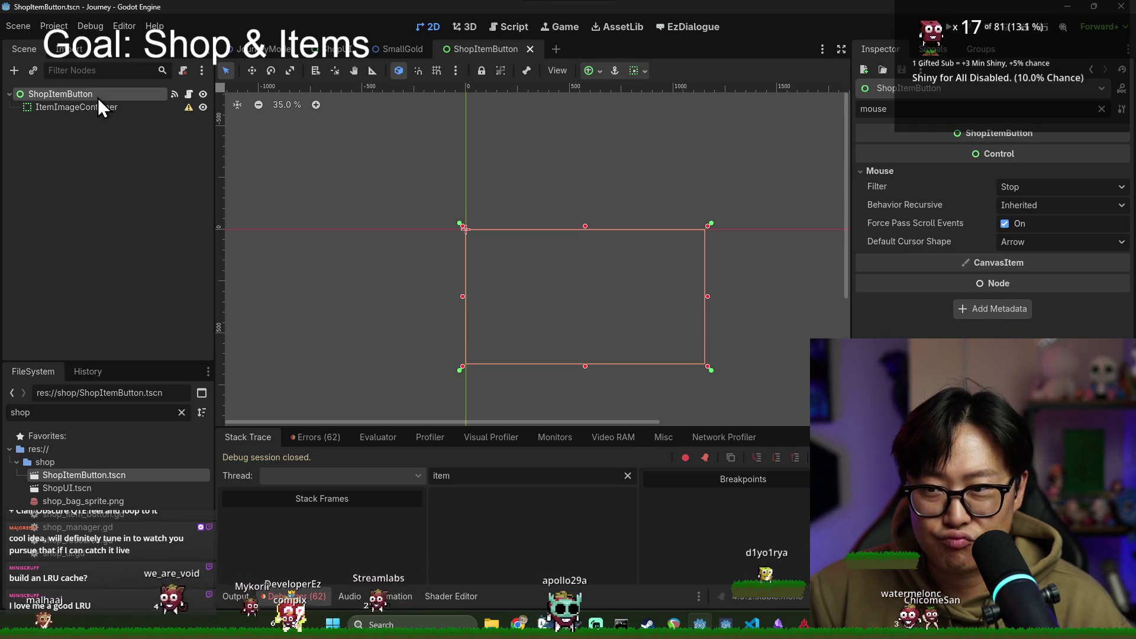
left_click(188, 95)
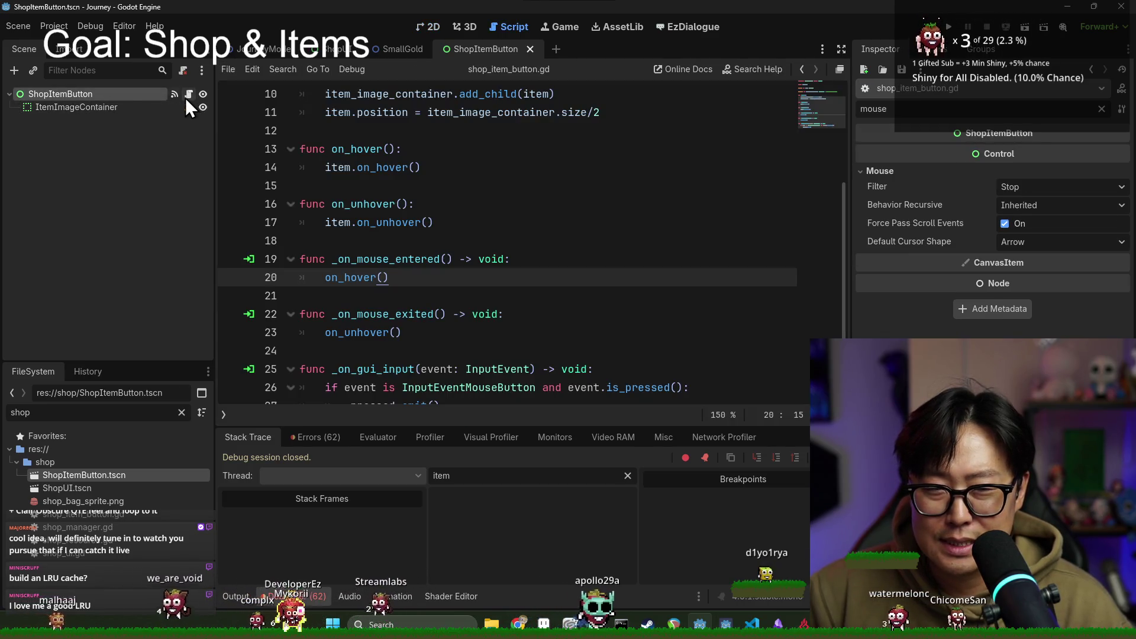
left_click(92, 110)
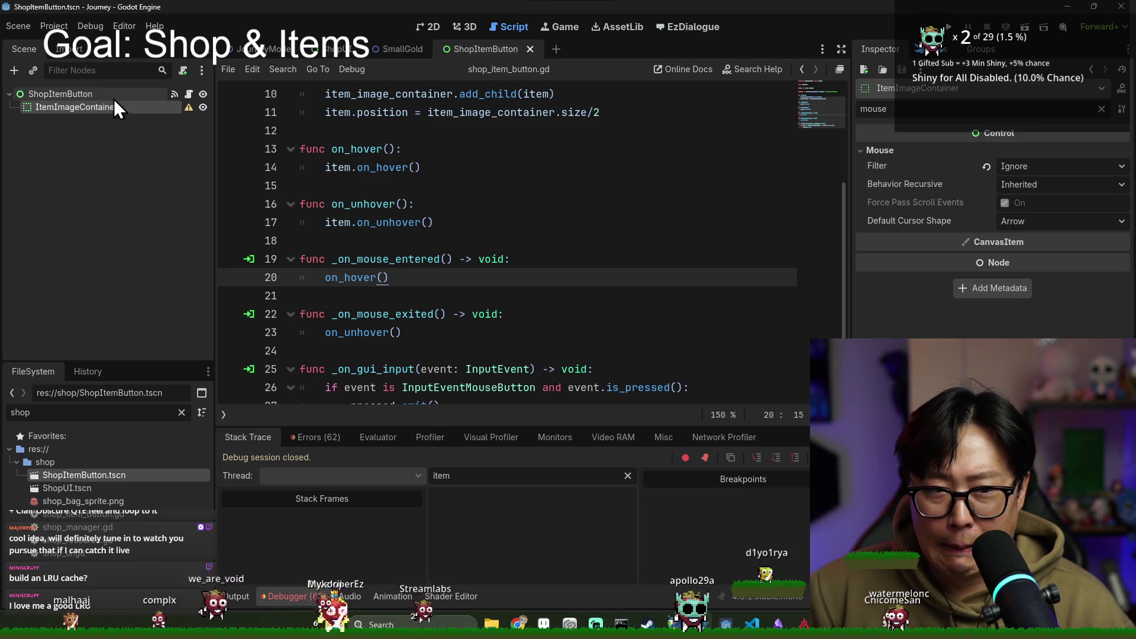
left_click(110, 95)
right_click(110, 95)
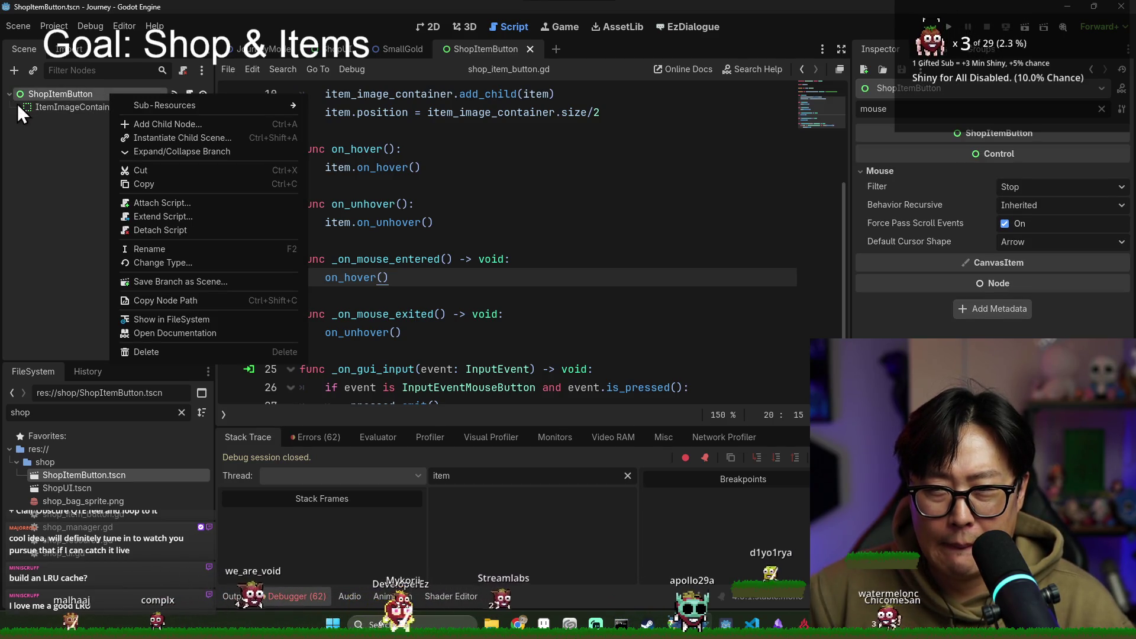
left_click(62, 104)
left_click(72, 105)
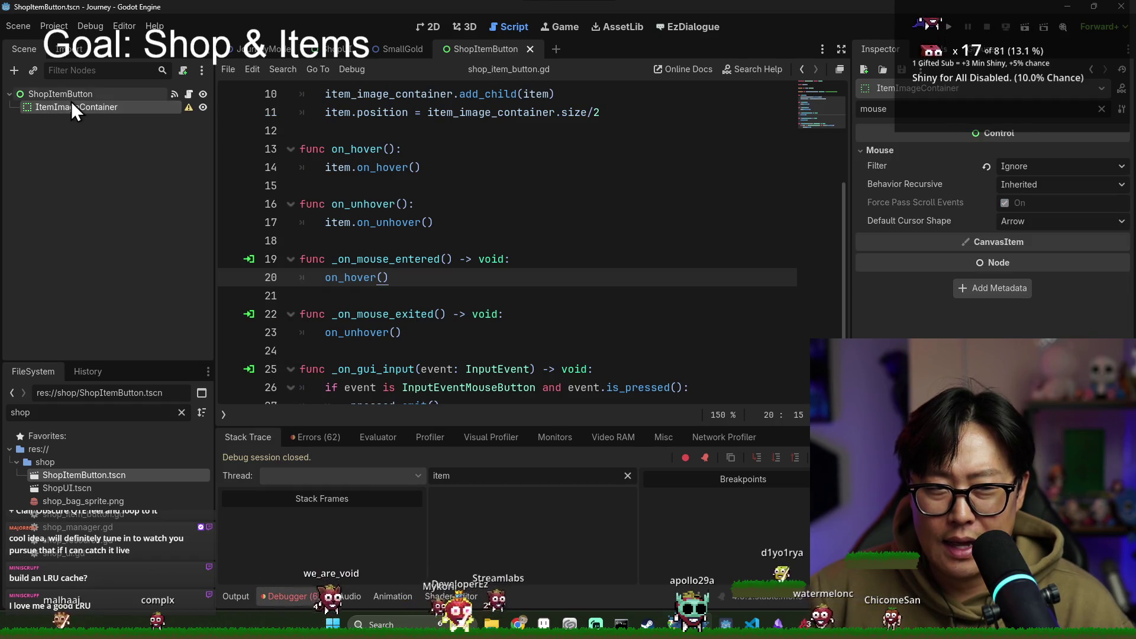
left_click(429, 25)
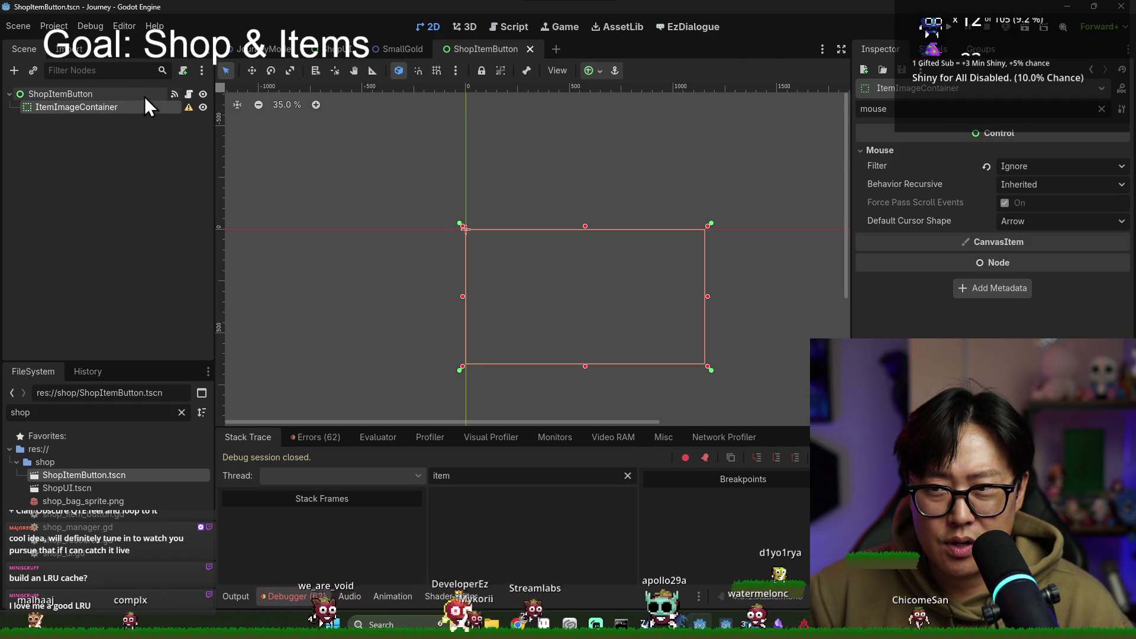
Set ShopItemButton's mouse filter to Ignore and ItemImageContainer's to Stop, save, and show ItemImageContainer's signals.
left_click(99, 97)
left_click(1014, 187)
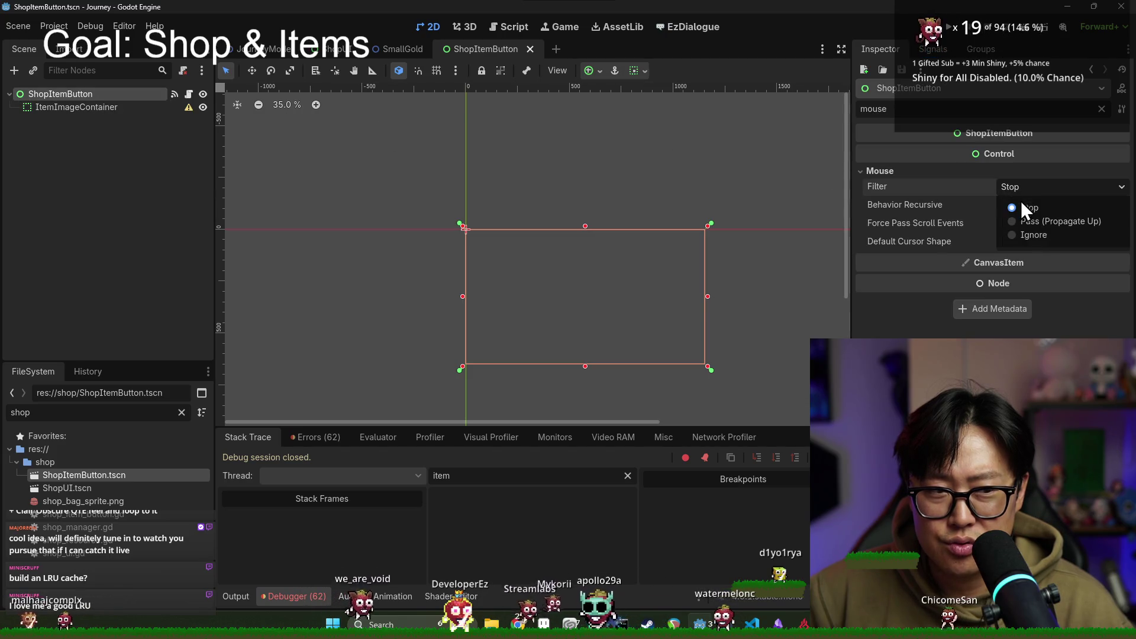
left_click(1028, 236)
left_click(76, 107)
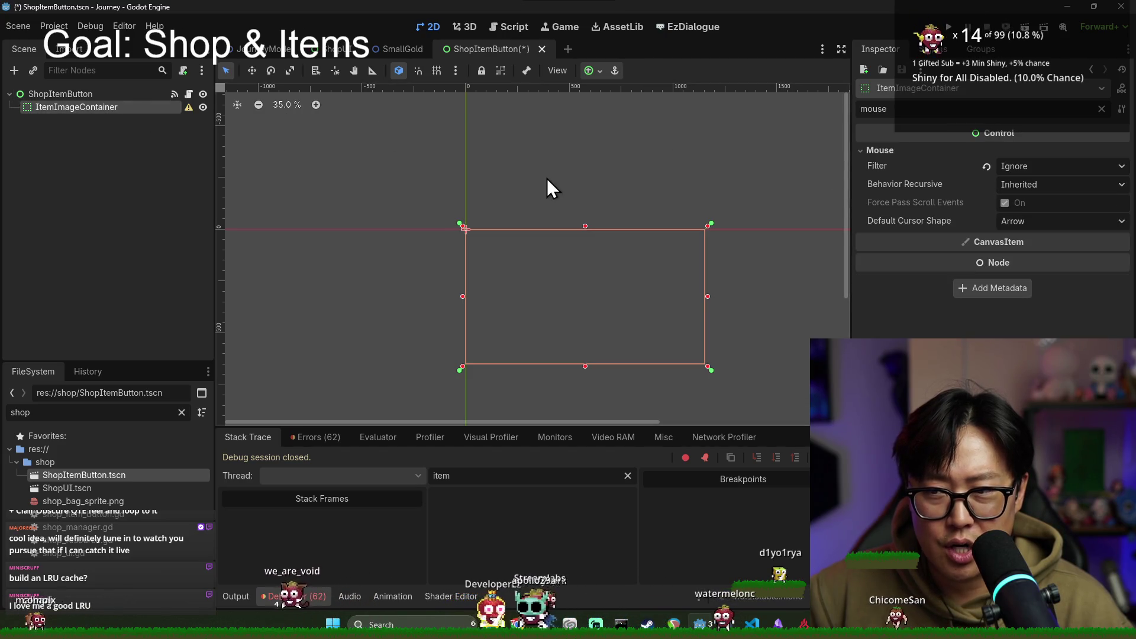
left_click(1073, 166)
left_click(1020, 174)
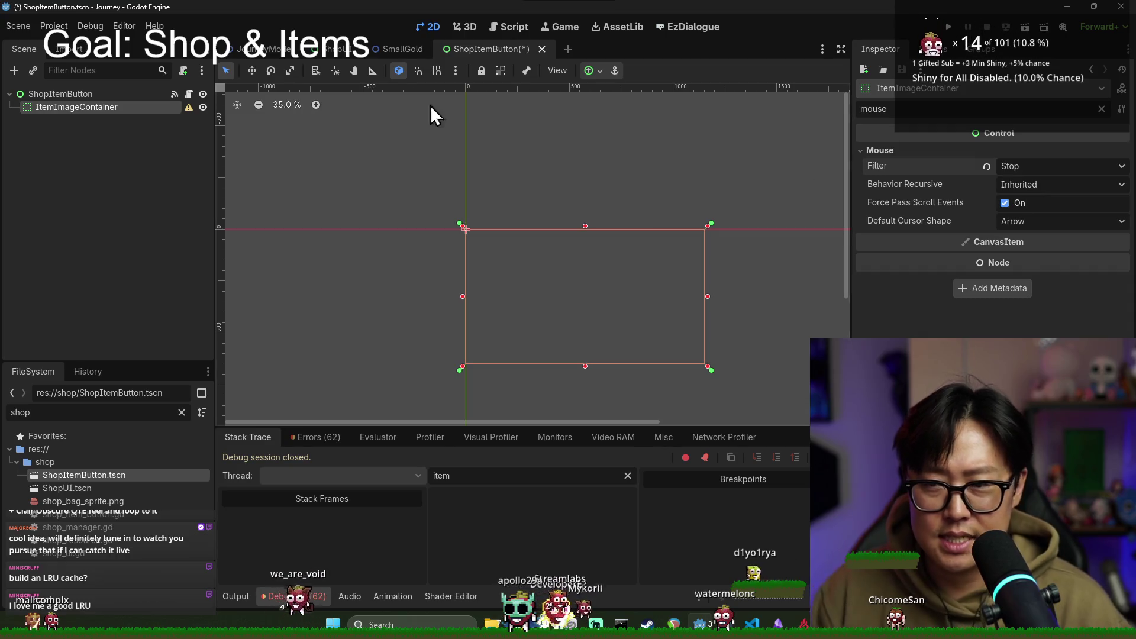
key("ctrl+s")
left_click(932, 49)
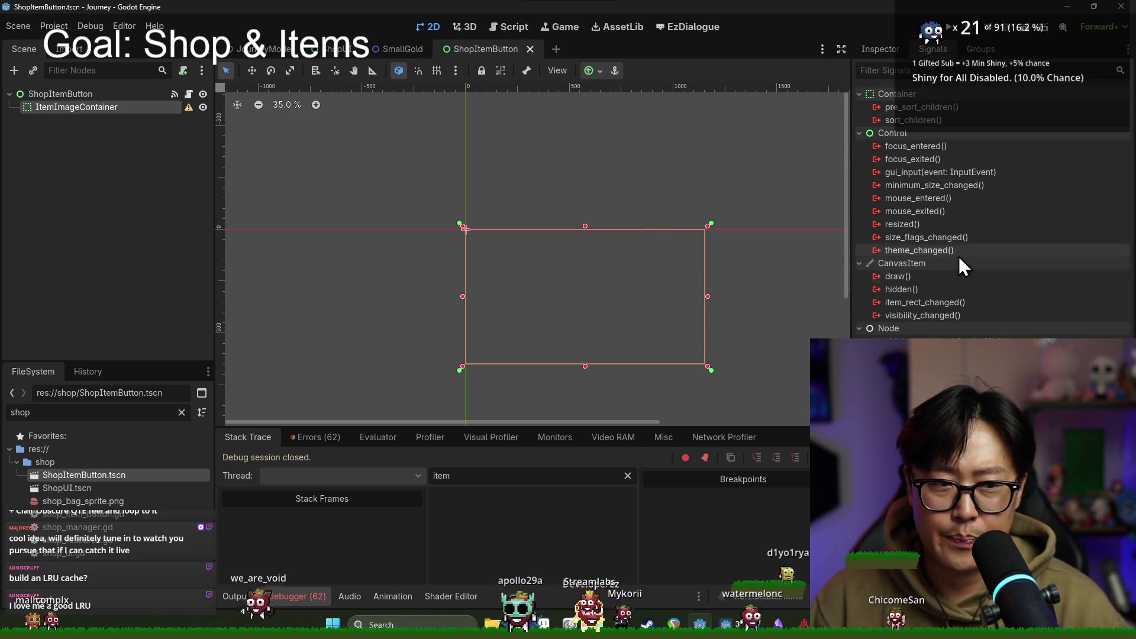
Connect ItemImageContainer's mouse_entered and mouse_exited signals to the shop button script and save.
double_click(928, 197)
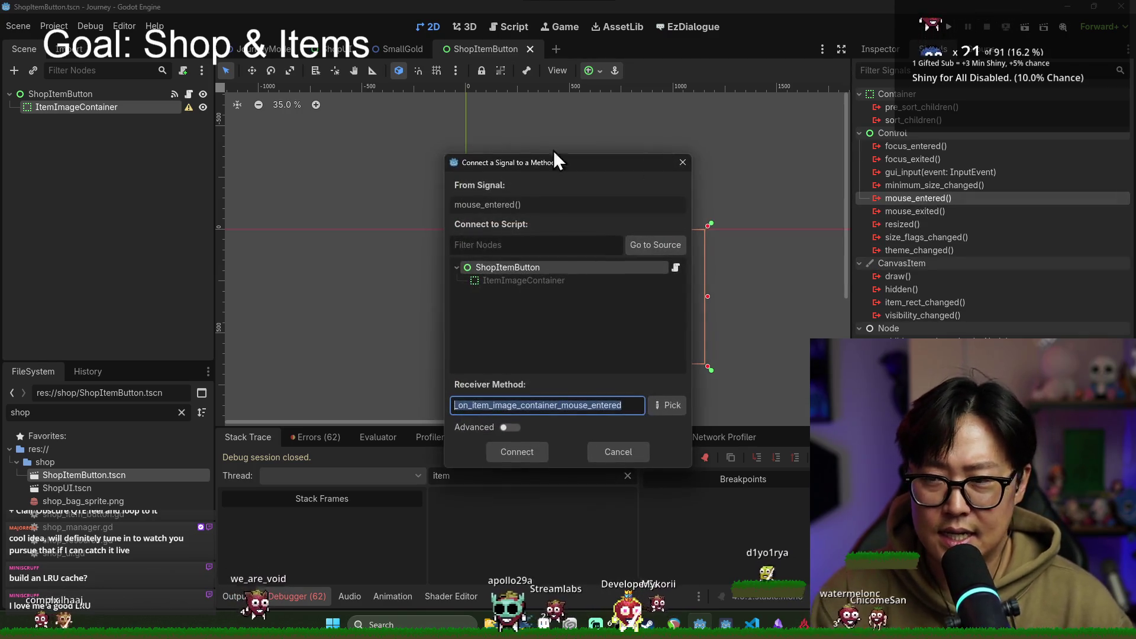
double_click(544, 262)
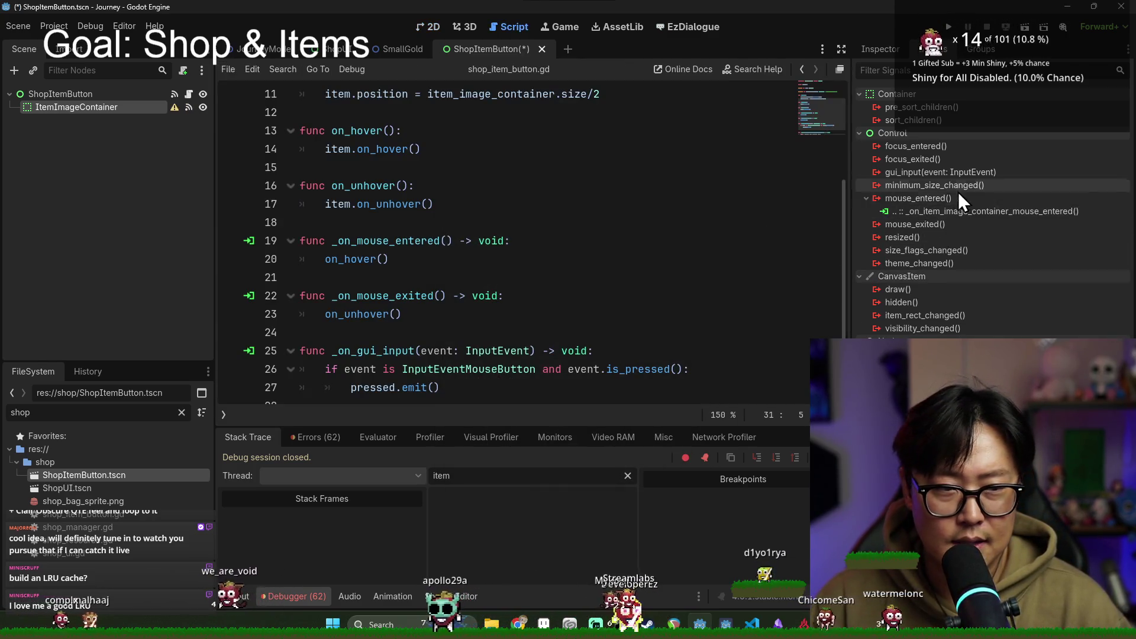
double_click(931, 225)
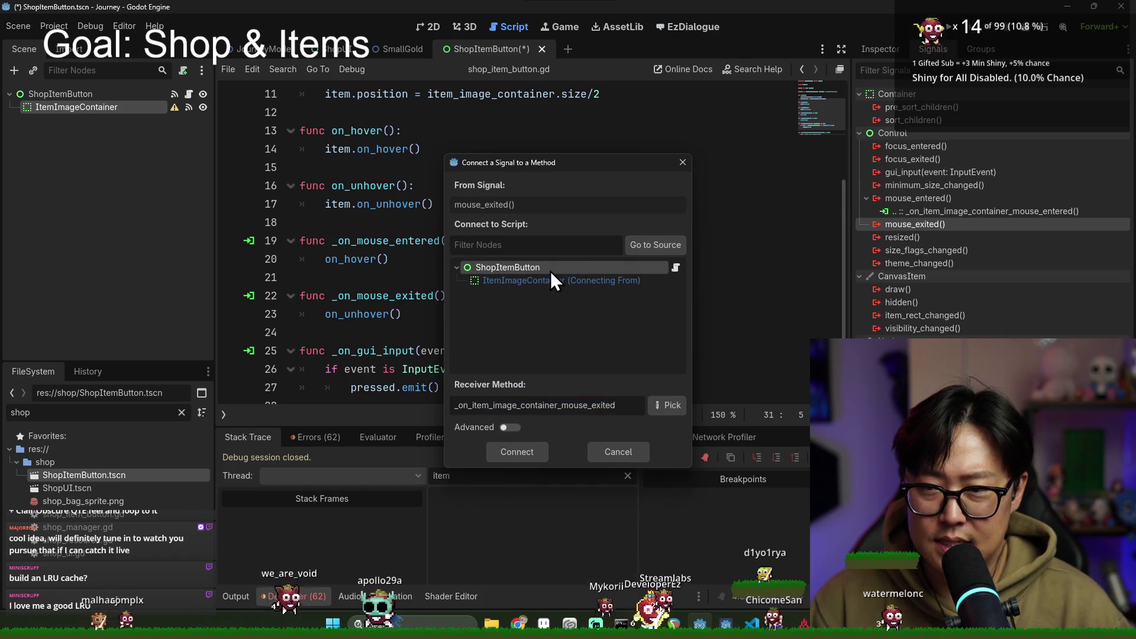
double_click(550, 271)
key("ctrl+s")
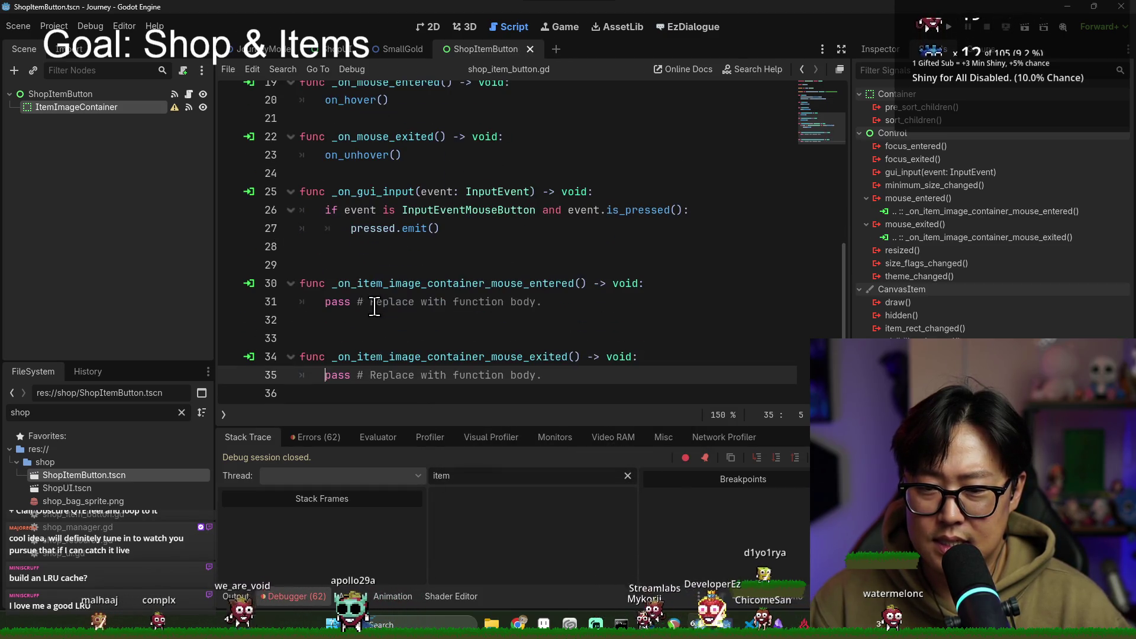
Fill the new entered and exited handlers with on_hover() and on_unhover() calls.
scroll(331, 224, "up", 2)
triple_click(349, 210)
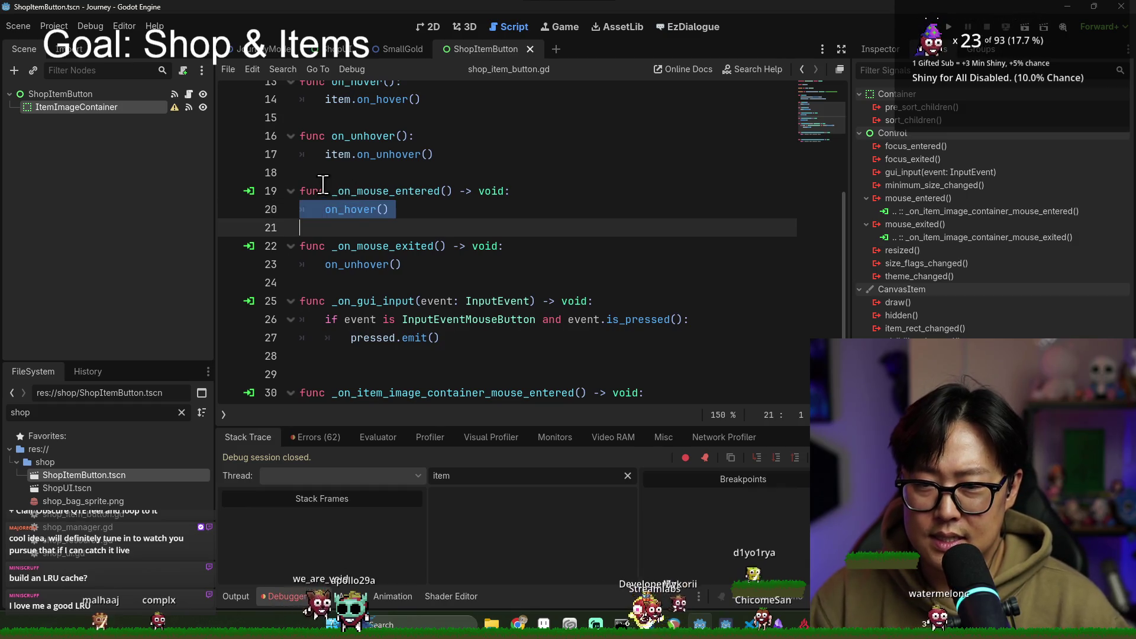
key("ctrl+c")
scroll(418, 327, "down", 2)
triple_click(343, 301)
key("ctrl+v")
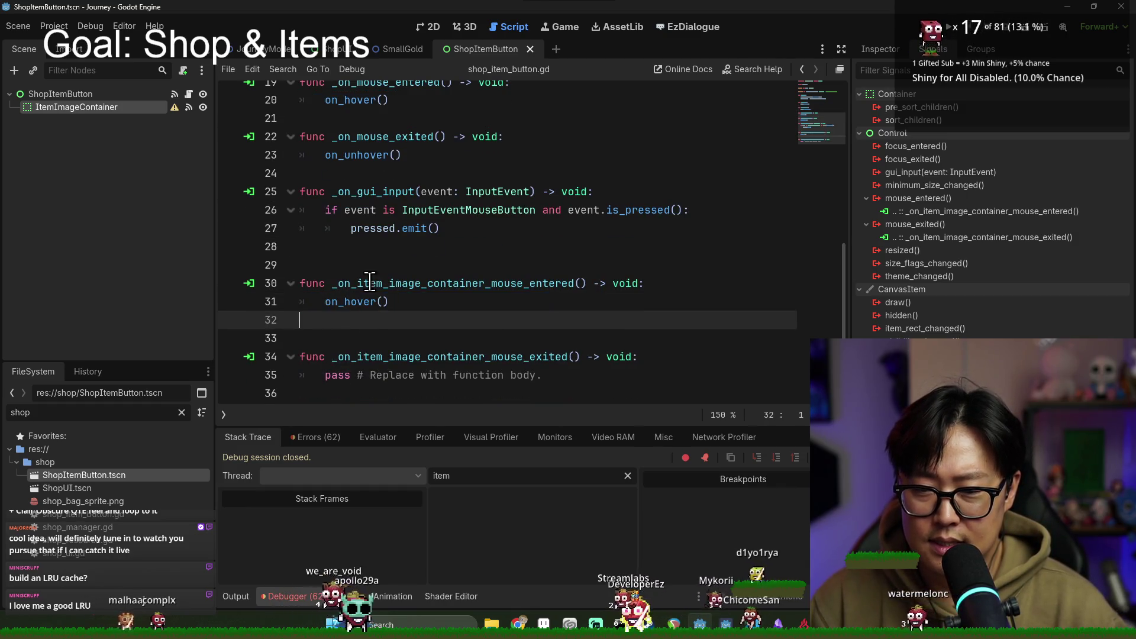
triple_click(376, 155)
key("ctrl+c")
triple_click(363, 375)
key("ctrl+v")
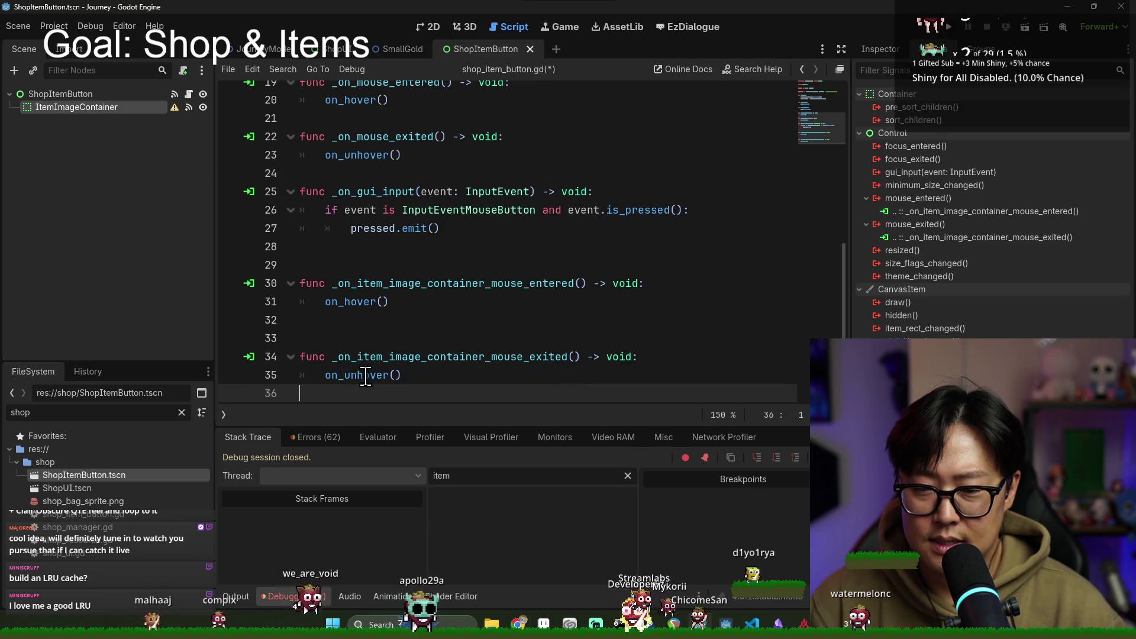
Delete the extra blank lines left around the handlers in the script.
key("BackSpace")
left_click(344, 338)
key("BackSpace")
left_click(350, 264)
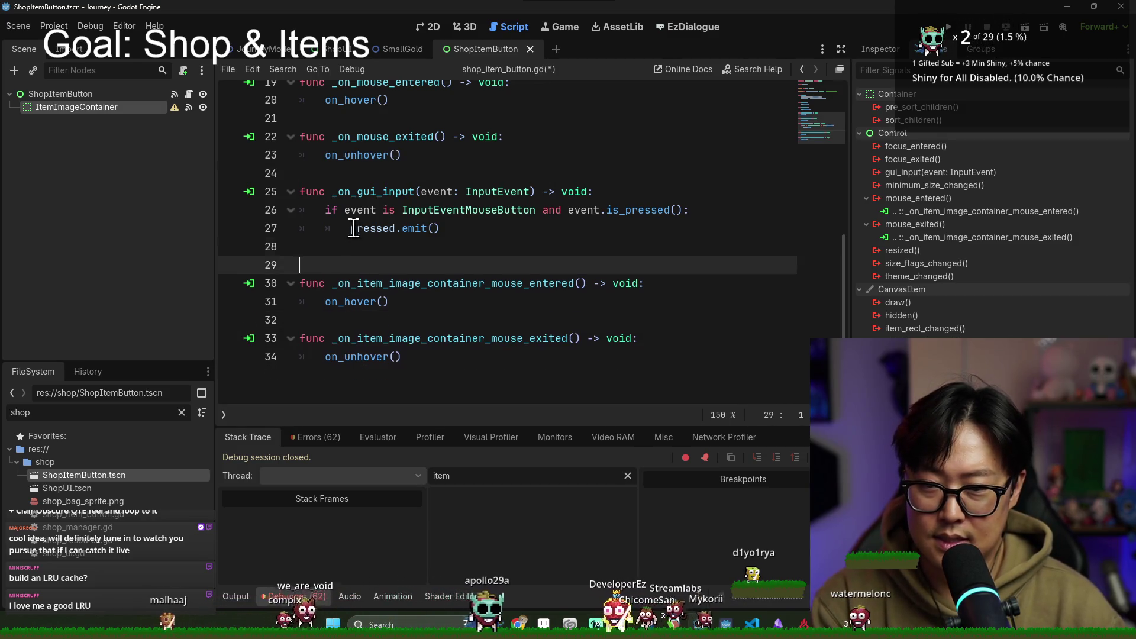
key("BackSpace")
left_click(350, 173)
scroll(349, 175, "up", 4)
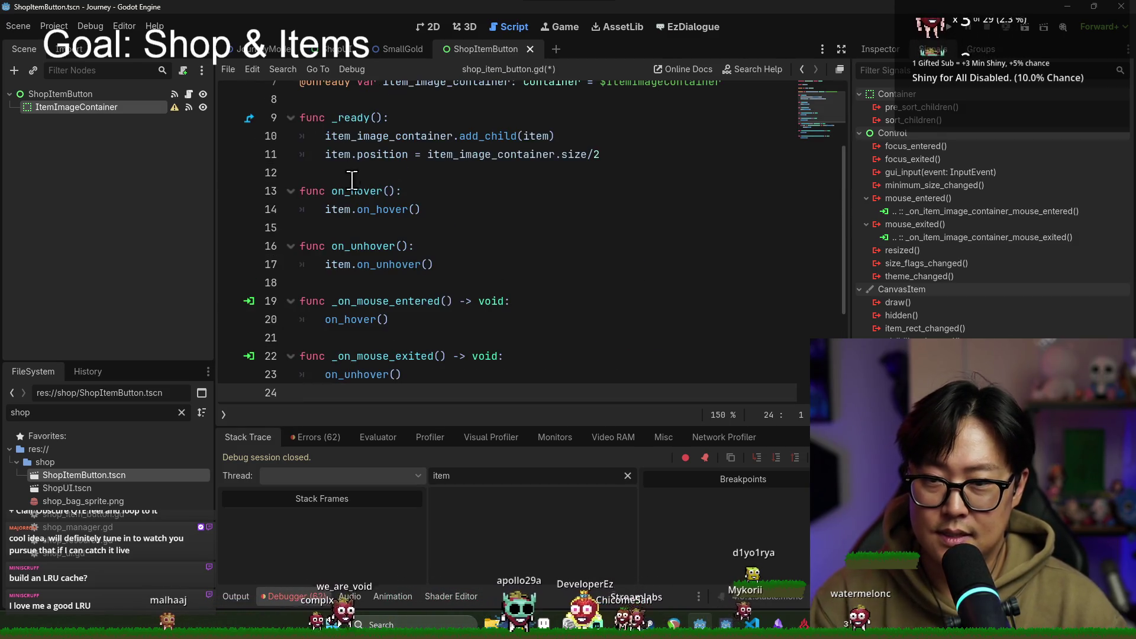
Disconnect All on ShopItemButton's mouse_entered, mouse_exited and gui_input signals, then save.
left_click(119, 94)
left_click(885, 172)
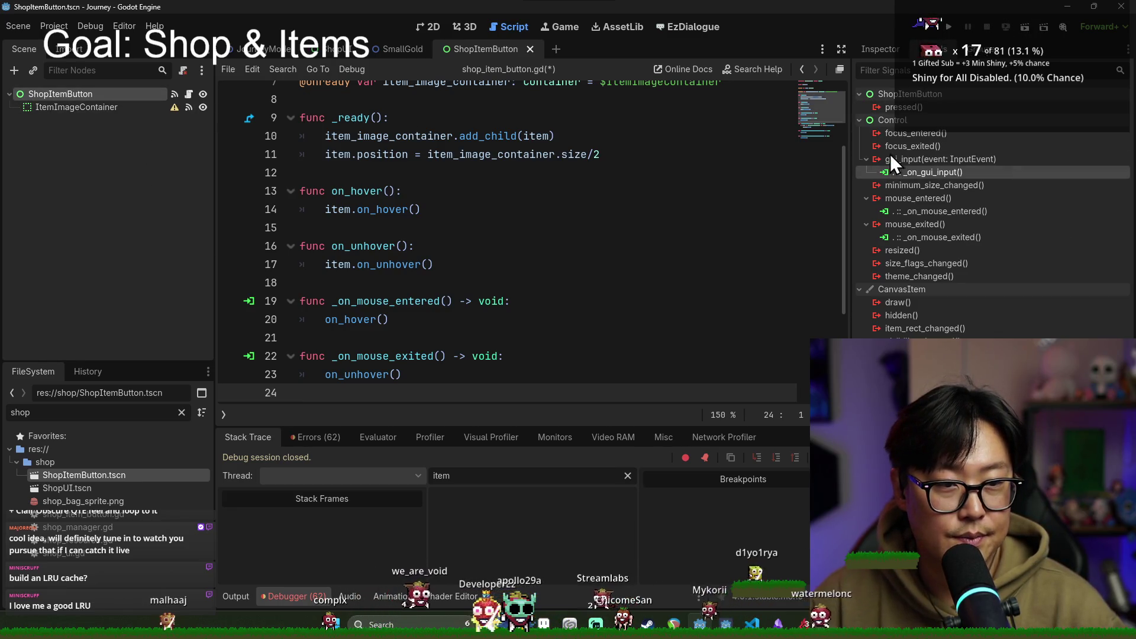
right_click(908, 198)
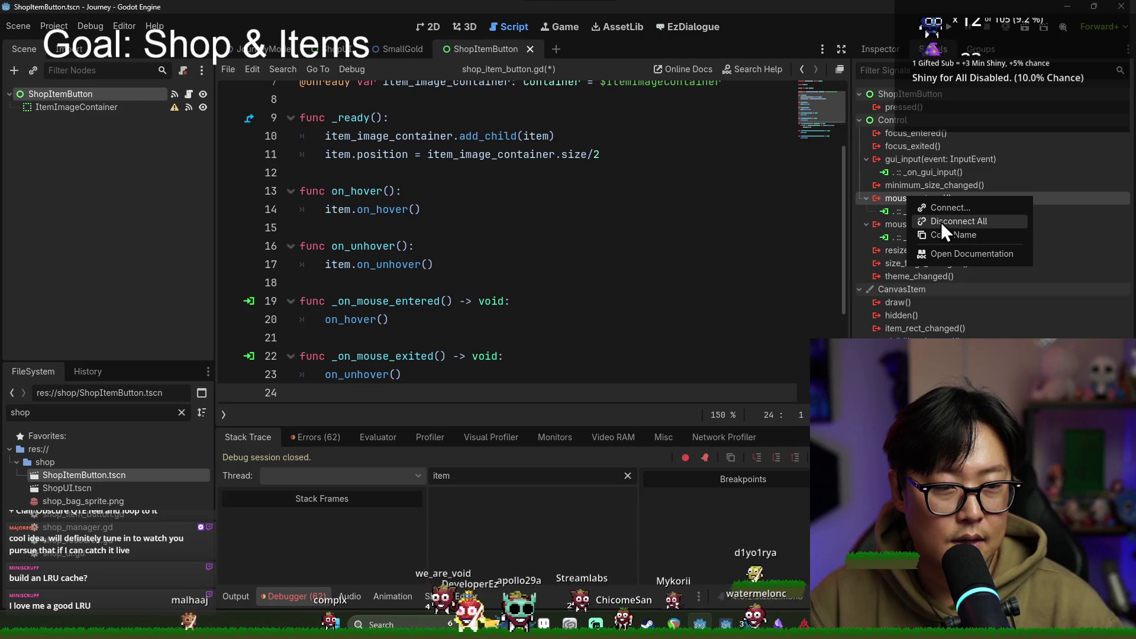
left_click(940, 222)
left_click(511, 334)
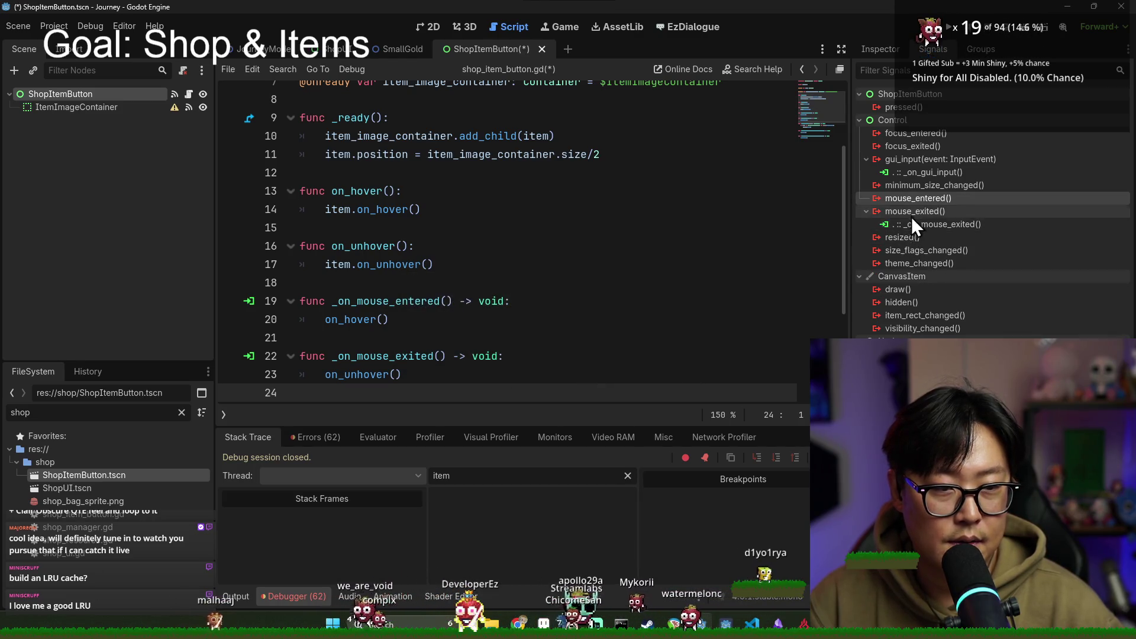
right_click(914, 214)
left_click(956, 239)
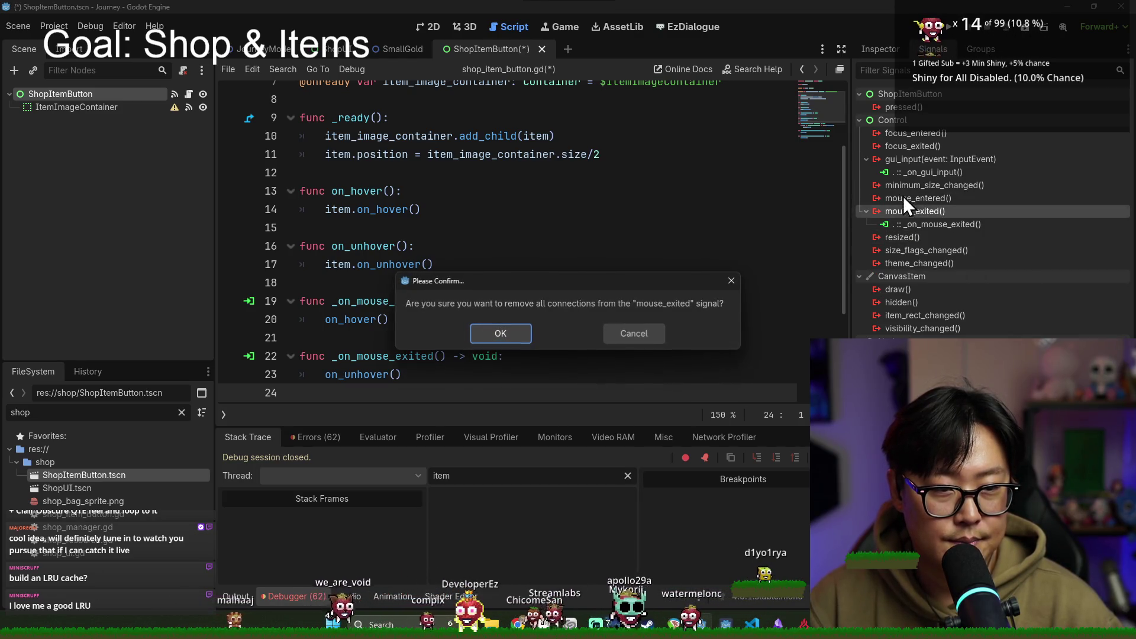
left_click(503, 333)
right_click(956, 160)
left_click(986, 187)
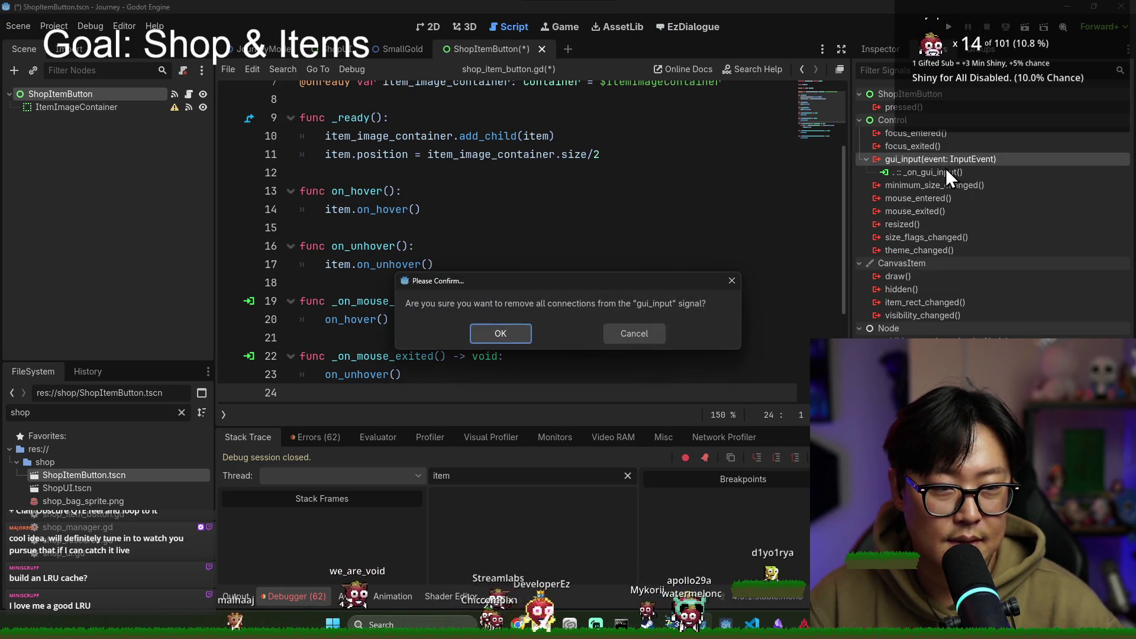
left_click(516, 331)
key("ctrl+s")
Connect ItemImageContainer's gui_input signal to the script and save.
left_click(107, 107)
key("ctrl+s")
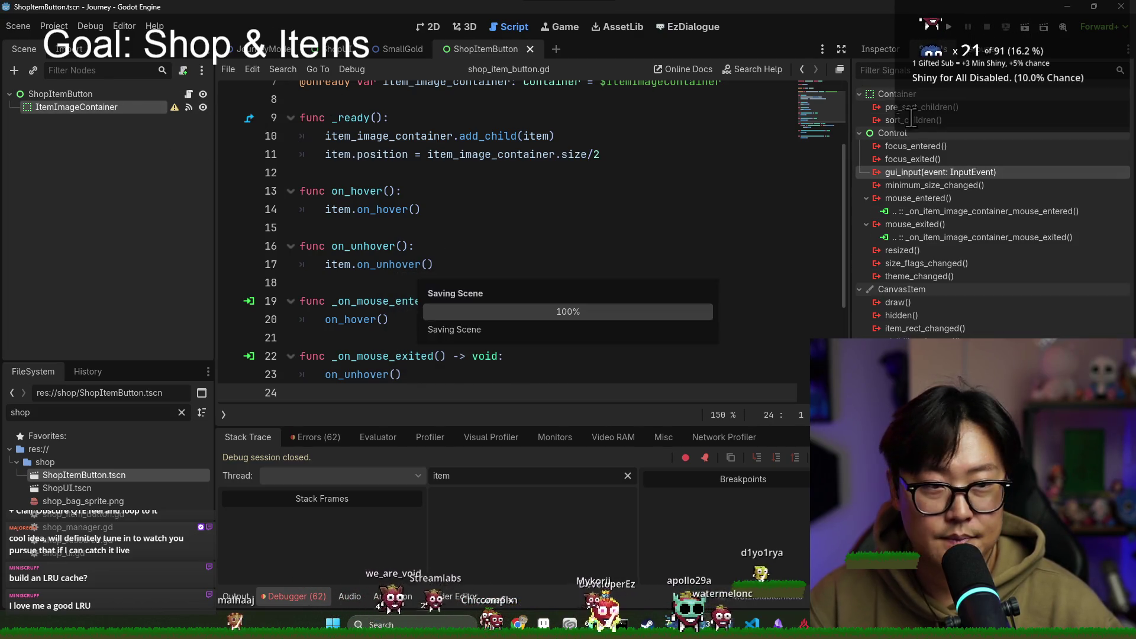
double_click(912, 173)
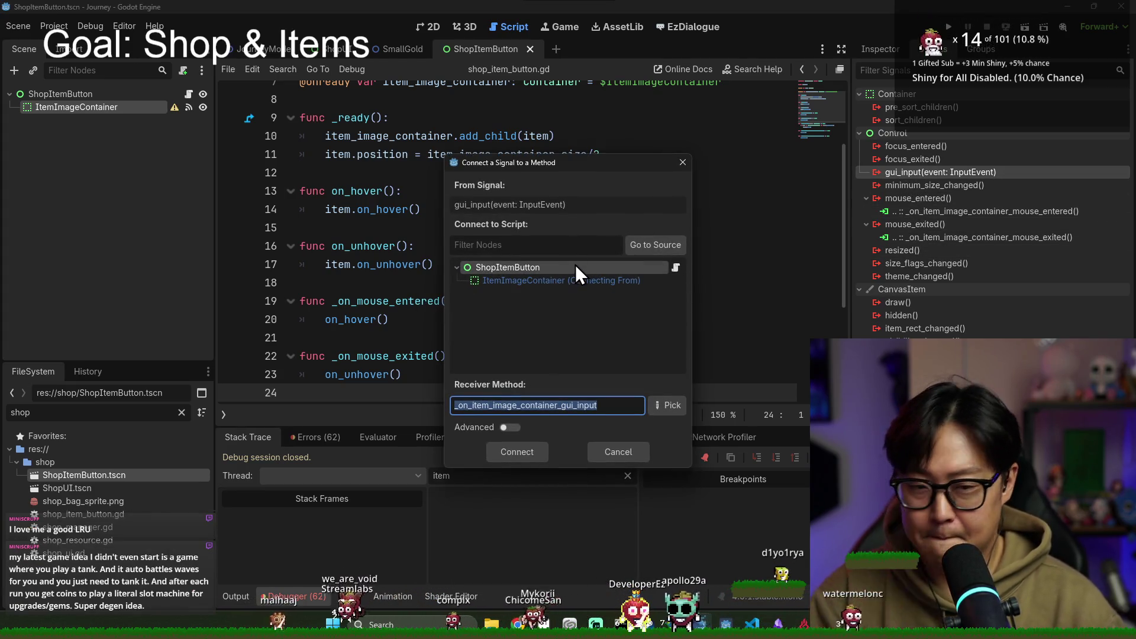
key("Return")
key("ctrl+s")
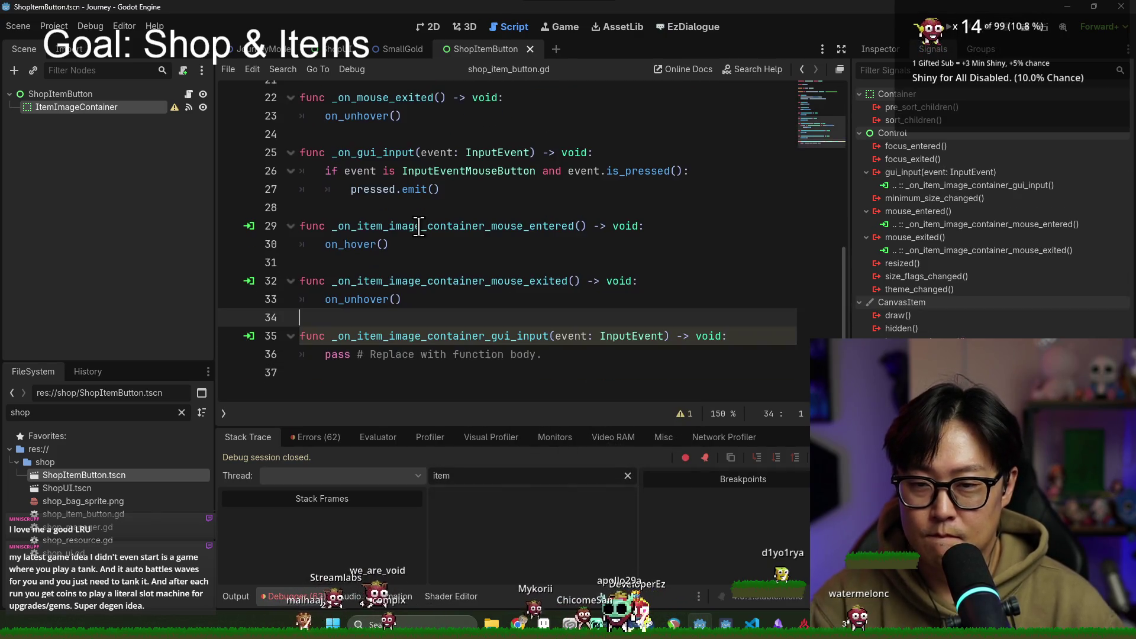
Copy the click-handling code with pressed.emit() into the new gui_input handler and save.
left_click(481, 183)
key("shift+Up")
key("shift+Home")
key("ctrl+c")
double_click(341, 353)
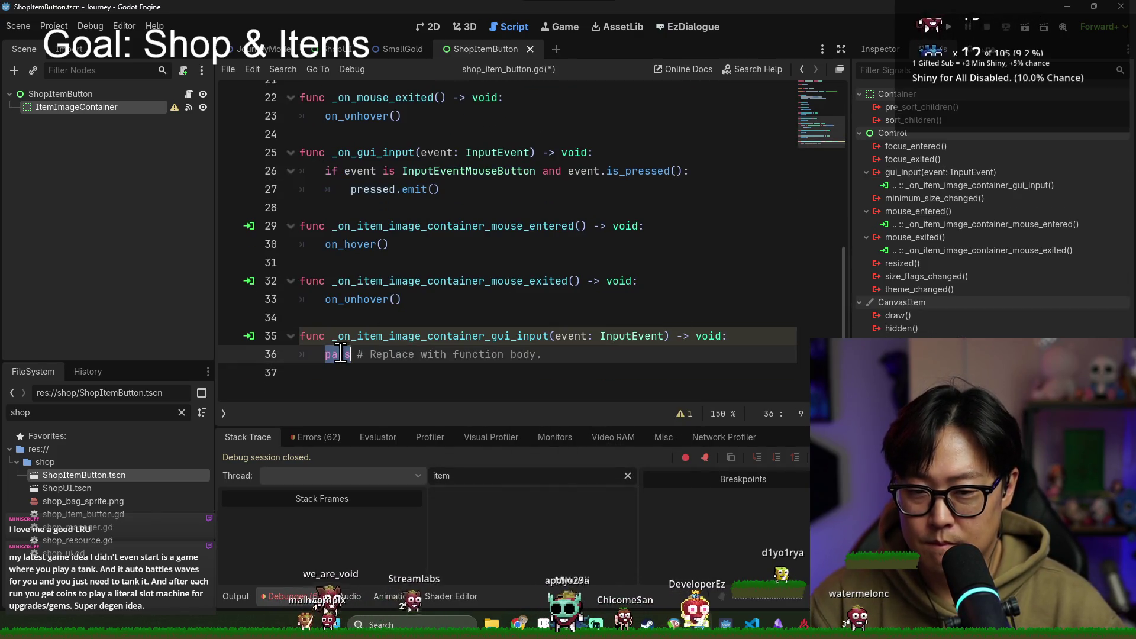
triple_click(341, 354)
key("ctrl+v")
key("ctrl+s")
Fix the pasted line's indentation, delete the old _on_gui_input function, and save the script.
left_click(346, 354, "shift")
left_click(379, 372)
key("BackSpace")
left_click_drag(375, 207, 360, 136)
key("BackSpace")
scroll(779, 239, "up", 3)
key("ctrl+s")
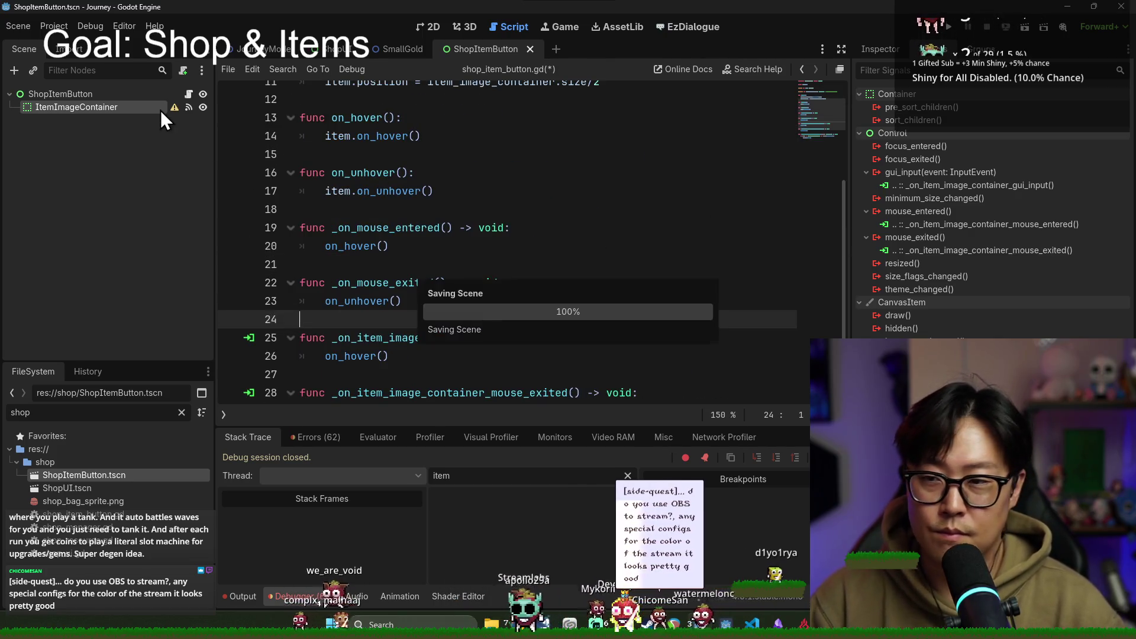
Review ShopItemButton's and ItemImageContainer's remaining signal connections and save the scene.
left_click(171, 95)
key("ctrl+s")
left_click(495, 176)
scroll(473, 195, "up", 4)
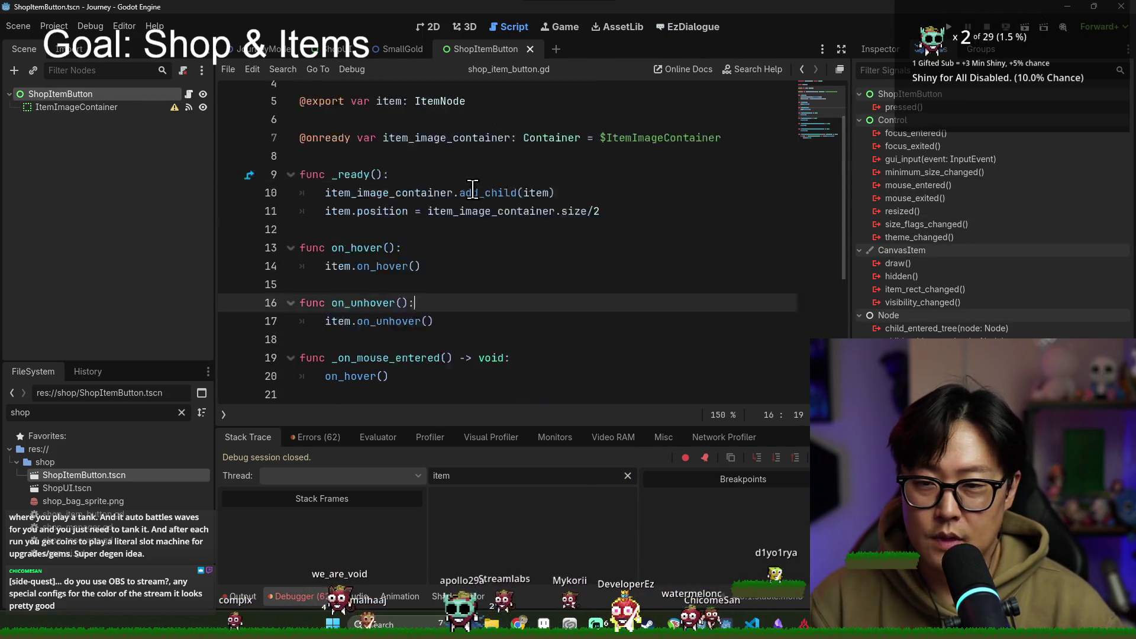
left_click(155, 106)
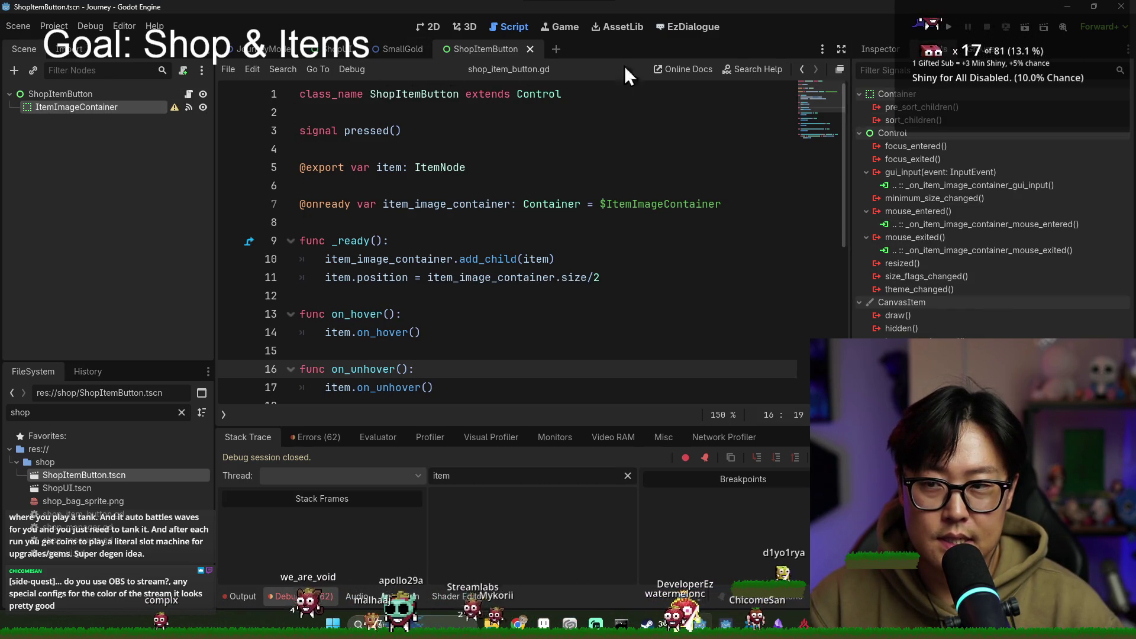
key("ctrl+F1")
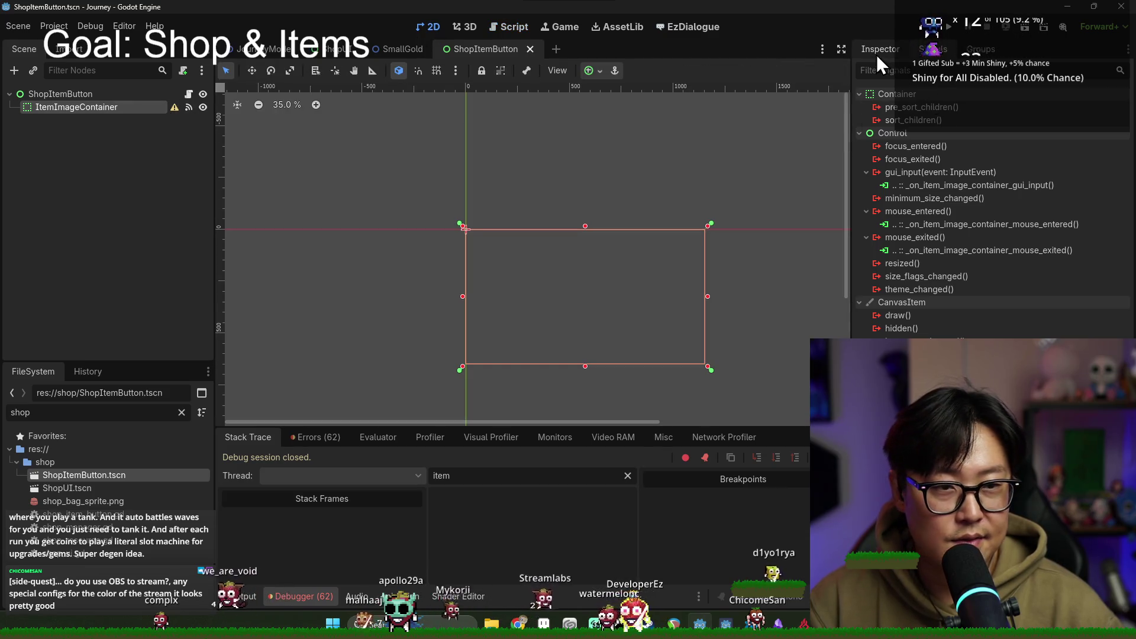
Change ItemImageContainer's type to PanelContainer by searching 'panel' in Change Type.
left_click(878, 49)
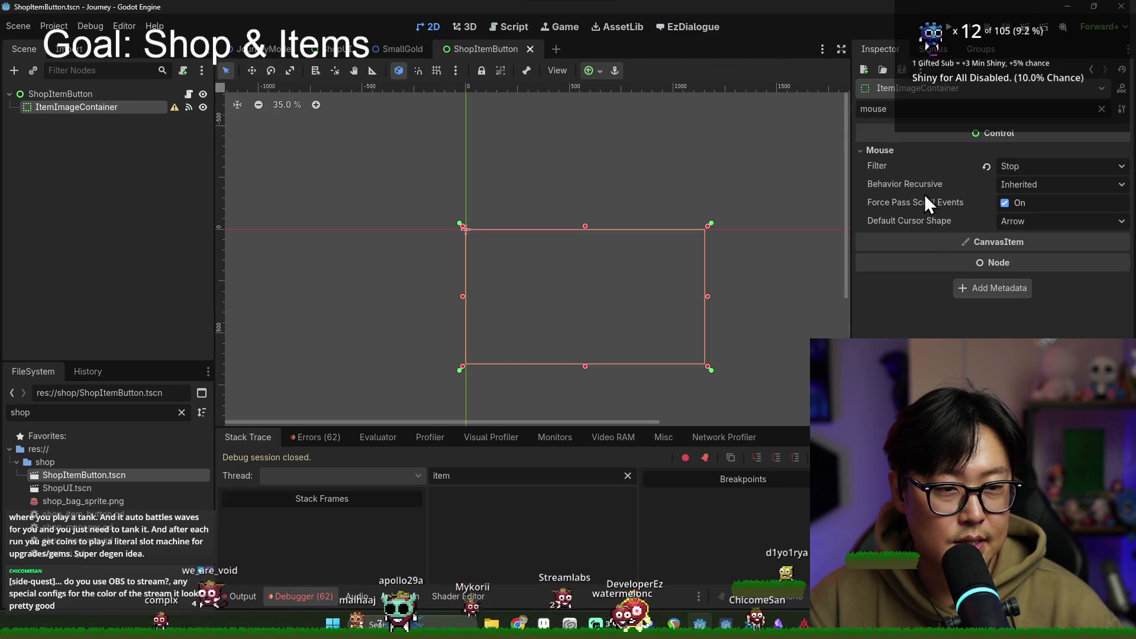
left_click(1100, 109)
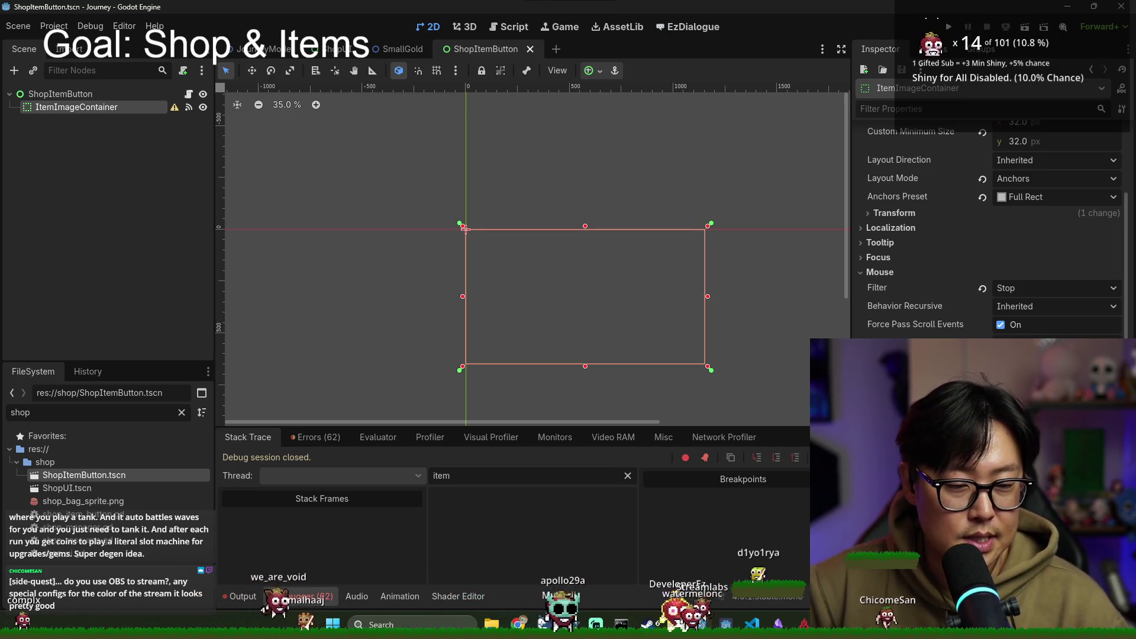
scroll(988, 237, "down", 2)
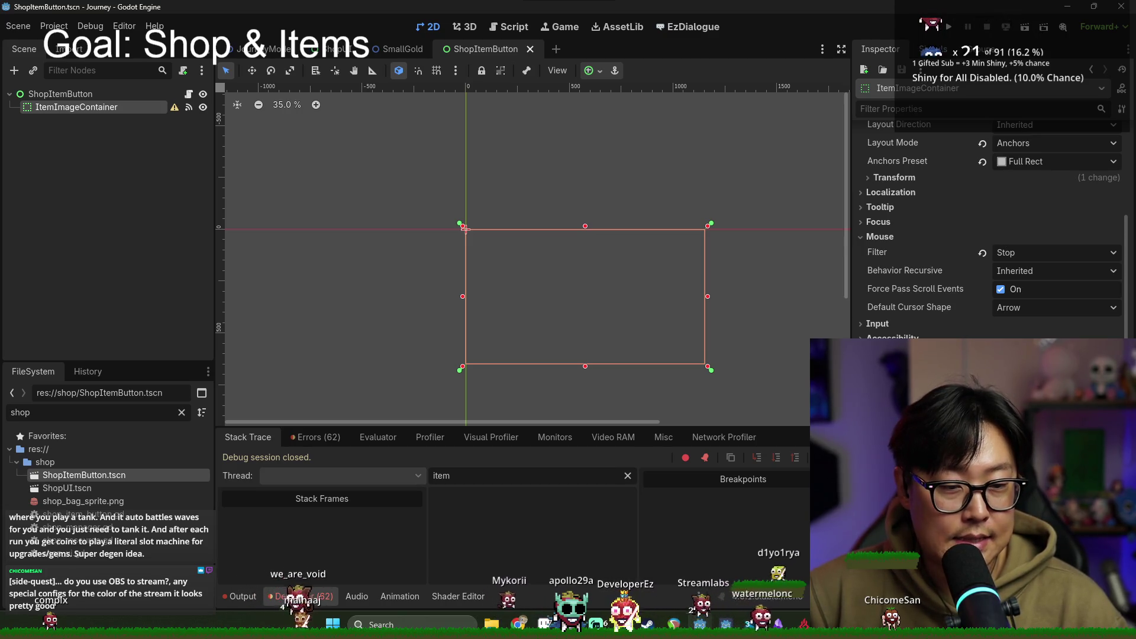
right_click(53, 109)
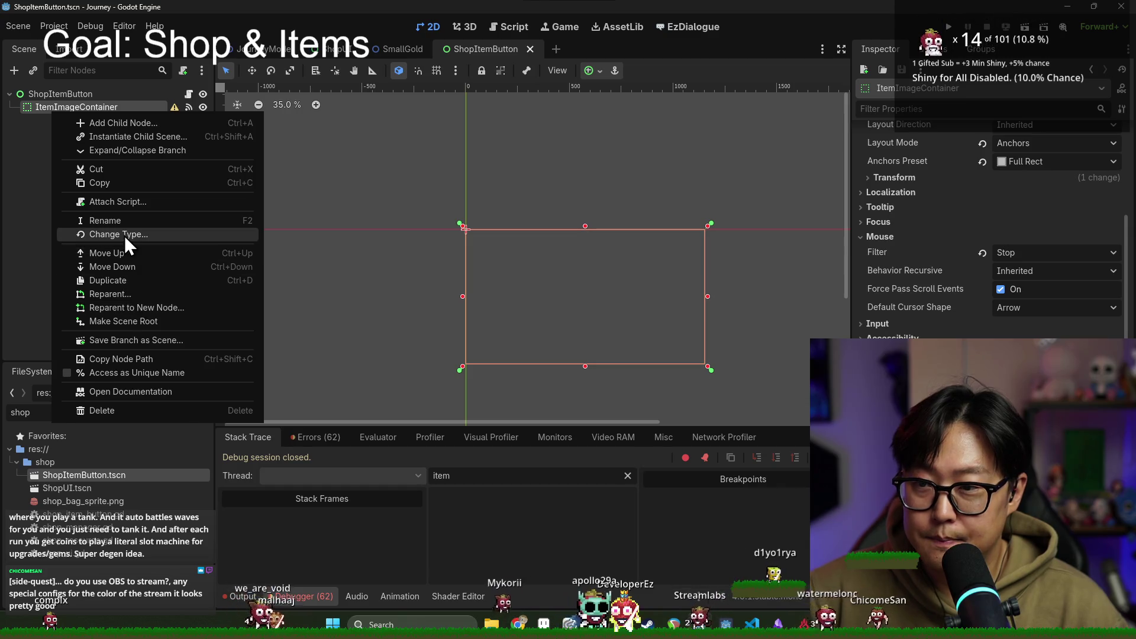
left_click(124, 232)
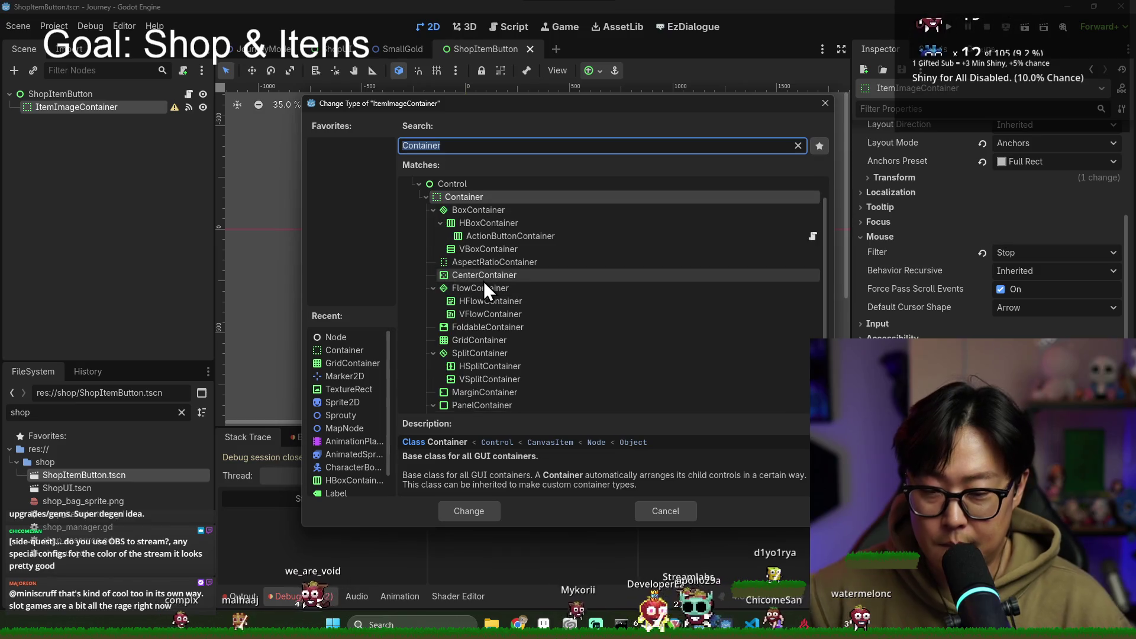
type("panel")
double_click(474, 247)
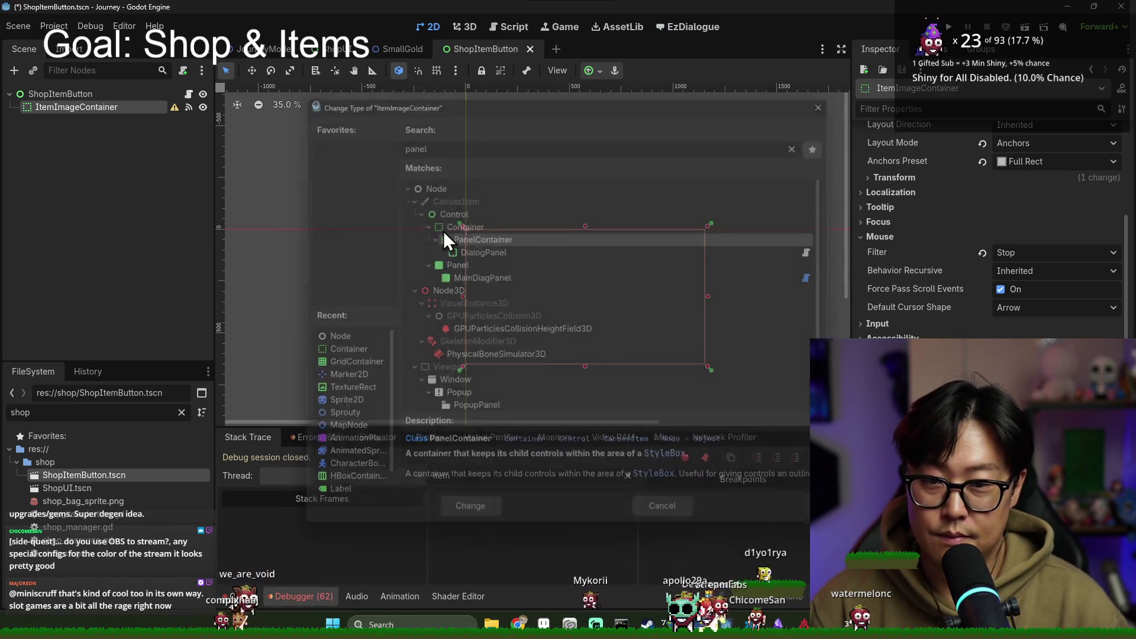
Save the ShopItemButton scene and run the project with F5.
left_click(979, 149)
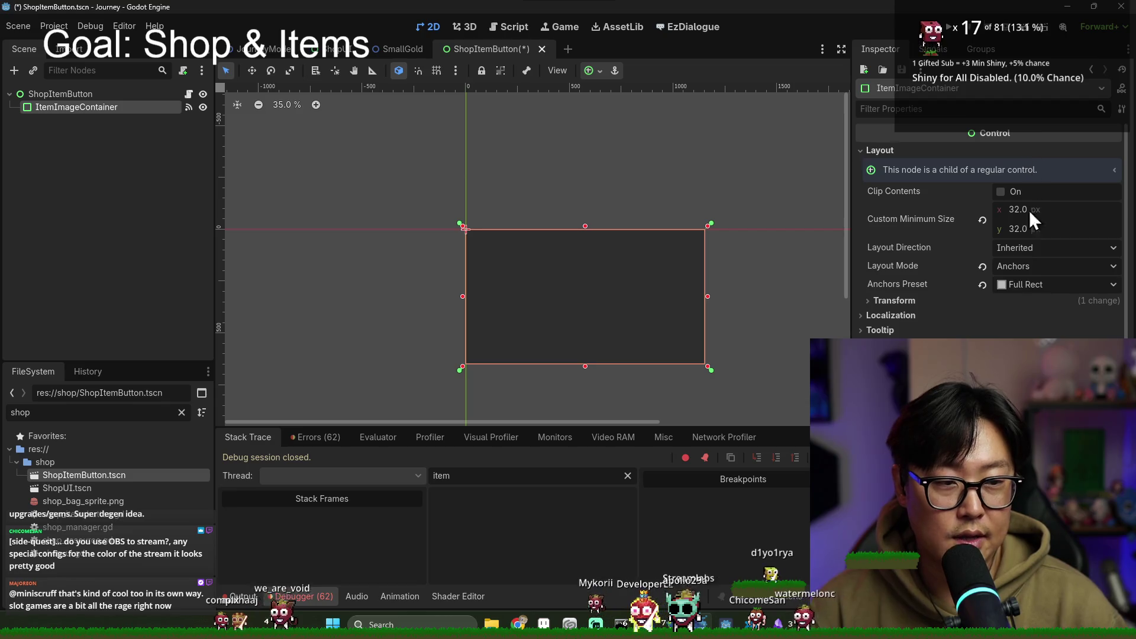
key("ctrl+s")
left_click(164, 95)
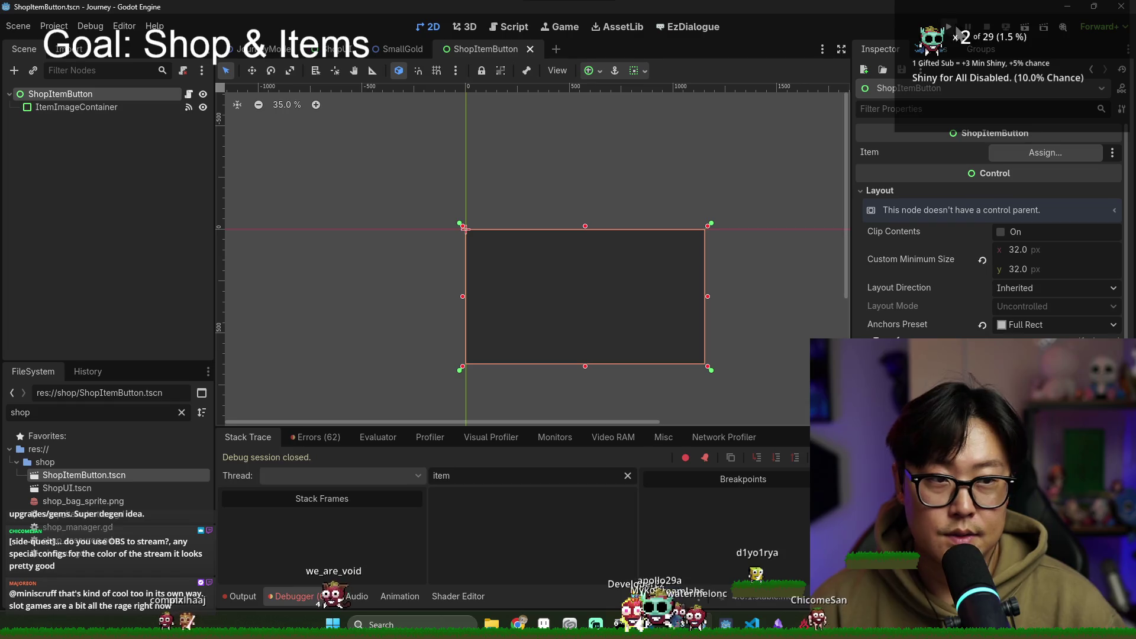
key("F5")
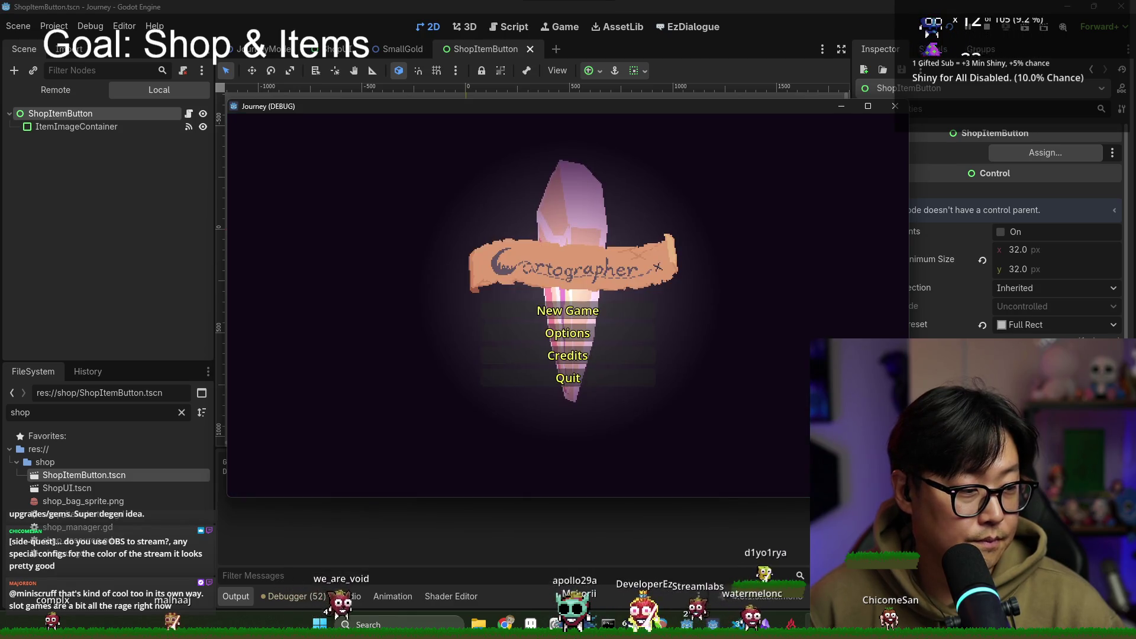
Start a new game, move to the meat node, dismiss the tutorial, and move down to the next node.
left_click(609, 314)
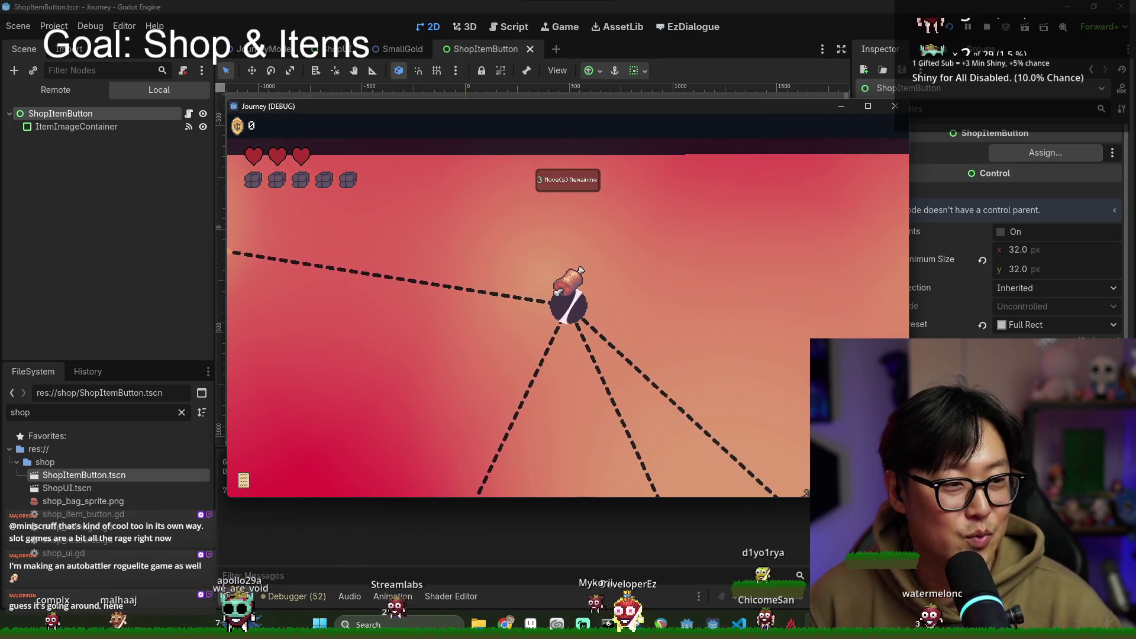
left_click(575, 273)
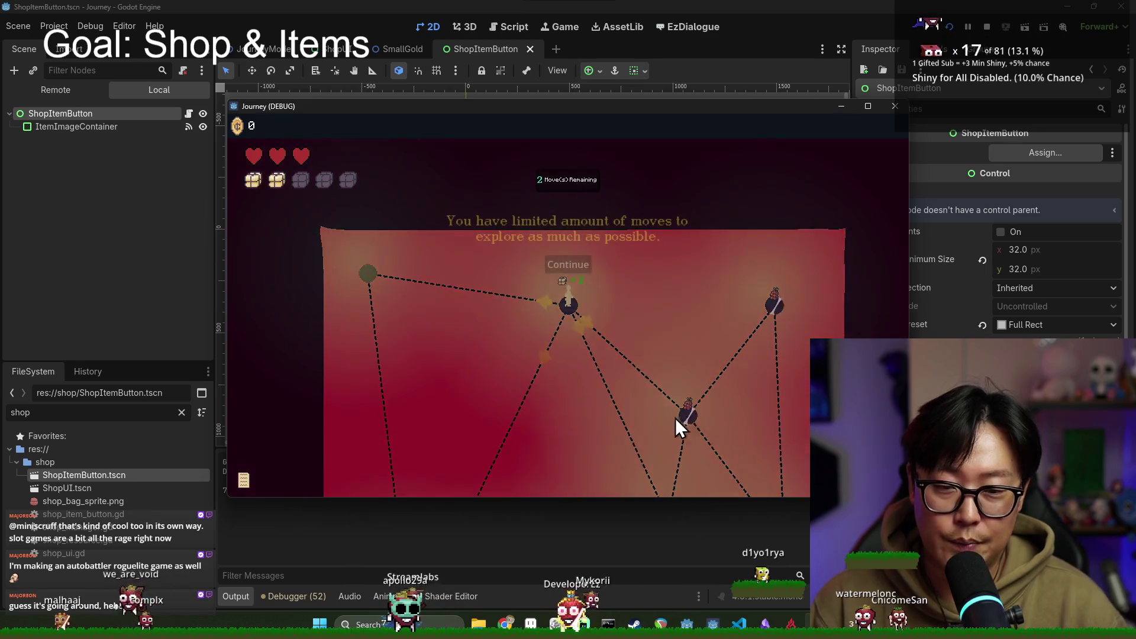
left_click(558, 261)
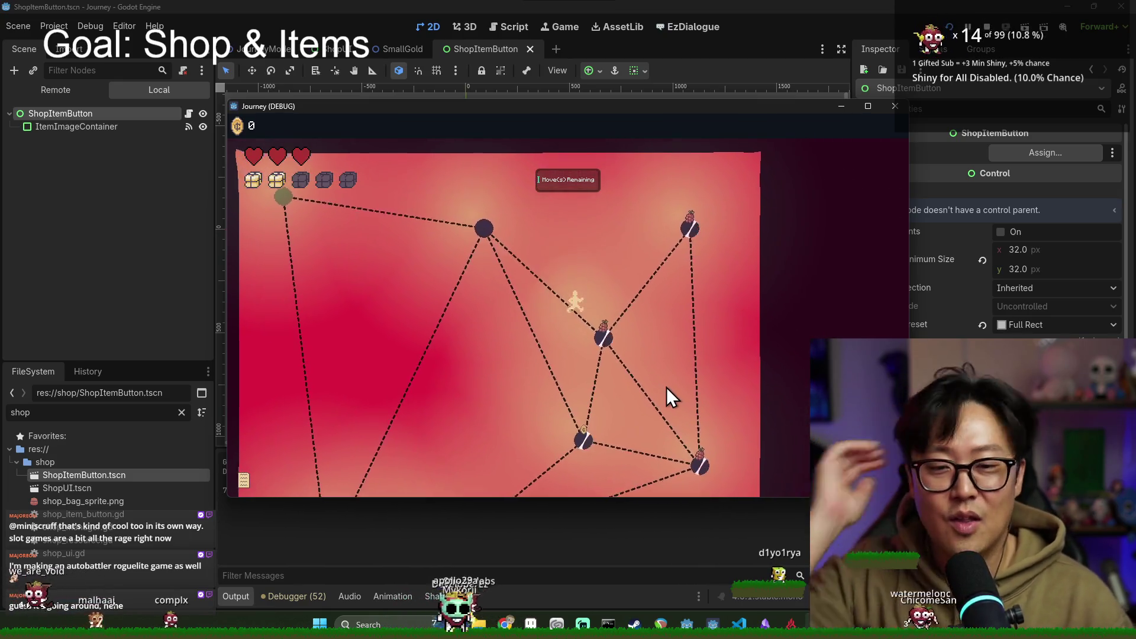
left_click(585, 410)
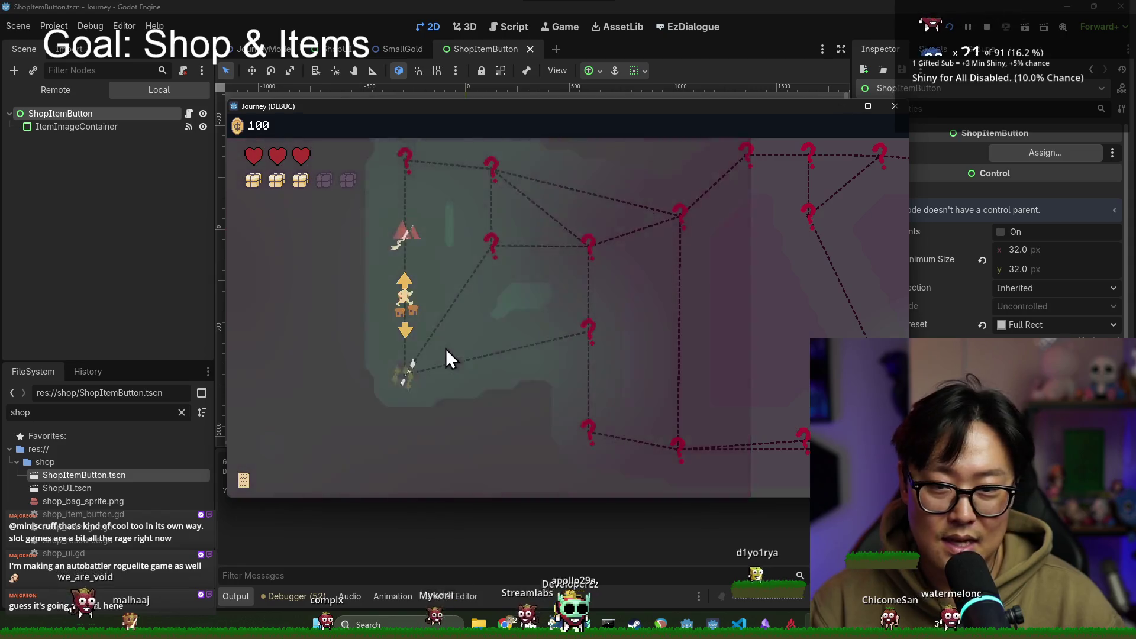
Advance through the tutorial dialog's Continue prompts back to the map.
left_click(413, 387)
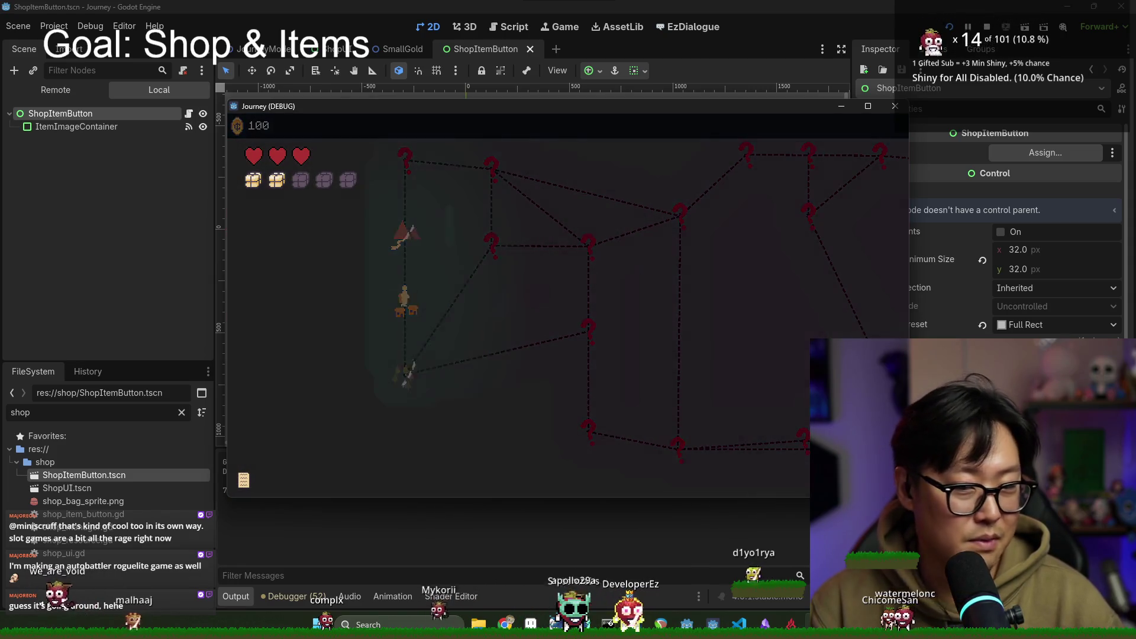
left_click(586, 364)
left_click(582, 365)
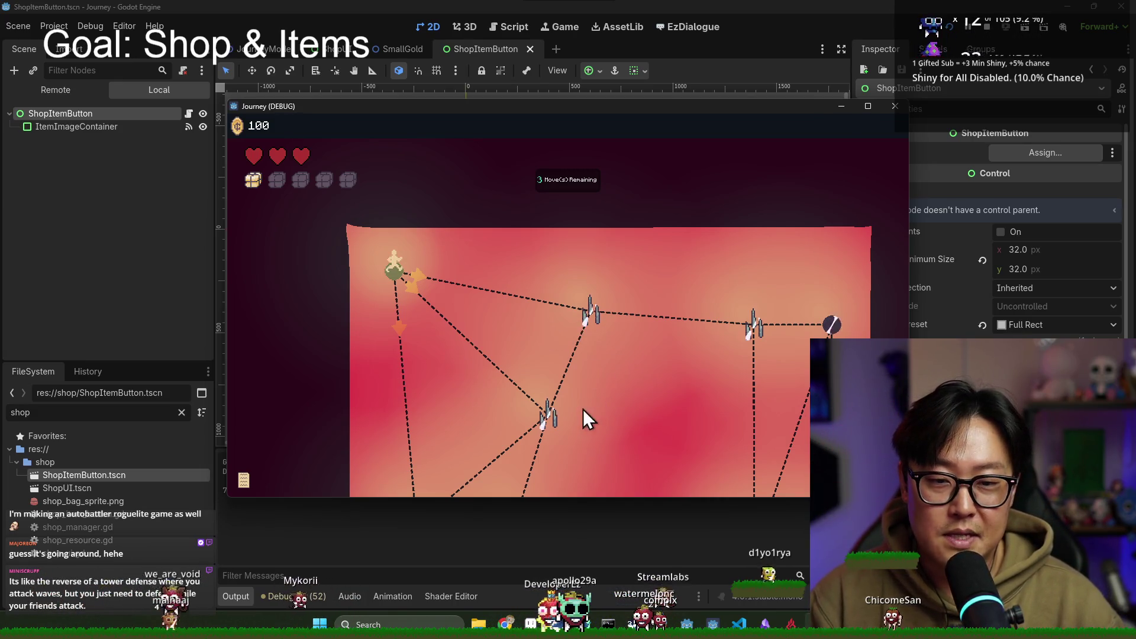
Move the player through the next node, the meat node, then toward the lower-right and money-bag nodes.
left_click(598, 360)
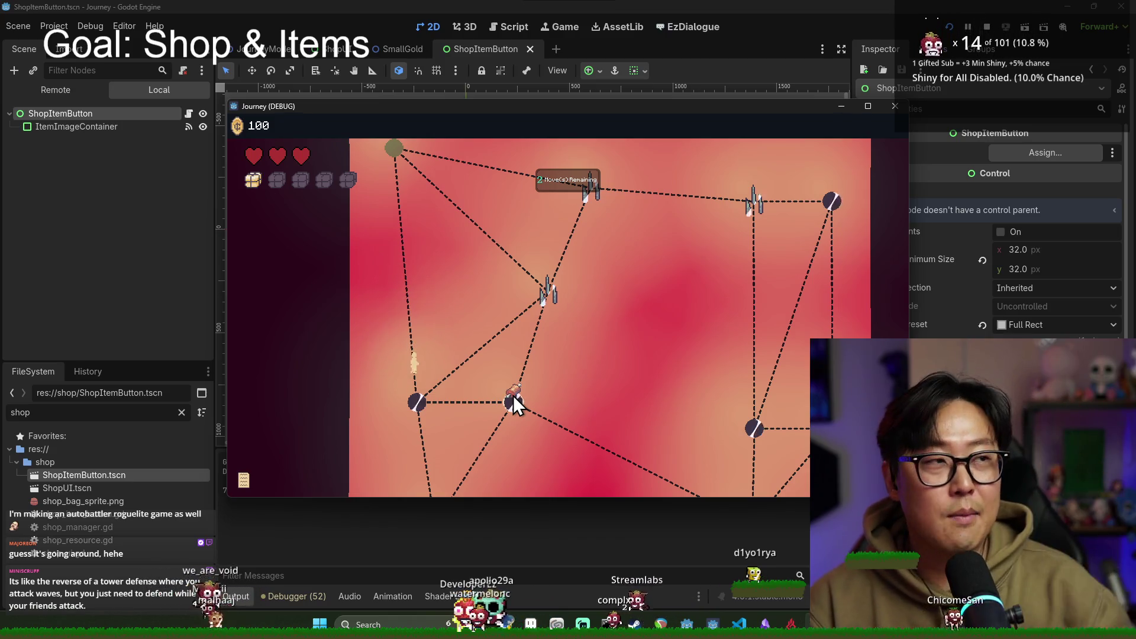
left_click(516, 404)
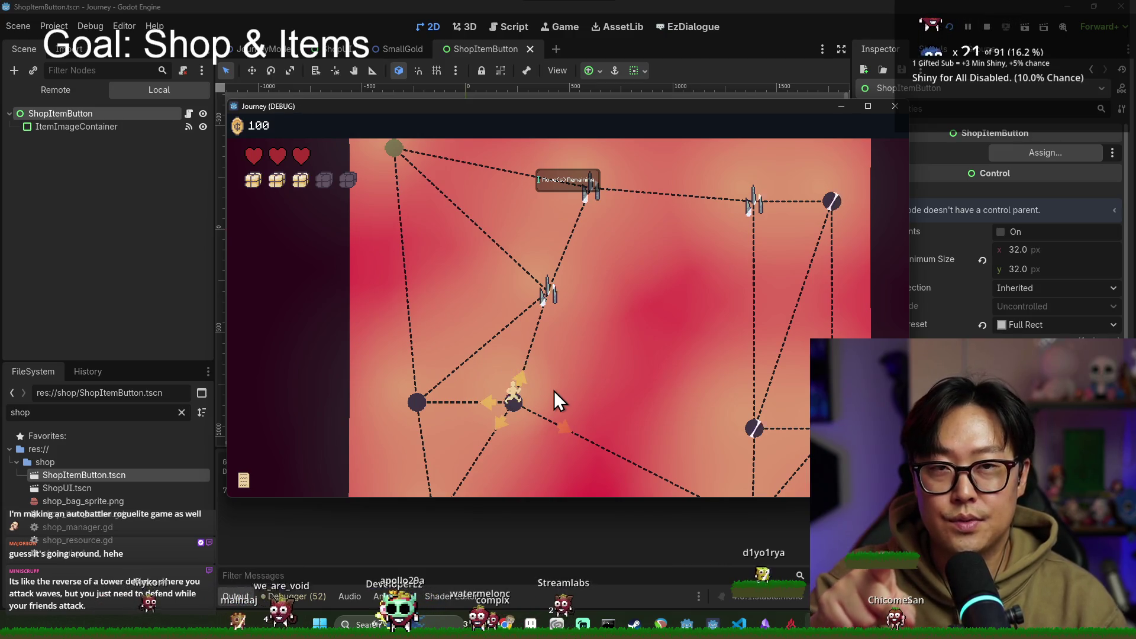
scroll(733, 422, "down", 3)
left_click(750, 380)
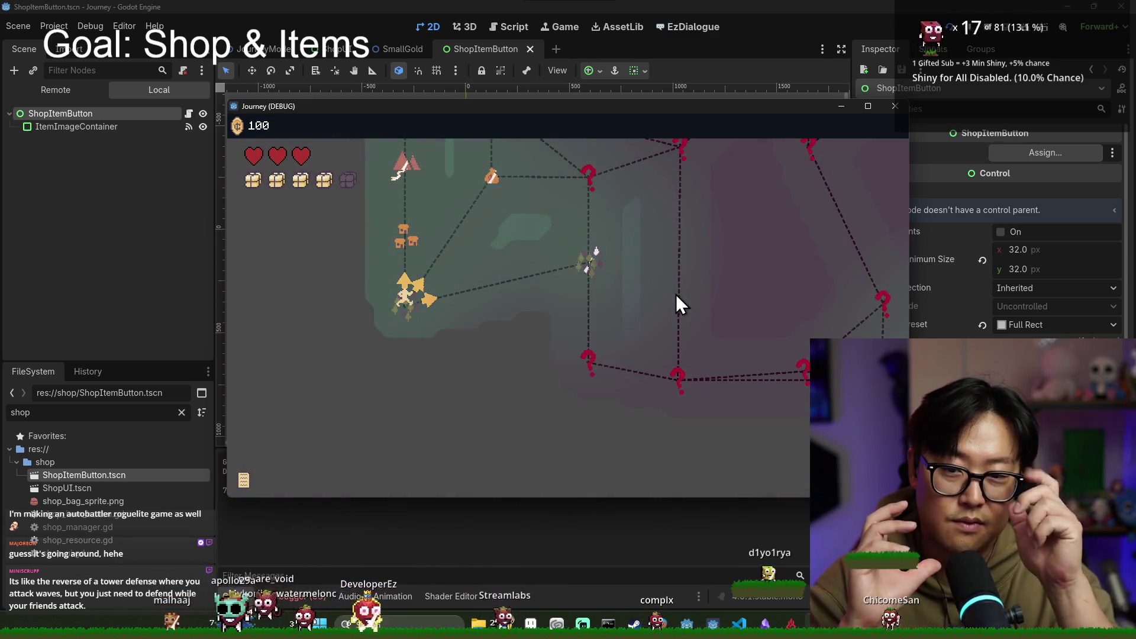
left_click(484, 183)
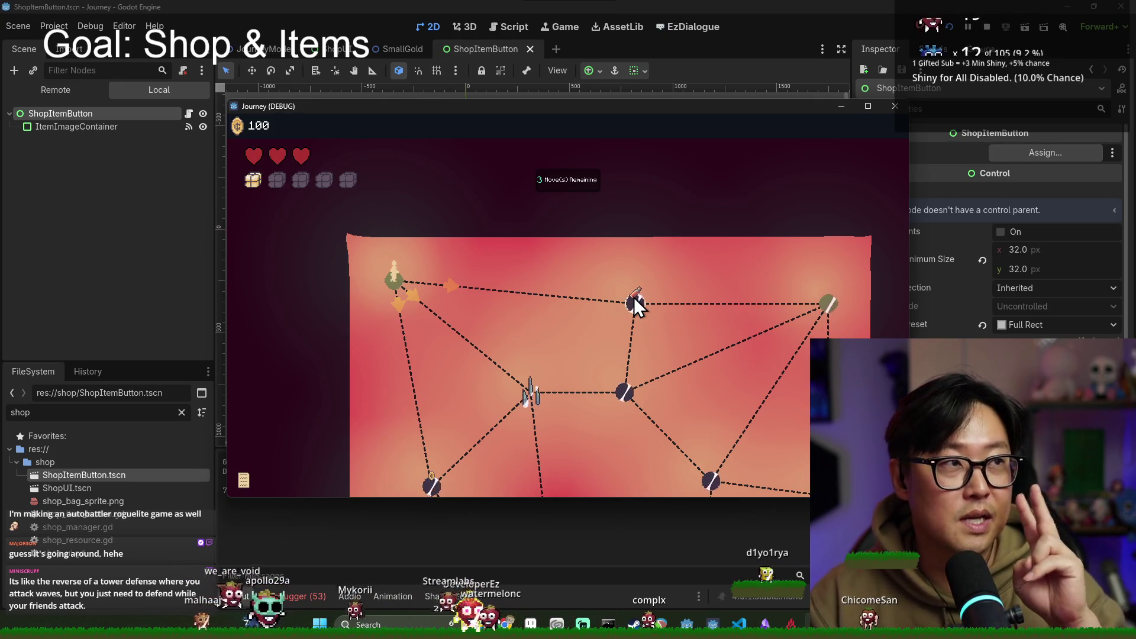
Walk the player across adjacent map nodes, finishing on the enemy node to fight it.
left_click(634, 297)
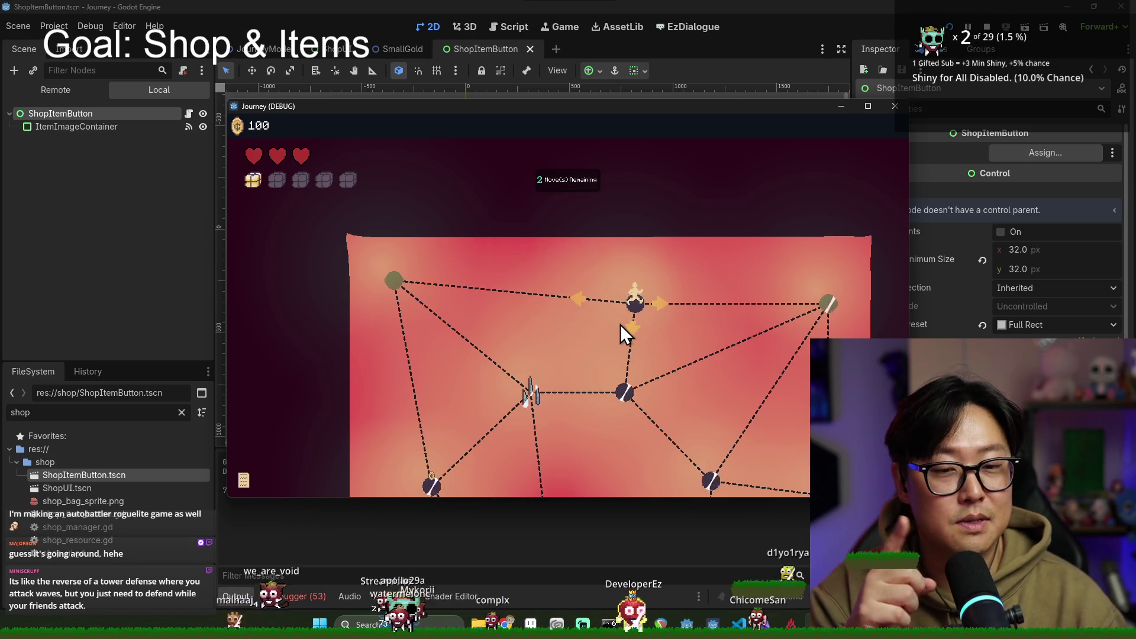
scroll(630, 392, "down", 3)
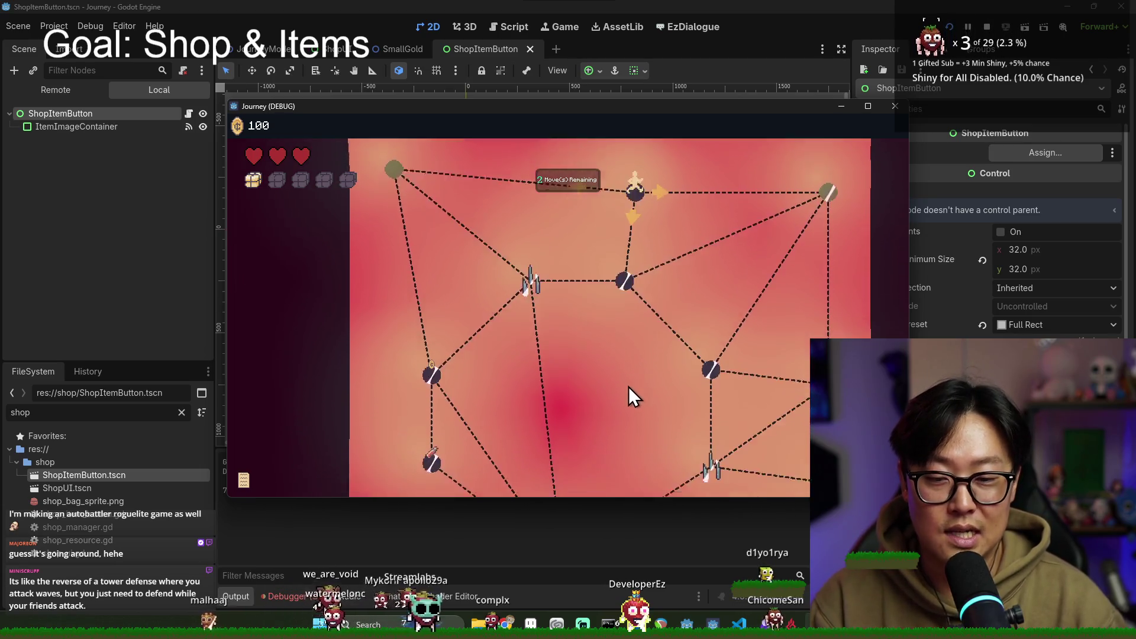
scroll(619, 376, "up", 2)
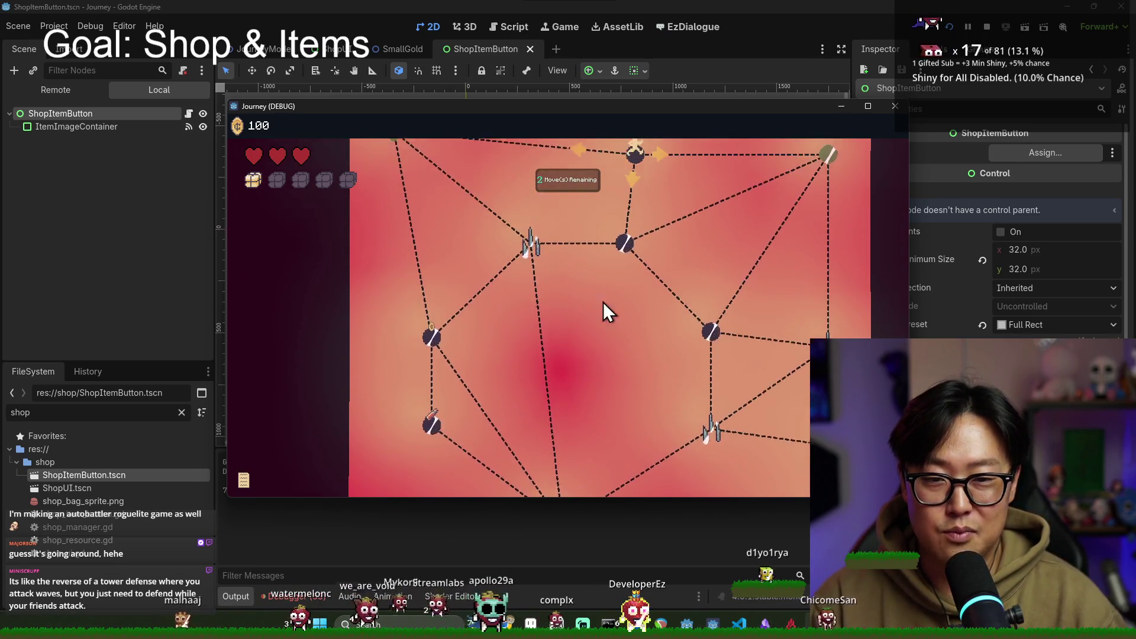
left_click(626, 265)
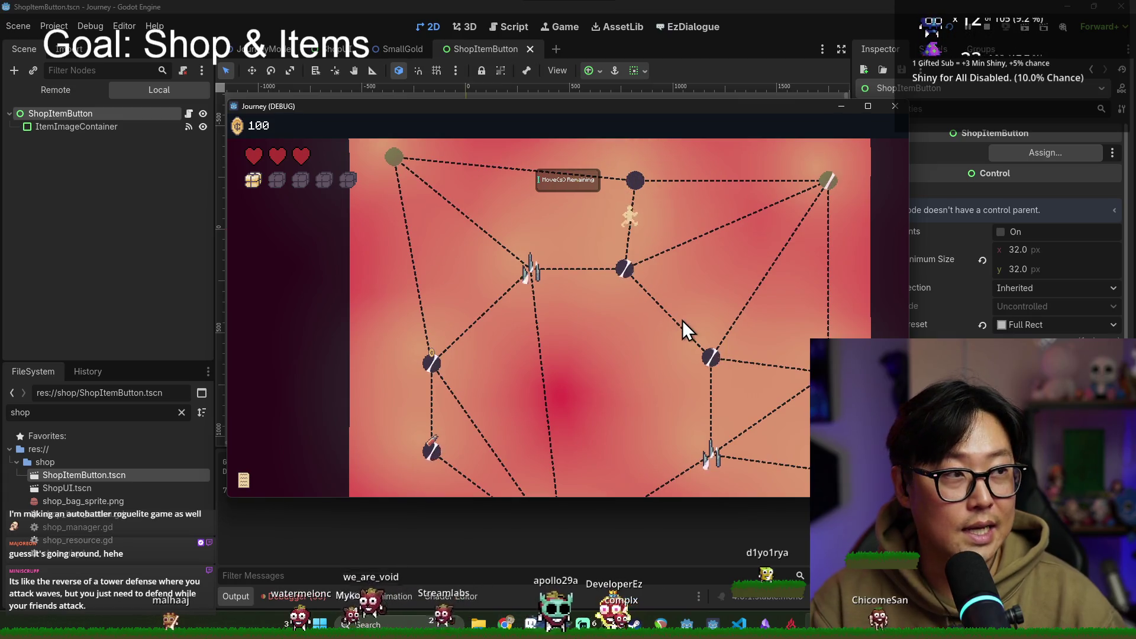
left_click(704, 353)
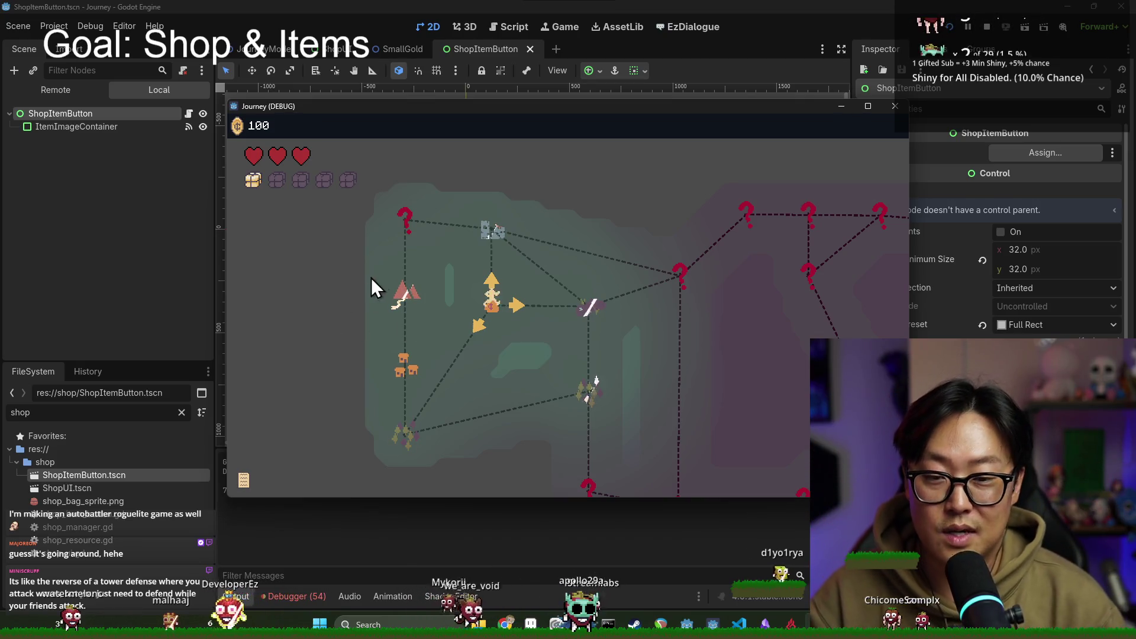
left_click(584, 307)
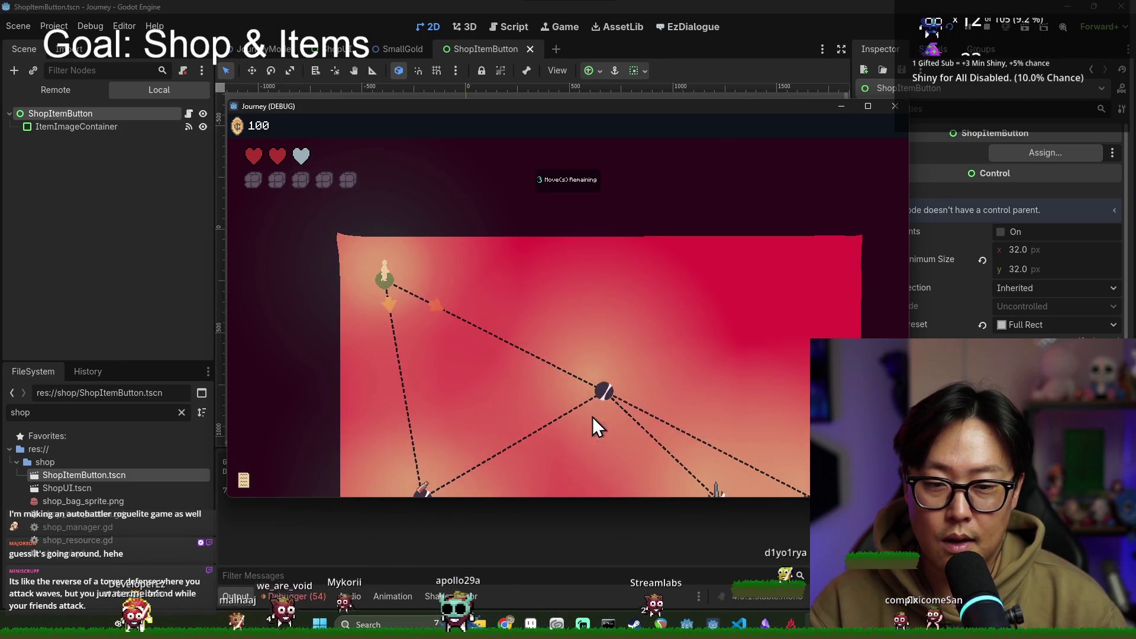
Move the player to the meat node, the upper node, then the lower-left node with the last move.
left_click(503, 402)
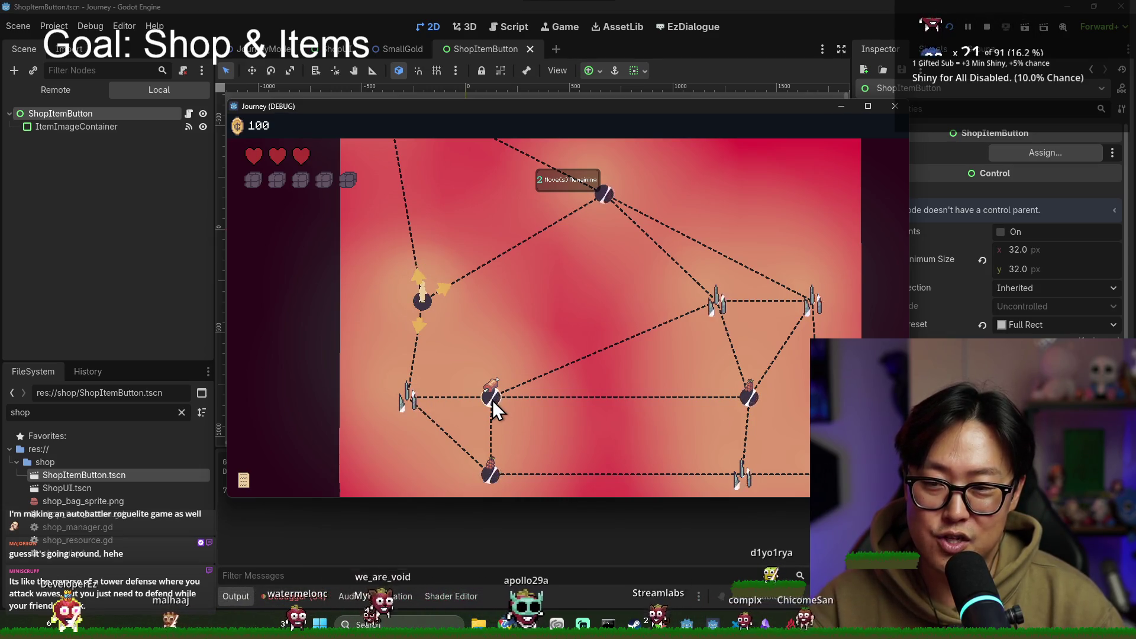
left_click(604, 197)
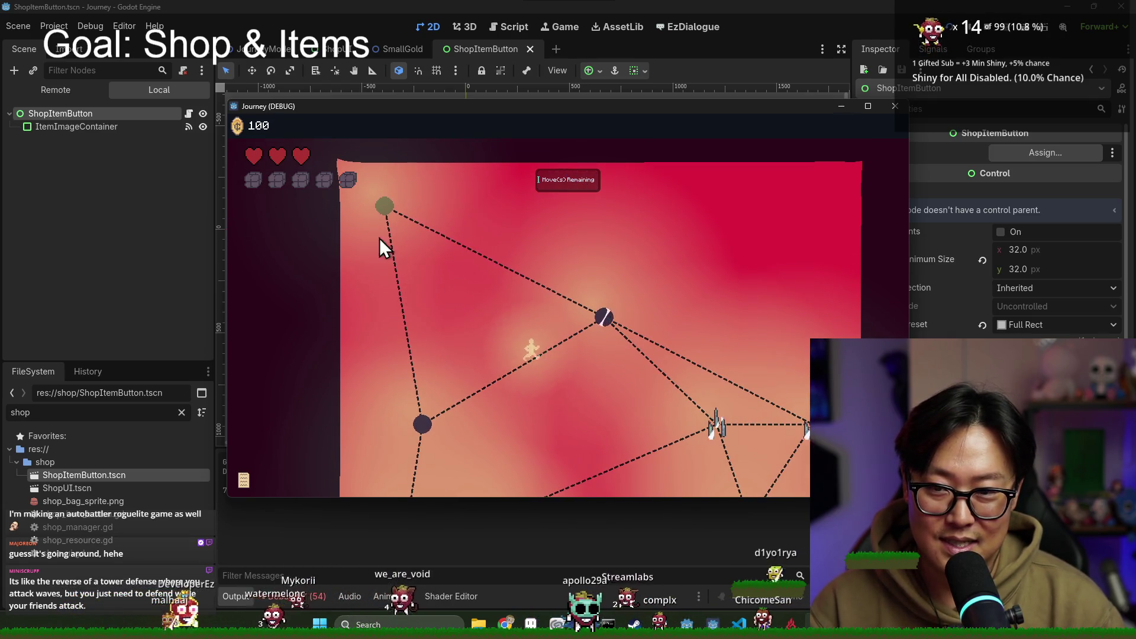
left_click(422, 423)
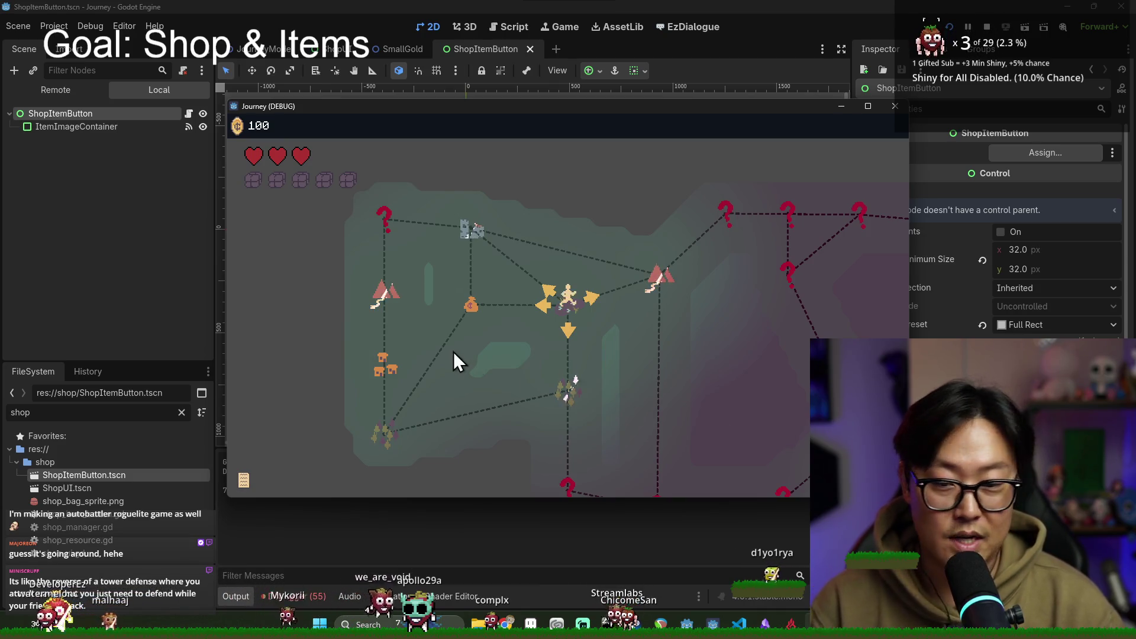
Walk toward the money-bag node and the next node, then restart the running game.
left_click(470, 311)
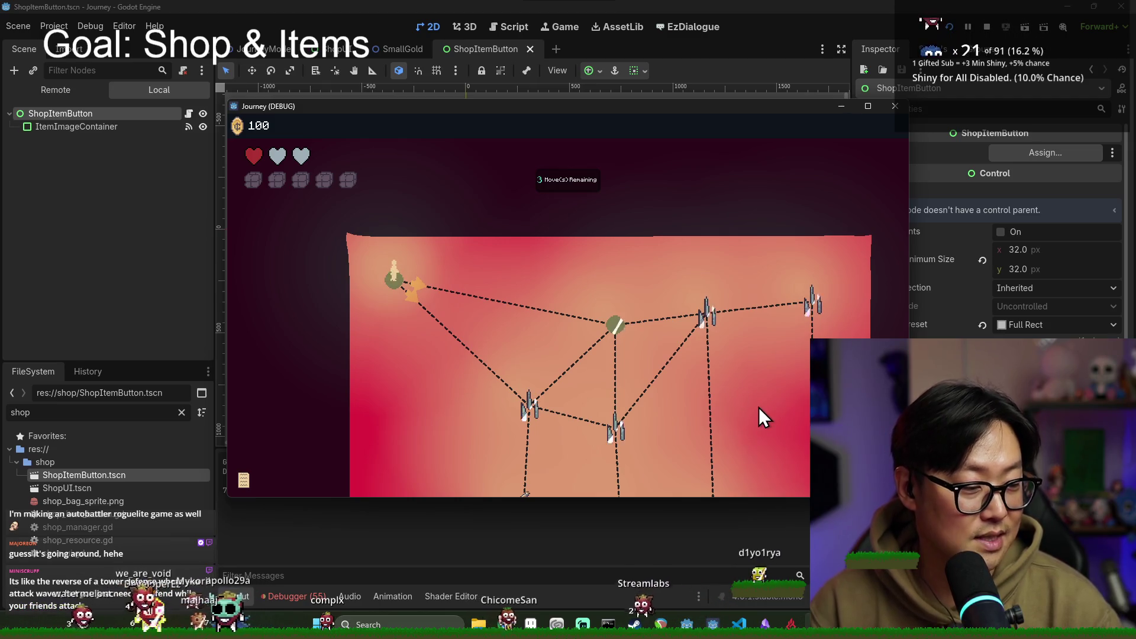
scroll(747, 408, "down", 3)
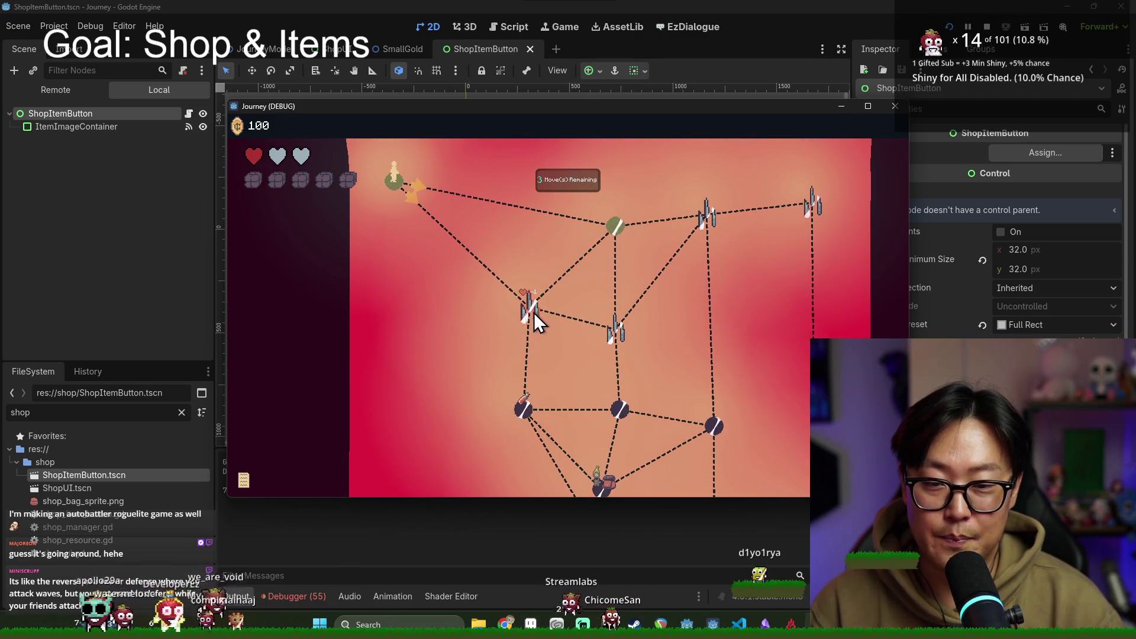
scroll(609, 458, "down", 2)
scroll(609, 331, "up", 1)
left_click(616, 201)
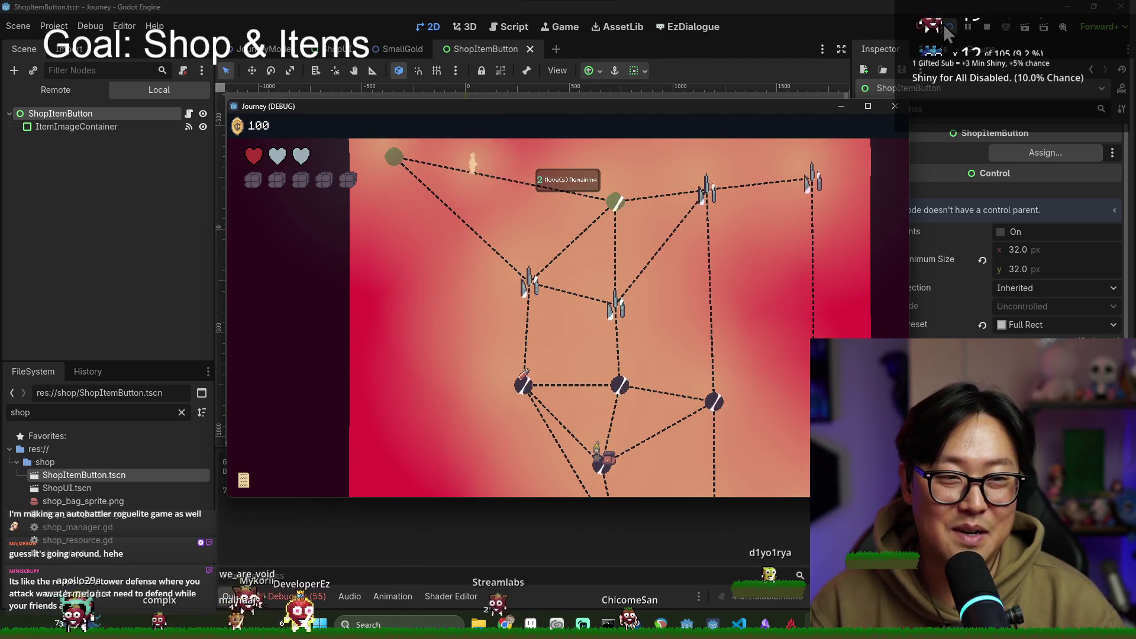
left_click(946, 26)
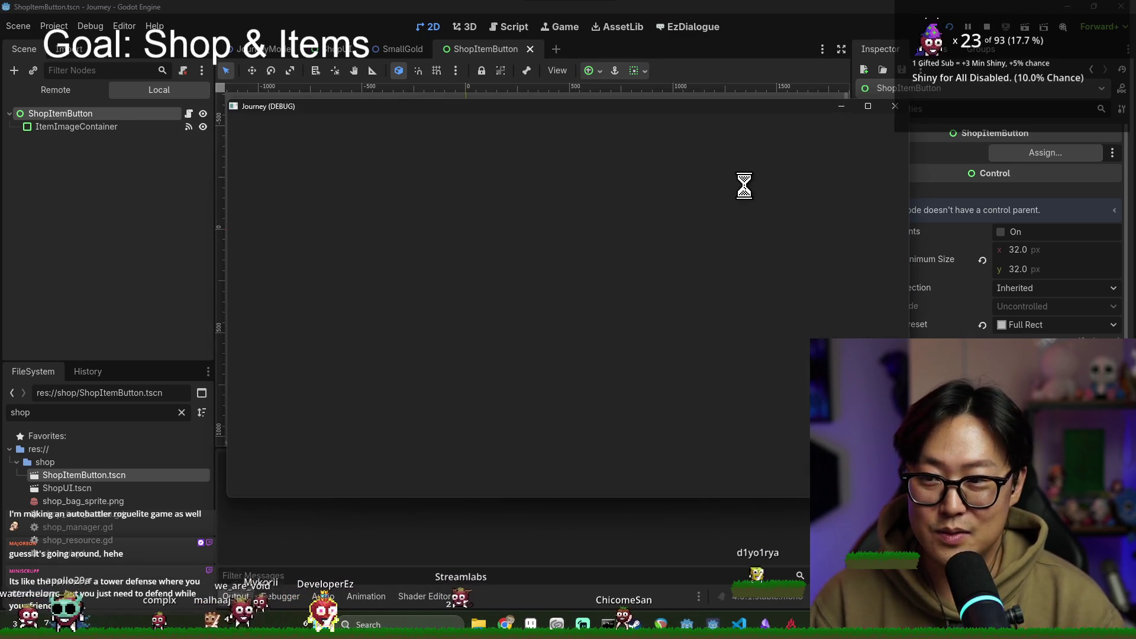
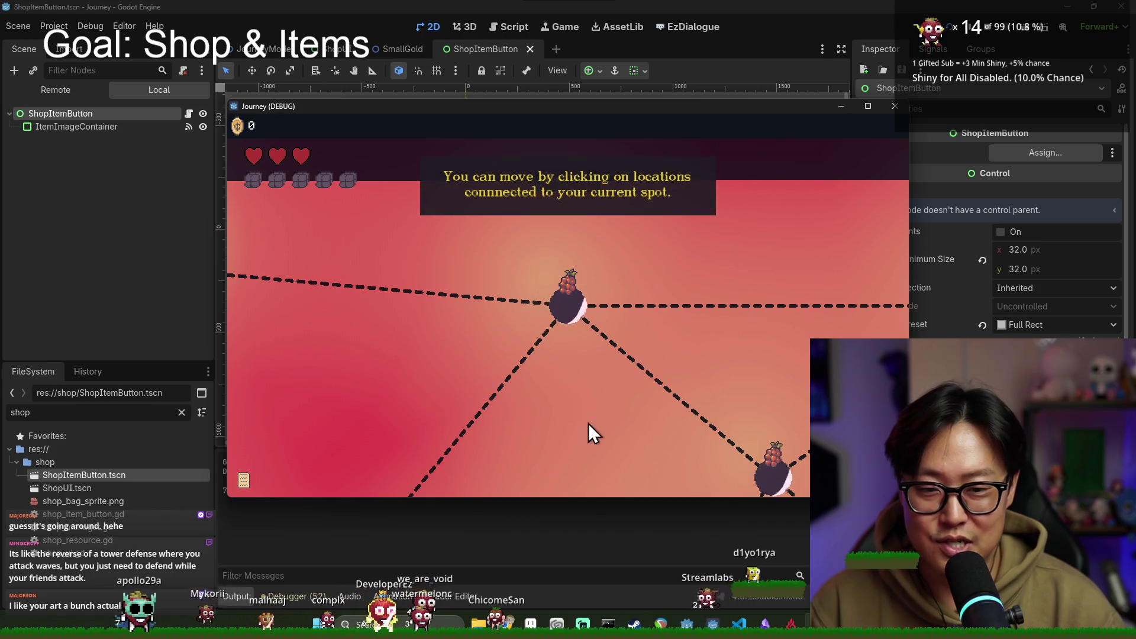
Travel across the map, dismissing the limited-moves, provision and health tutorial messages.
left_click(582, 334)
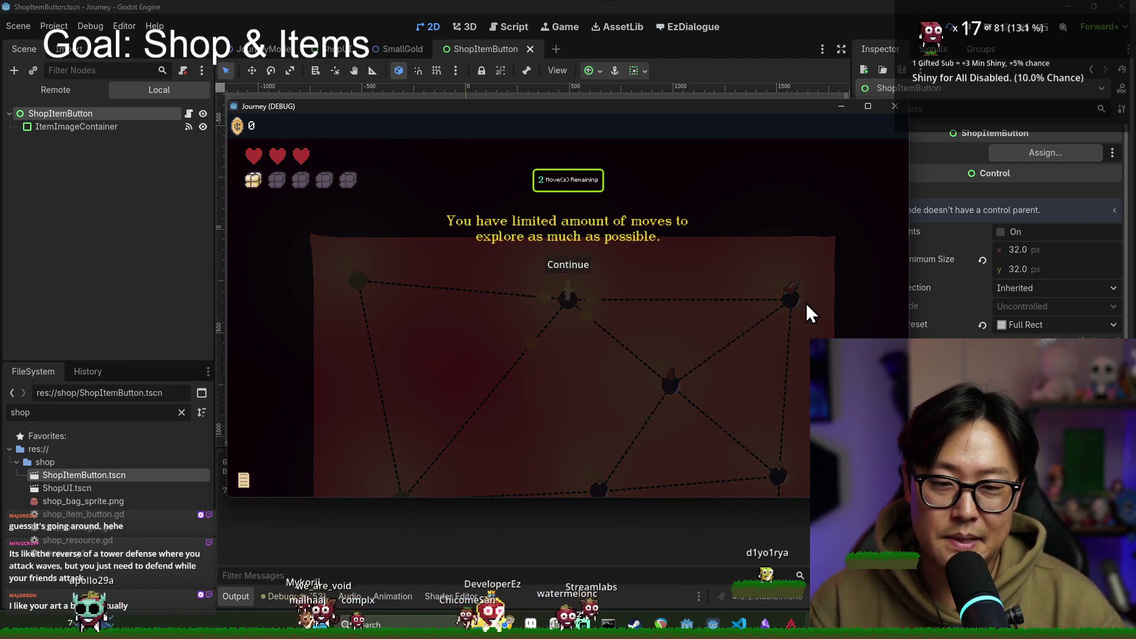
left_click(585, 265)
left_click(784, 311)
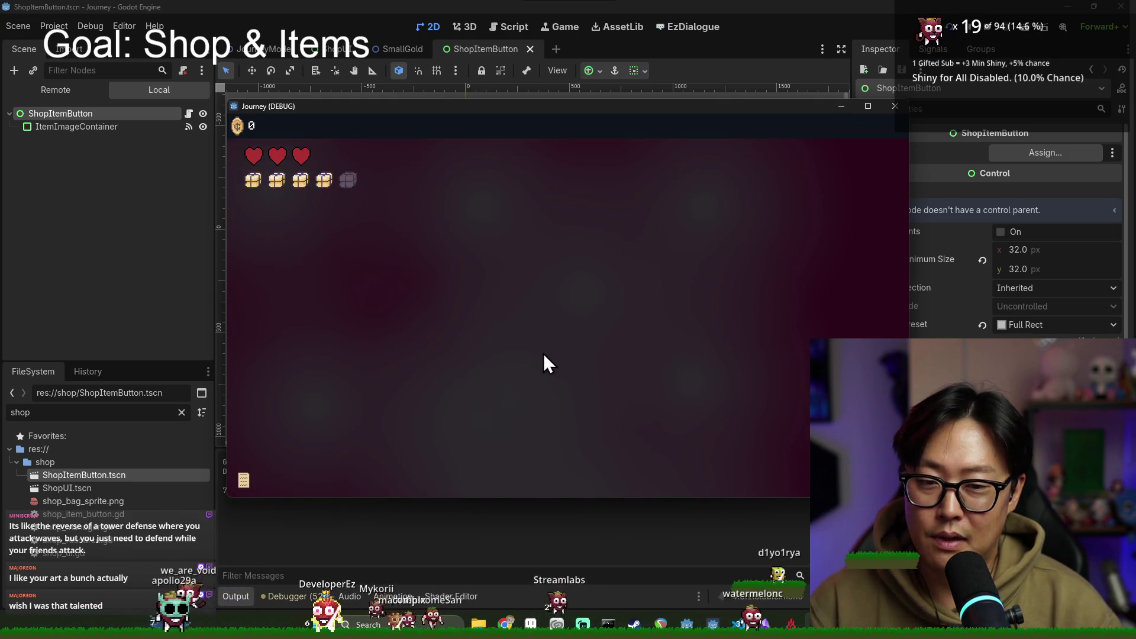
left_click(500, 382)
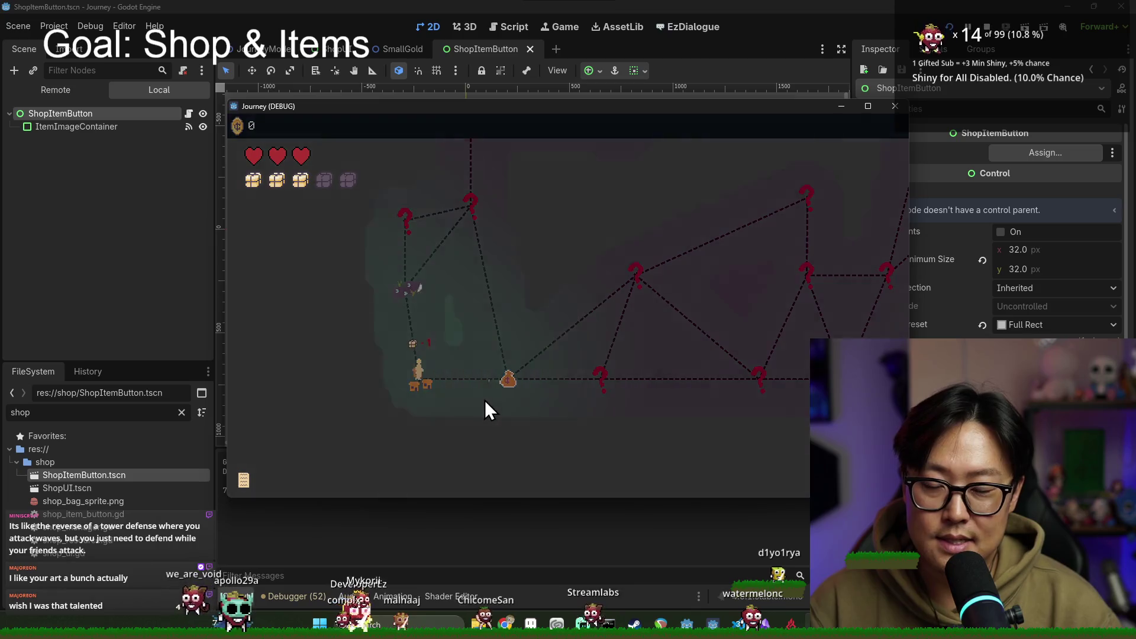
left_click(565, 369)
left_click(566, 368)
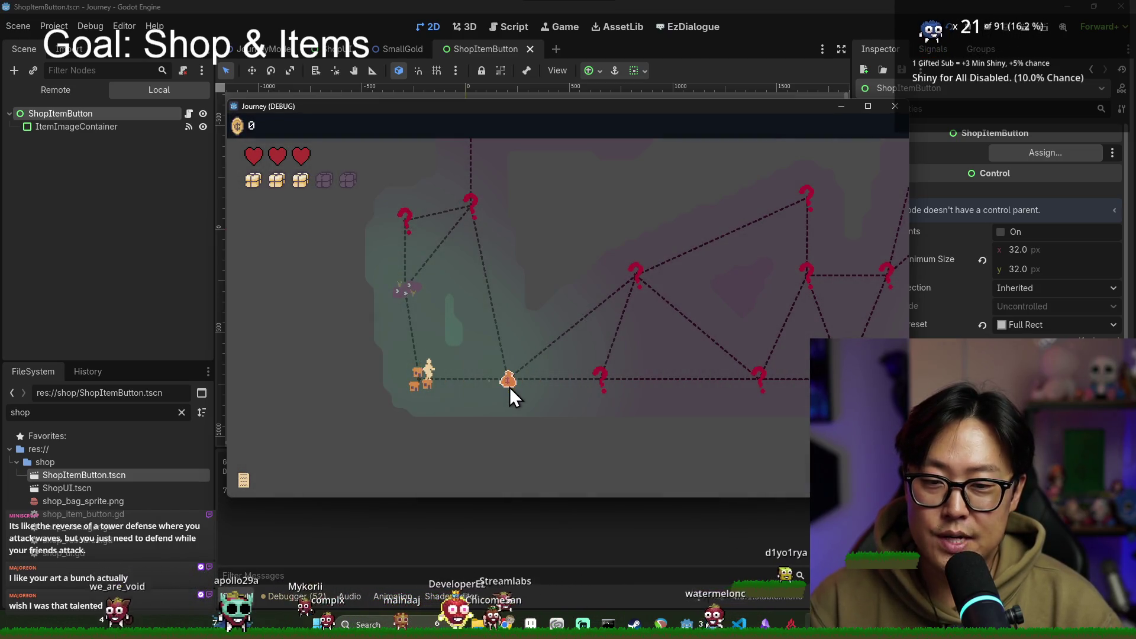
Travel from the start node to the bag node and onward, then stop the game.
left_click(509, 387)
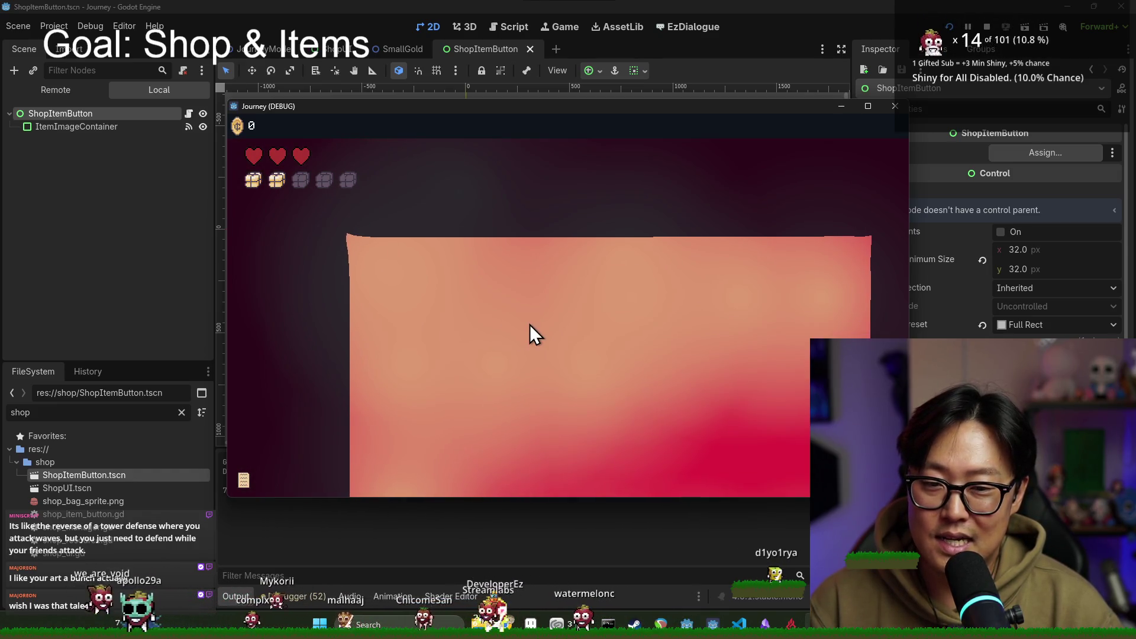
left_click(417, 394)
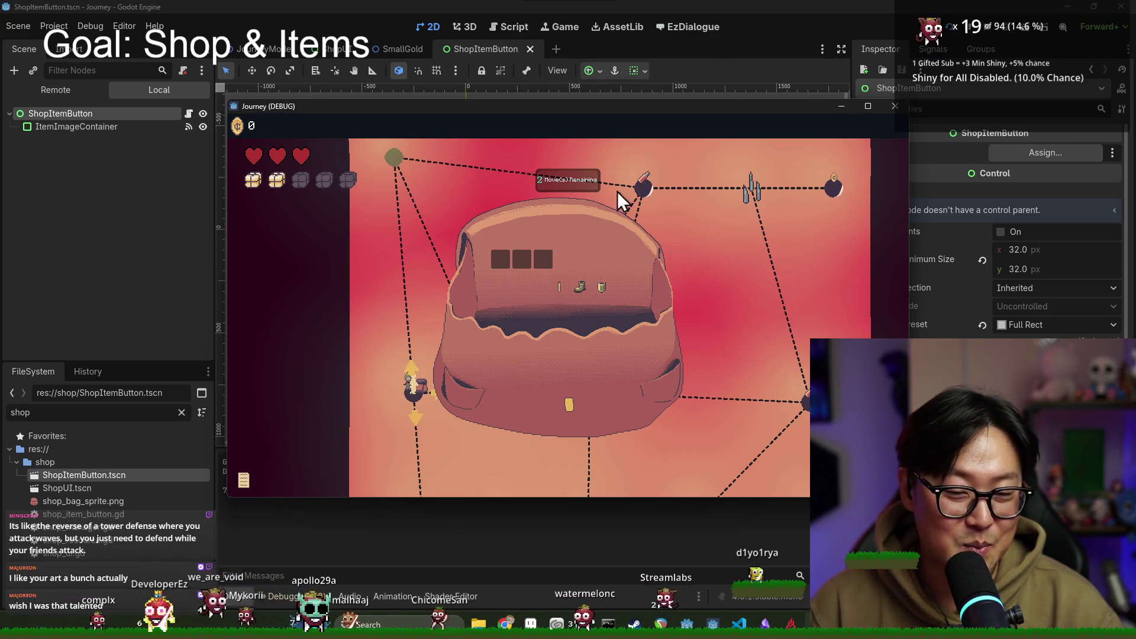
key("F8")
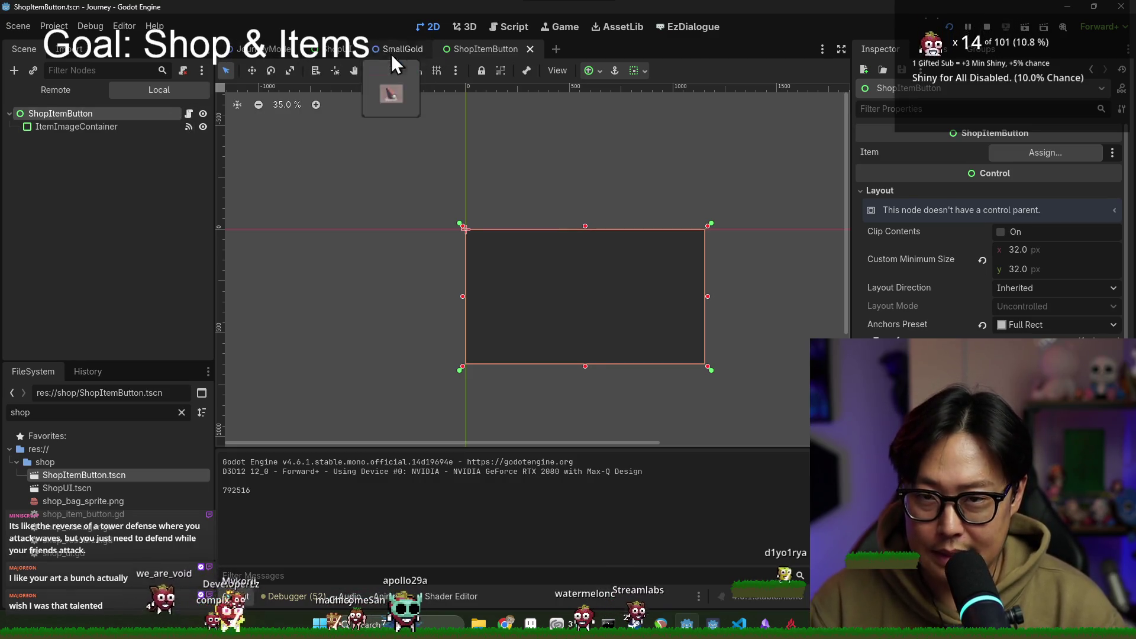
Review item_image_container and its size term on lines 10–11 of shop_item_button.gd.
left_click(189, 113)
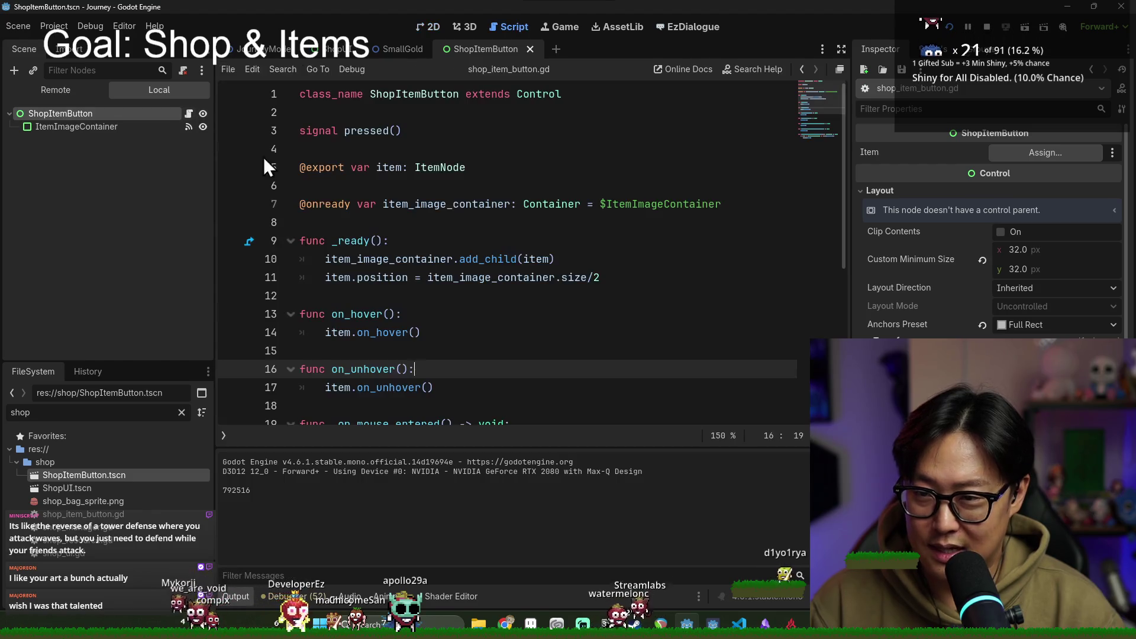
scroll(473, 231, "down", 2)
double_click(464, 223)
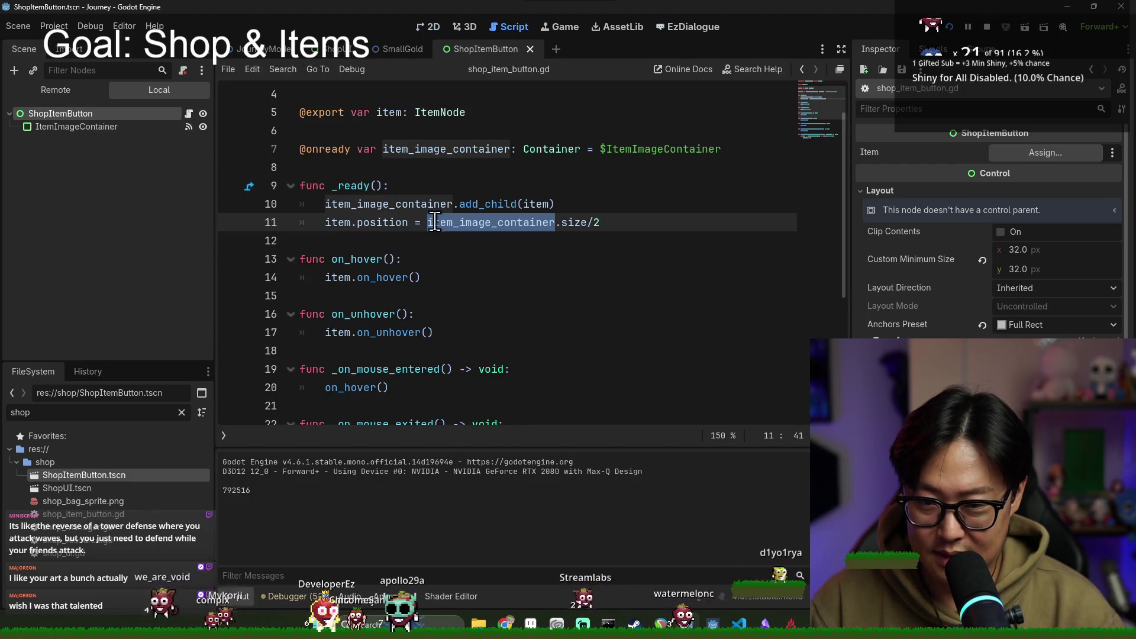
double_click(402, 203)
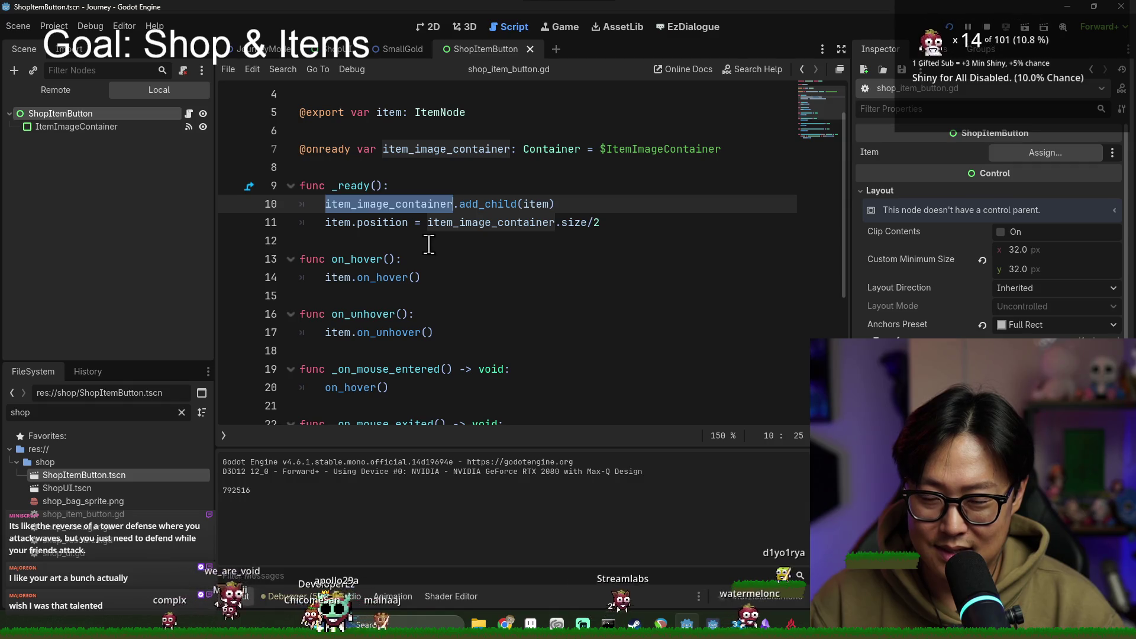
double_click(572, 222)
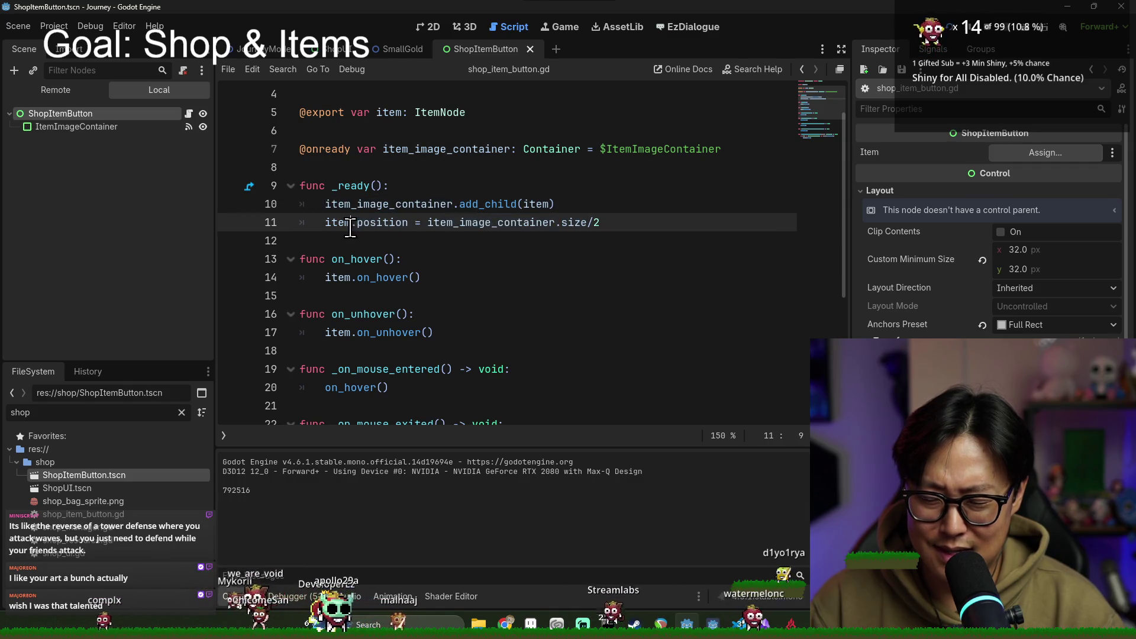
double_click(503, 222)
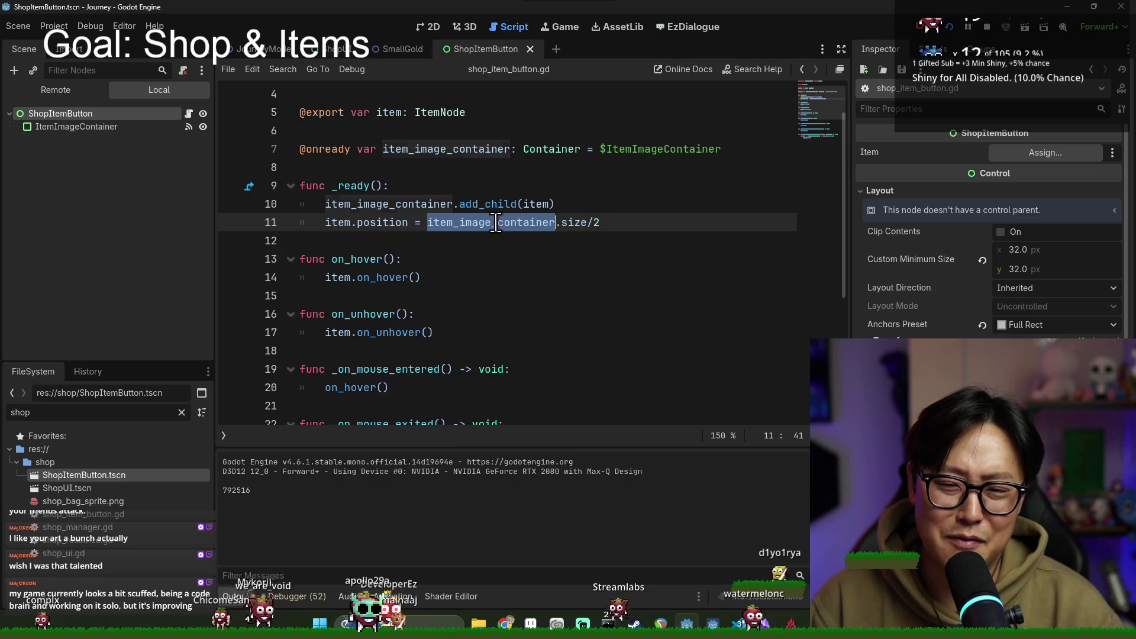
left_click(113, 126)
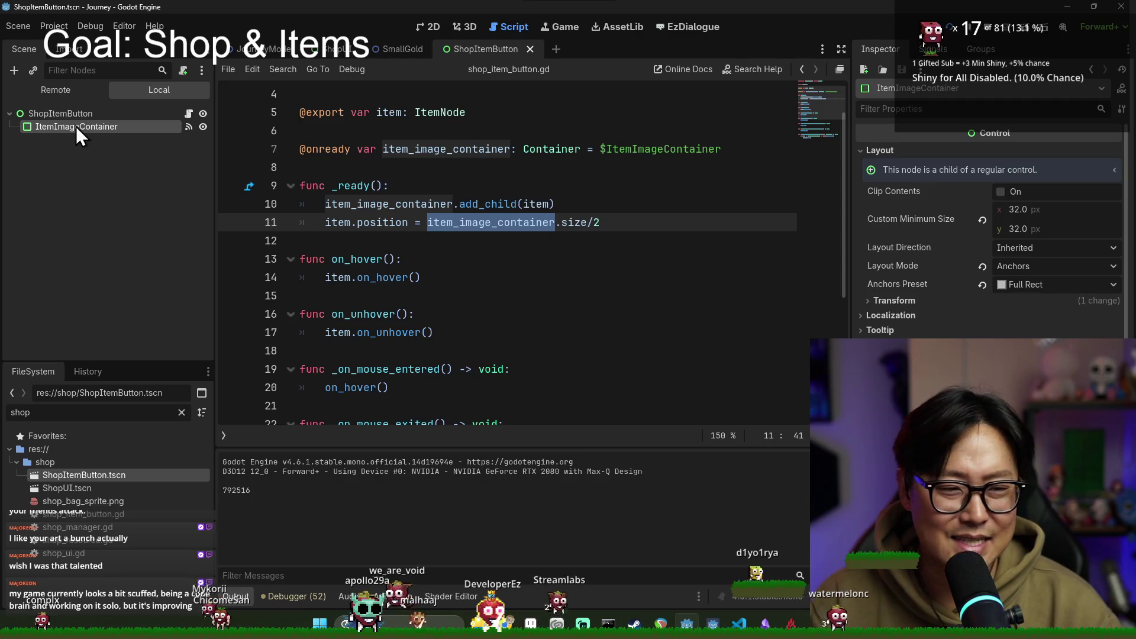
Run the game, stop it, recheck the position line, and run it again.
key("F5")
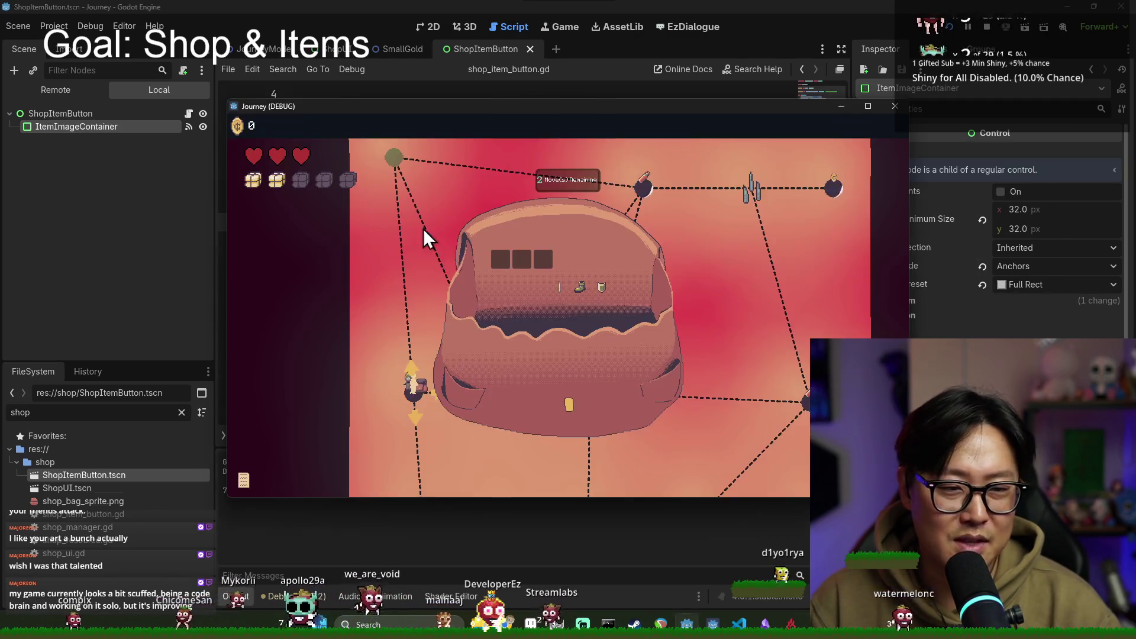
key("F8")
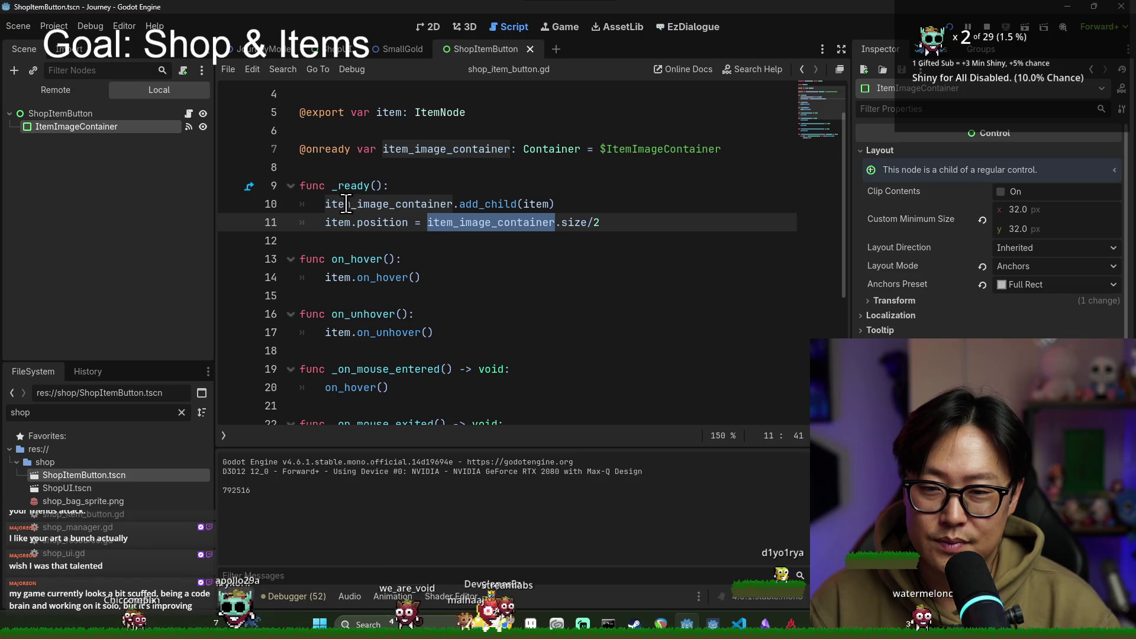
double_click(346, 203)
left_click(337, 223)
left_click(483, 222)
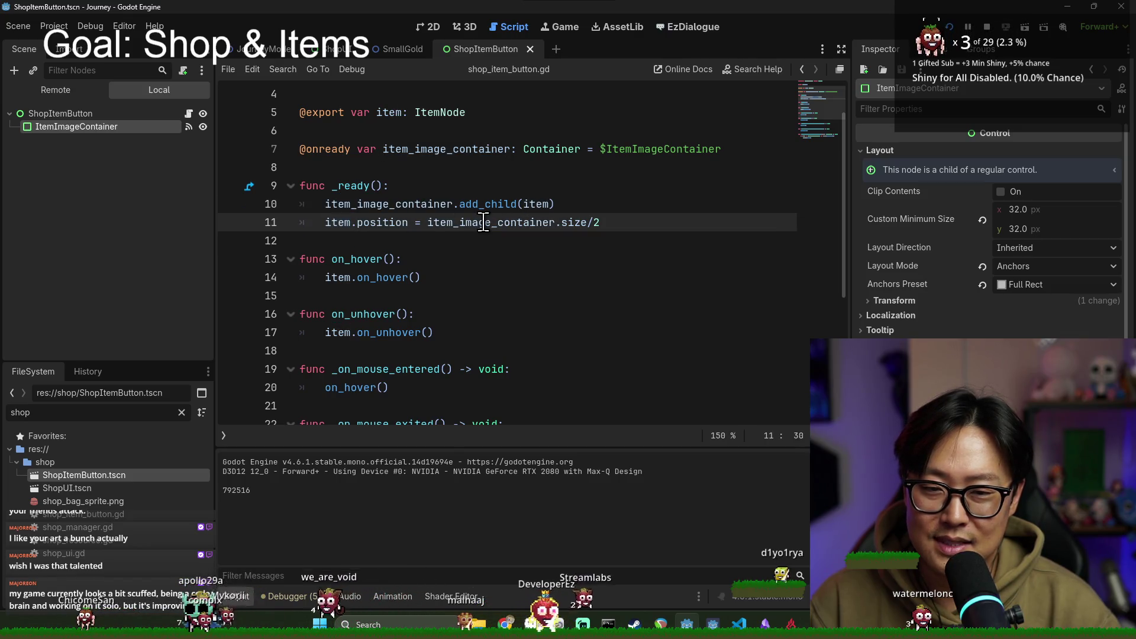
key("F5")
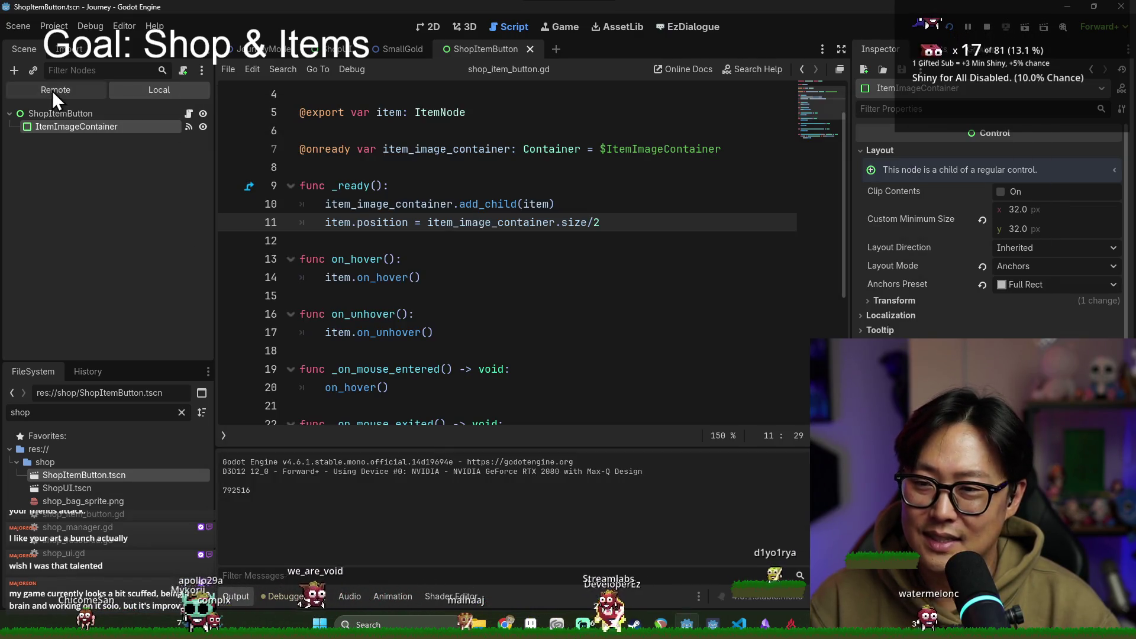
In the Remote tree, expand Game, CanvasLayer, SubViewportContainer, SubViewport and JourneyMode.
left_click(52, 90)
left_click(17, 140)
left_click(24, 165)
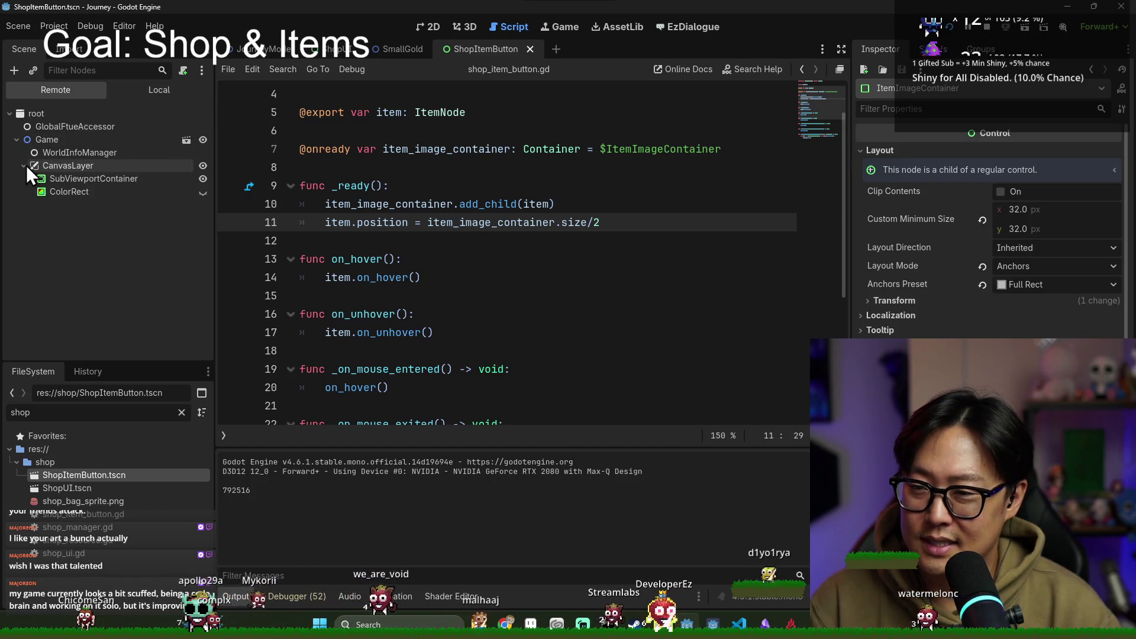
left_click(31, 179)
left_click(37, 192)
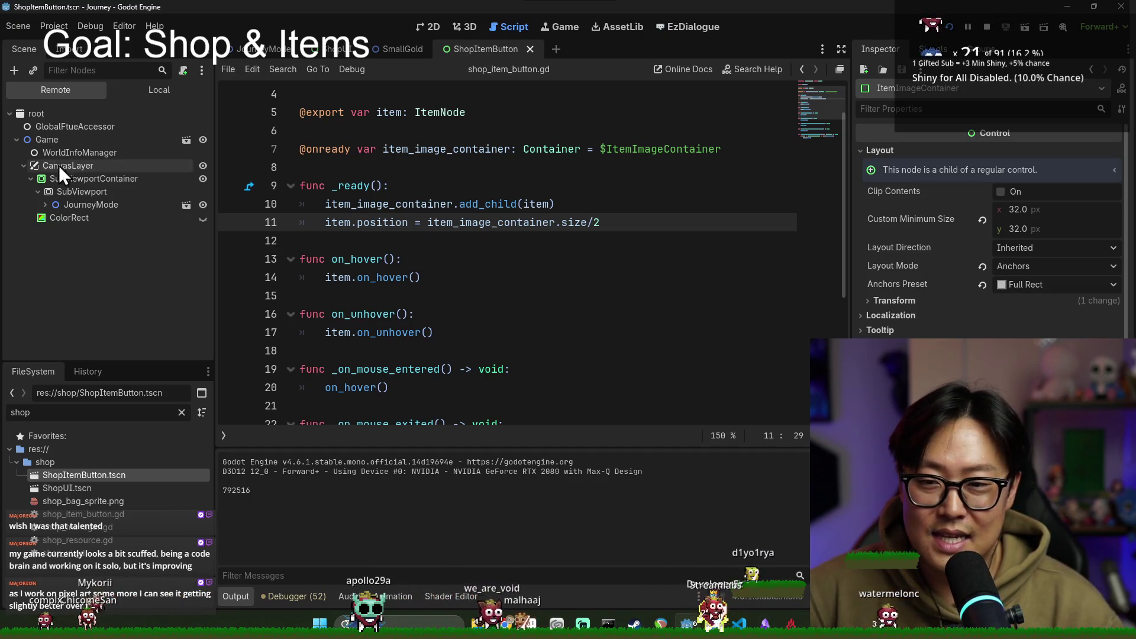
left_click(43, 205)
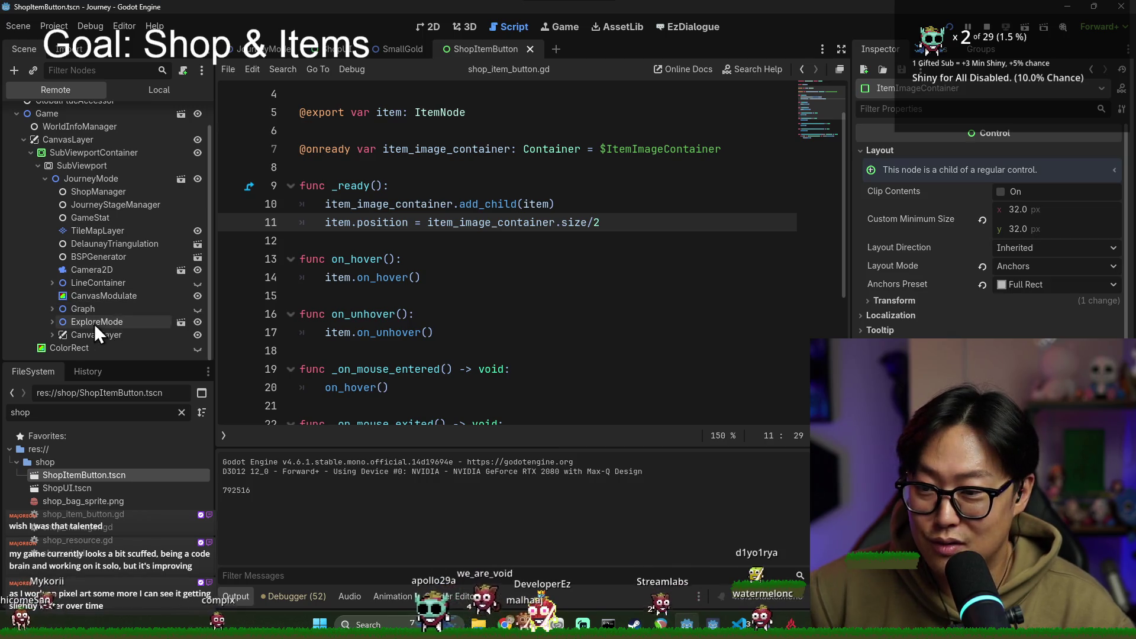
Expand ExploreMode under JourneyMode to list its children, toggling the Graph node along the way.
left_click(52, 309)
left_click(53, 283)
left_click(52, 321)
scroll(74, 308, "down", 1)
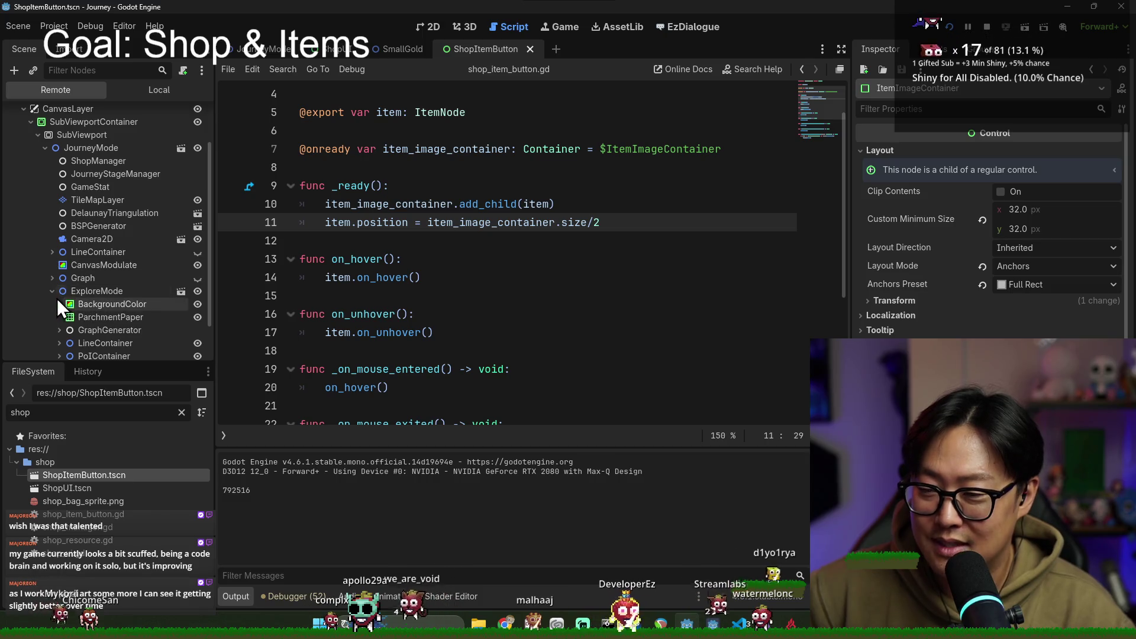
scroll(57, 298, "down", 2)
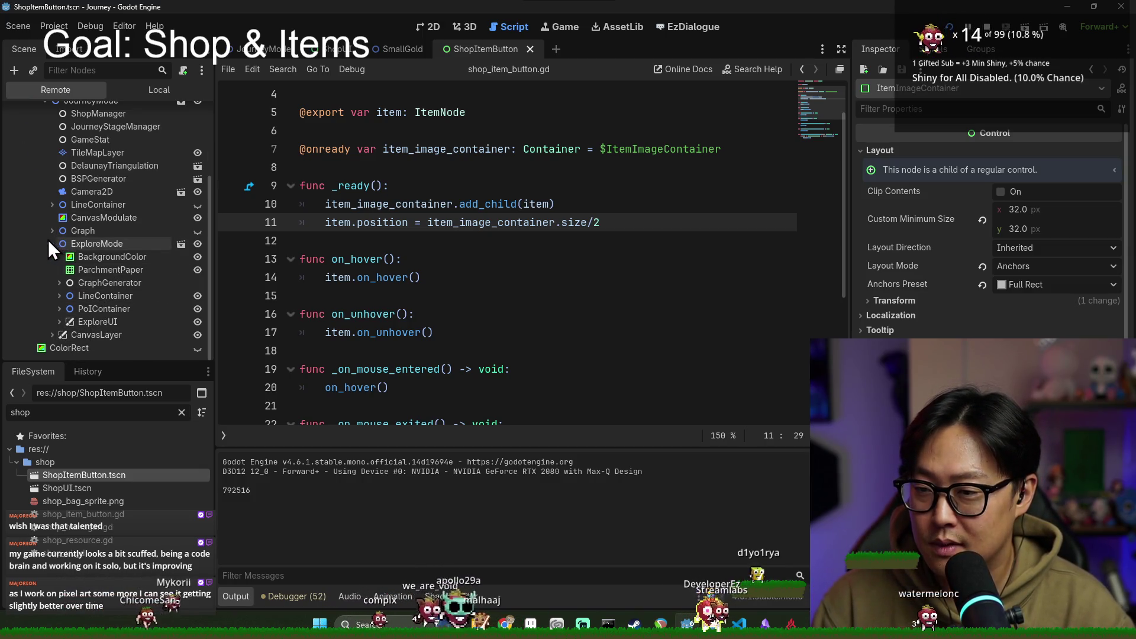
scroll(48, 240, "up", 3)
left_click(52, 308)
left_click(51, 308)
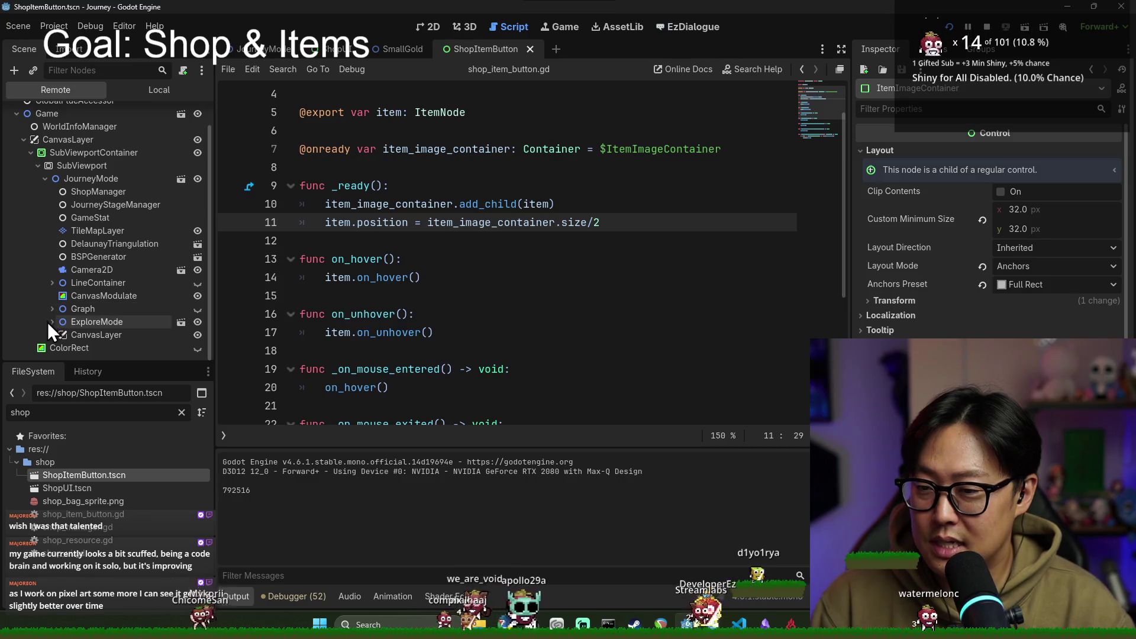
left_click(51, 326)
scroll(77, 306, "down", 2)
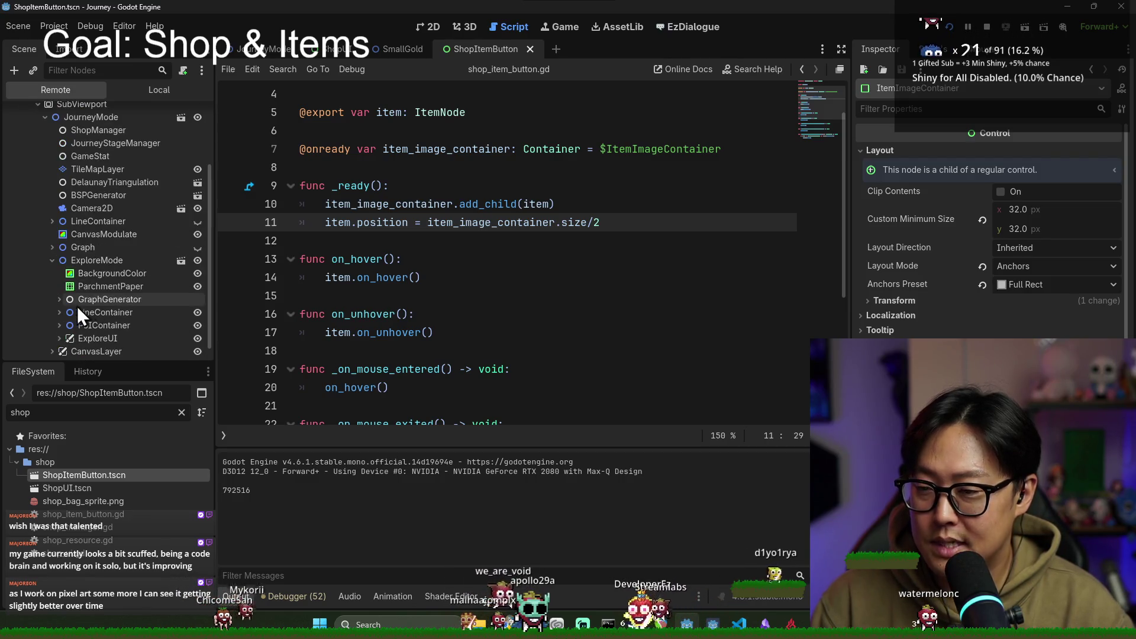
left_click(54, 265)
left_click(52, 322)
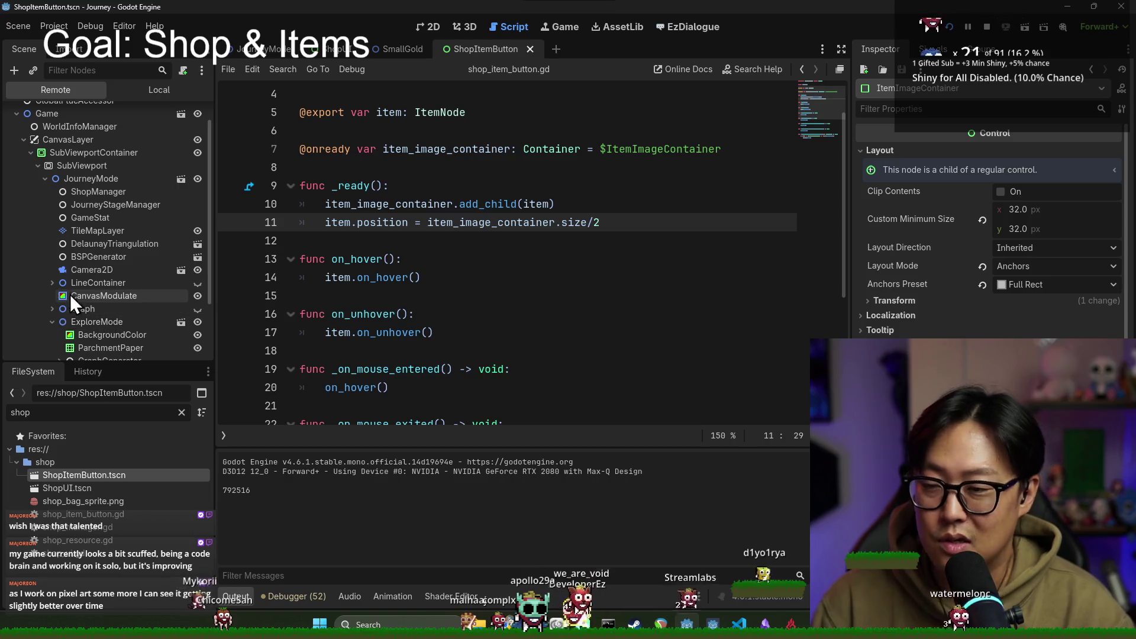
scroll(92, 293, "down", 3)
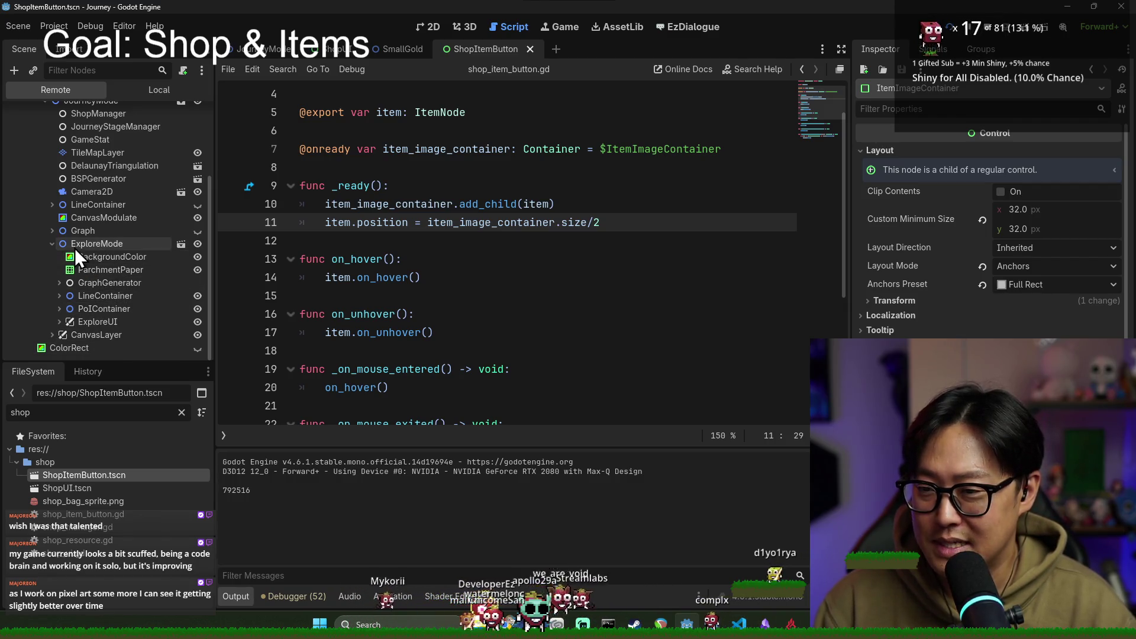
scroll(65, 245, "up", 2)
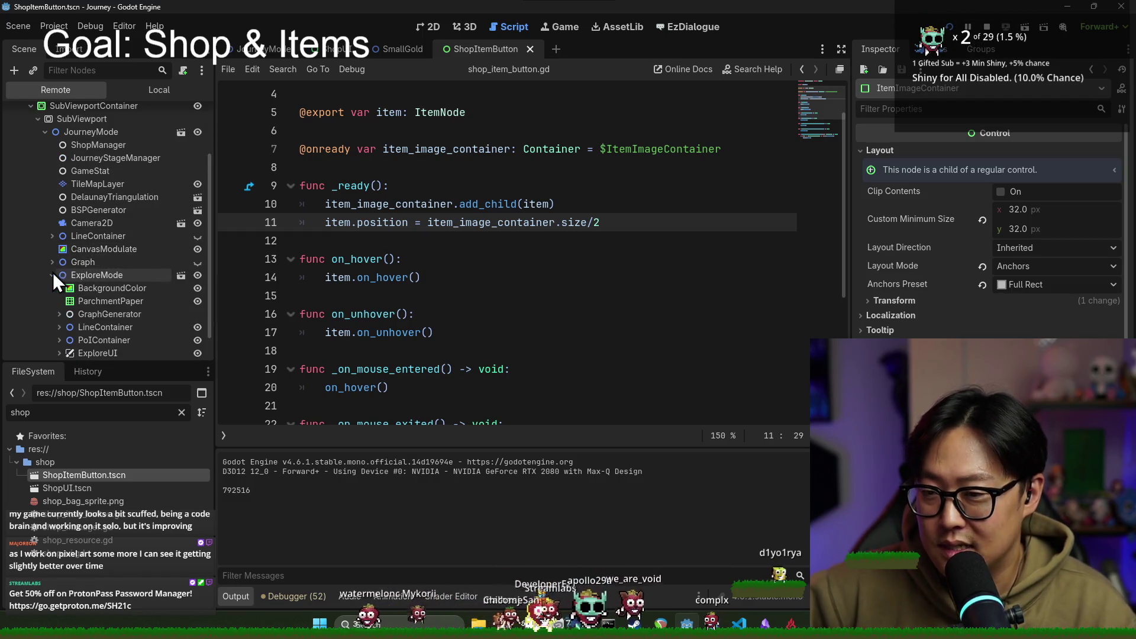
scroll(121, 307, "down", 2)
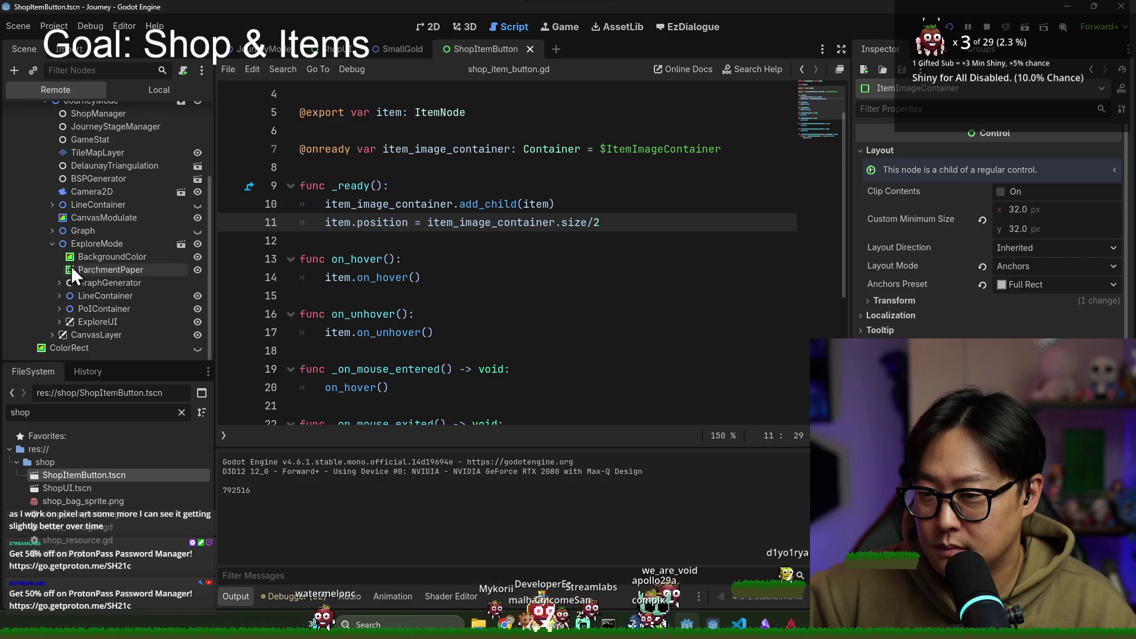
left_click(52, 244)
Drill through the live shop's TextureRect and GridContainer to ShopItemButton and StaminaPotion.
left_click(52, 334)
scroll(98, 299, "down", 5)
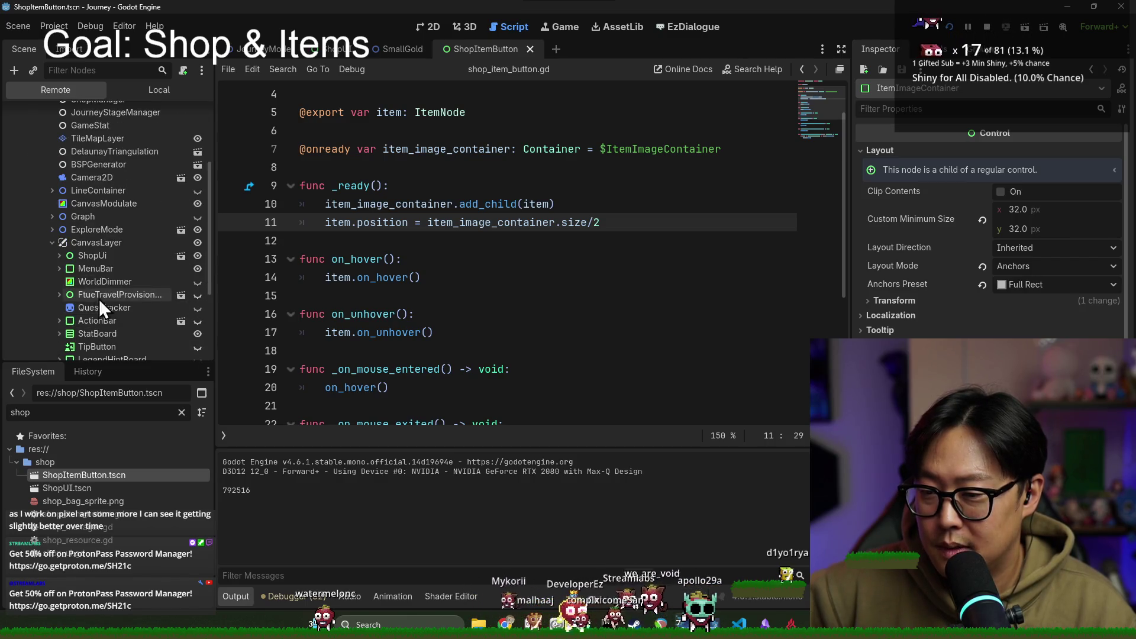
left_click(74, 270)
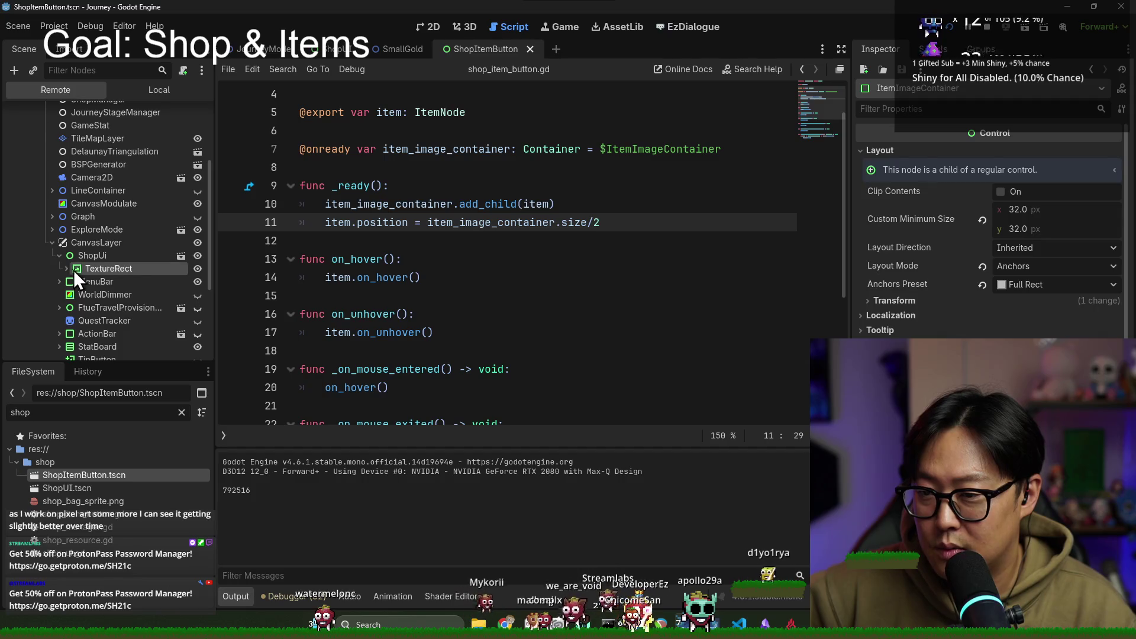
left_click(419, 26)
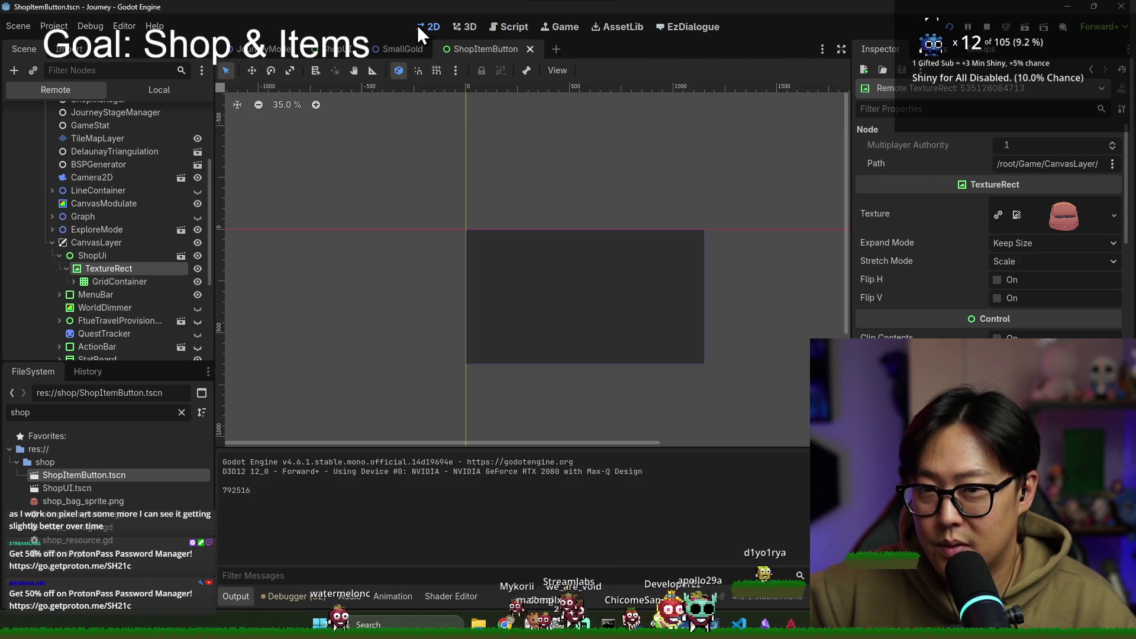
left_click(77, 281)
left_click(94, 296)
left_click(108, 308)
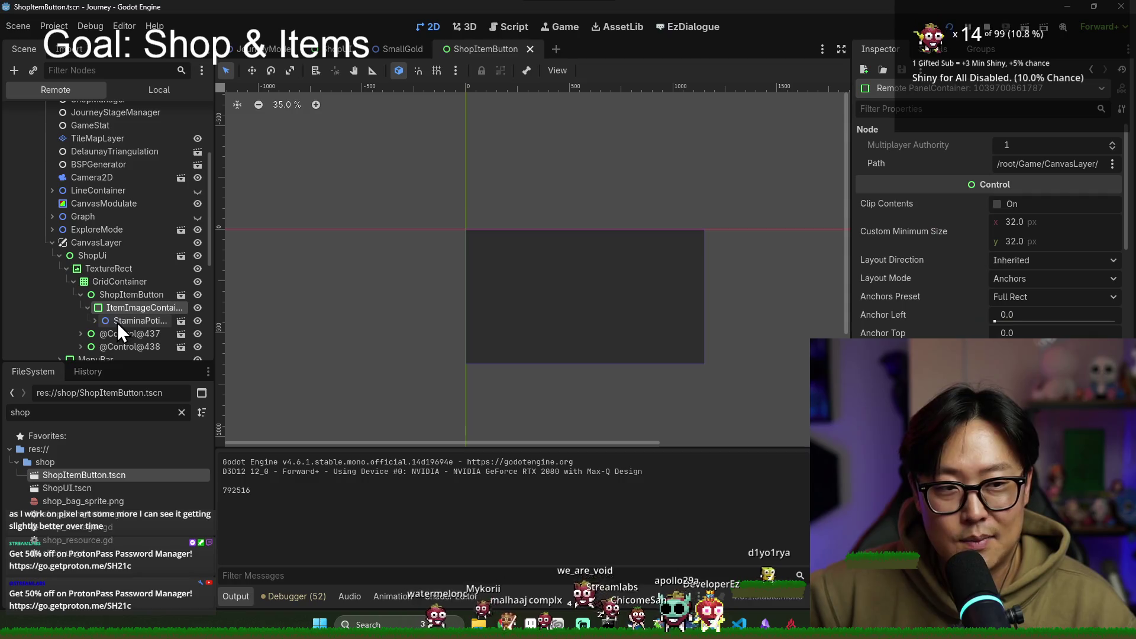
left_click(117, 321)
left_click(110, 282)
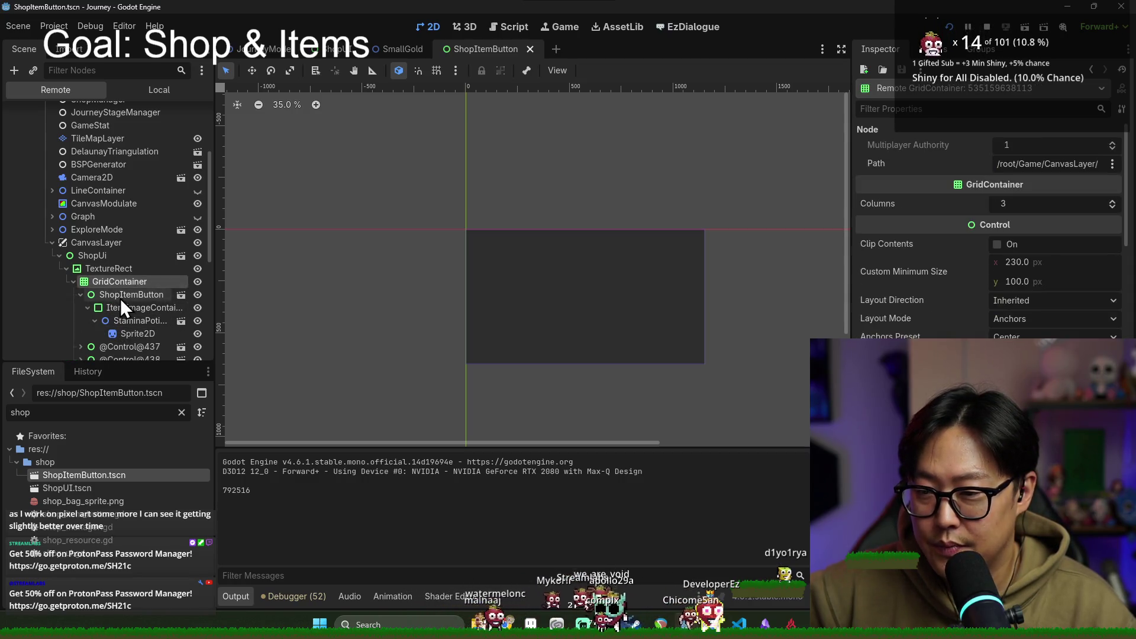
left_click(119, 295)
Inspect ShopItemButton's ItemImageContainer and StaminaPotion properties, then stop the running game.
left_click(81, 296)
scroll(112, 302, "down", 3)
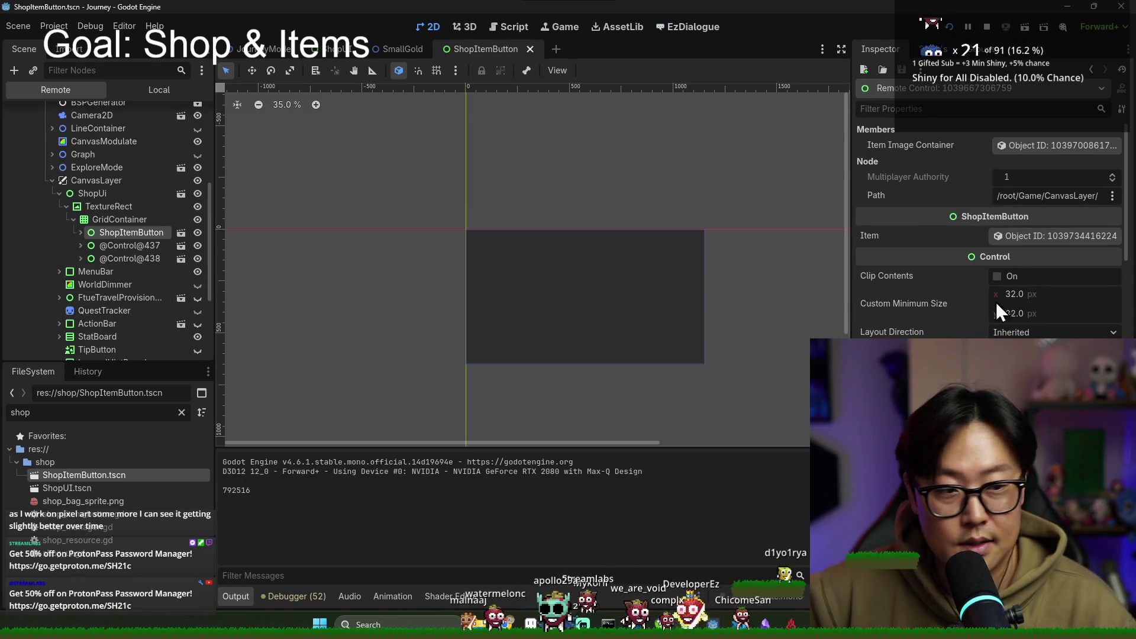
scroll(1006, 284, "down", 2)
left_click(77, 231)
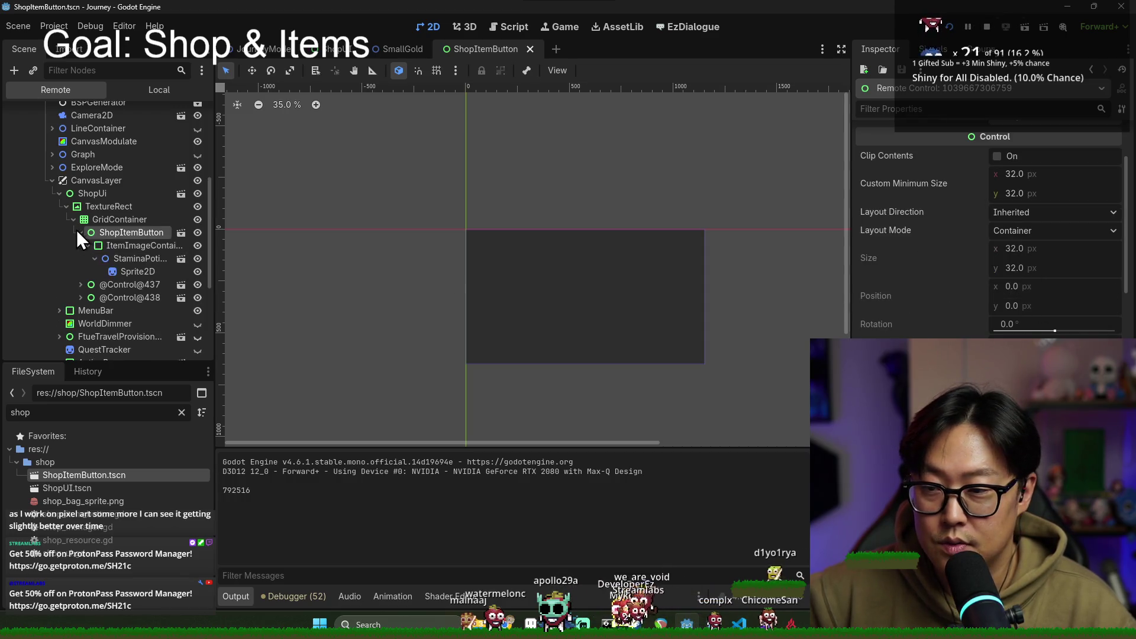
left_click(108, 247)
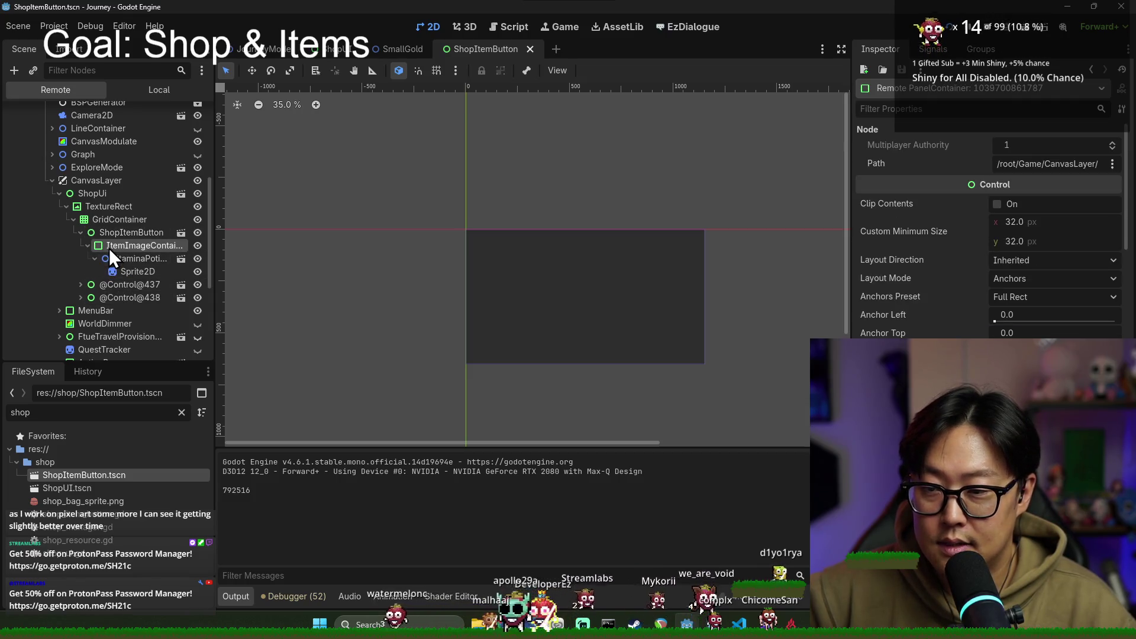
scroll(911, 313, "down", 5)
scroll(940, 308, "up", 5)
scroll(988, 237, "down", 2)
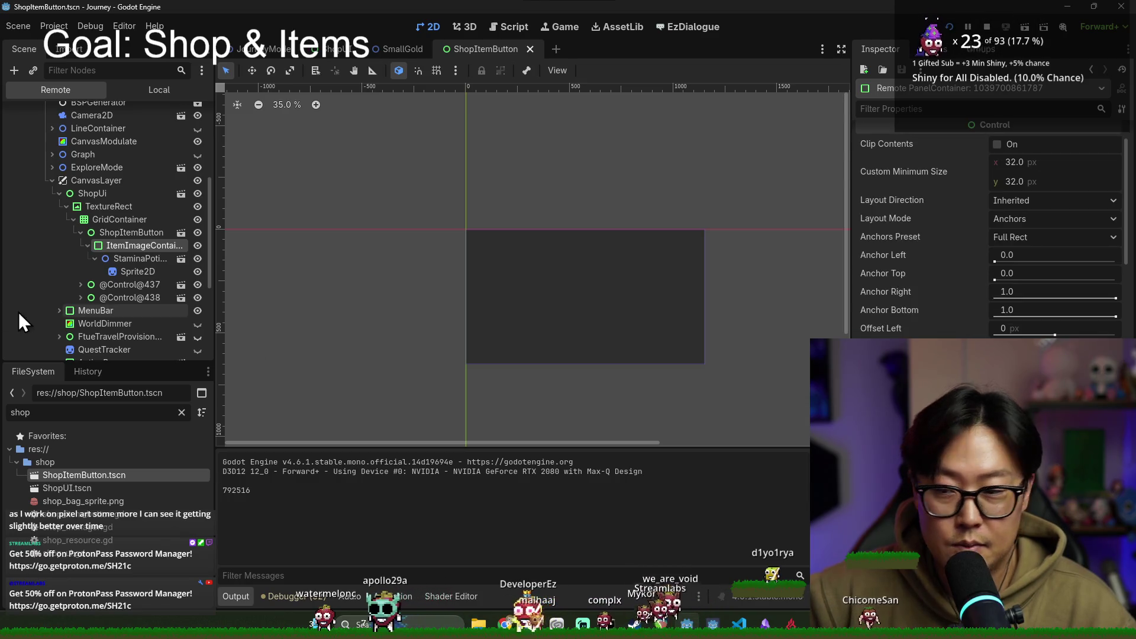
left_click(123, 261)
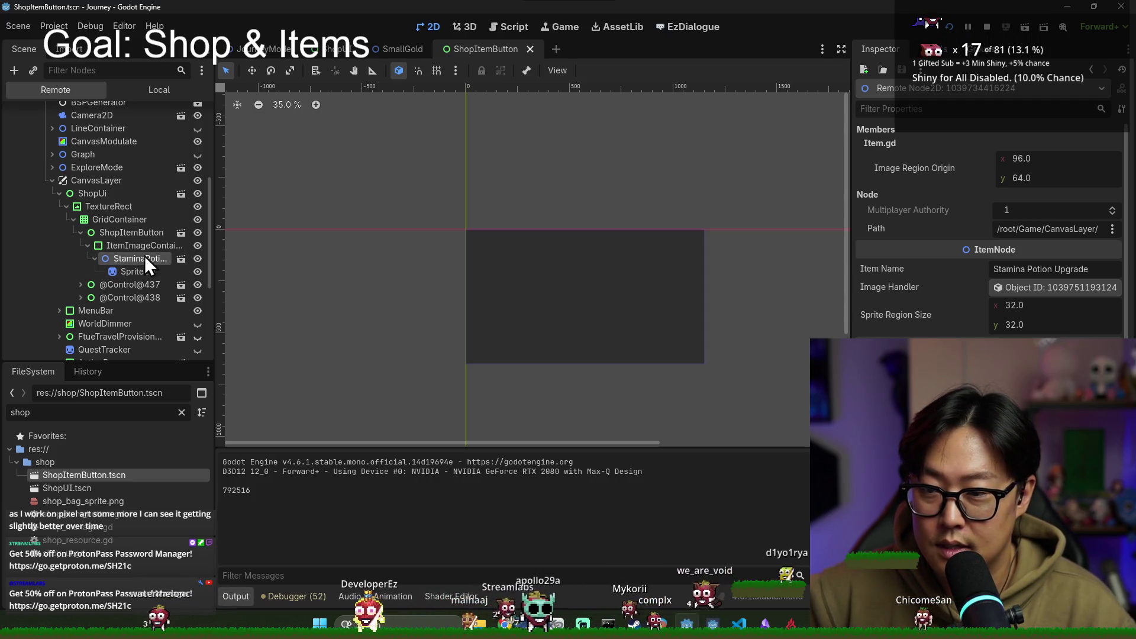
scroll(322, 181, "up", 1)
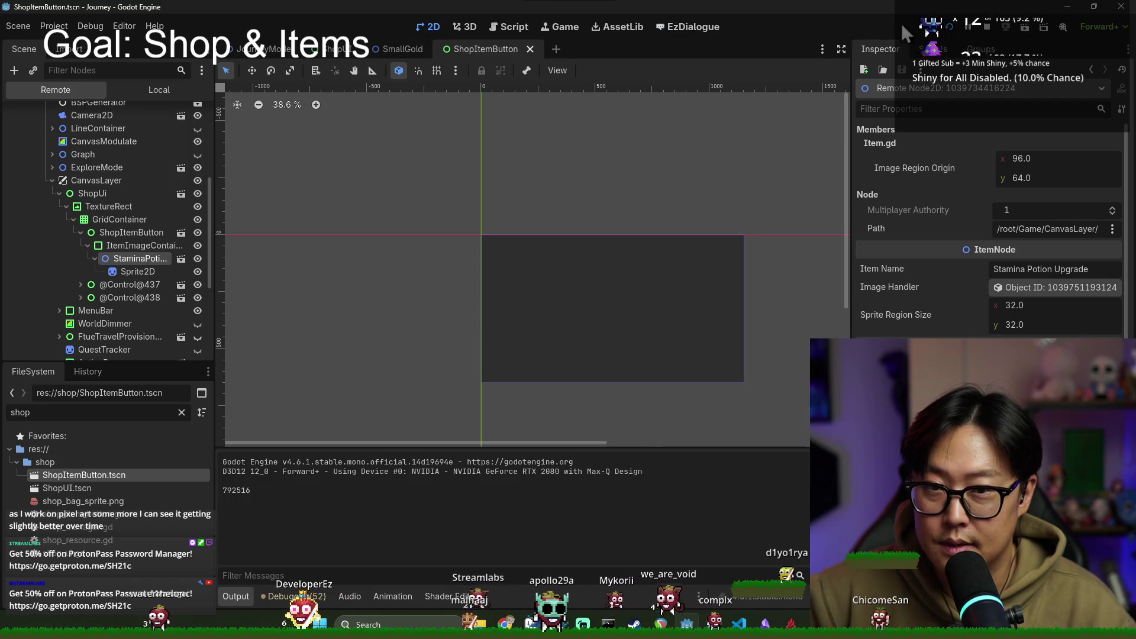
left_click(982, 29)
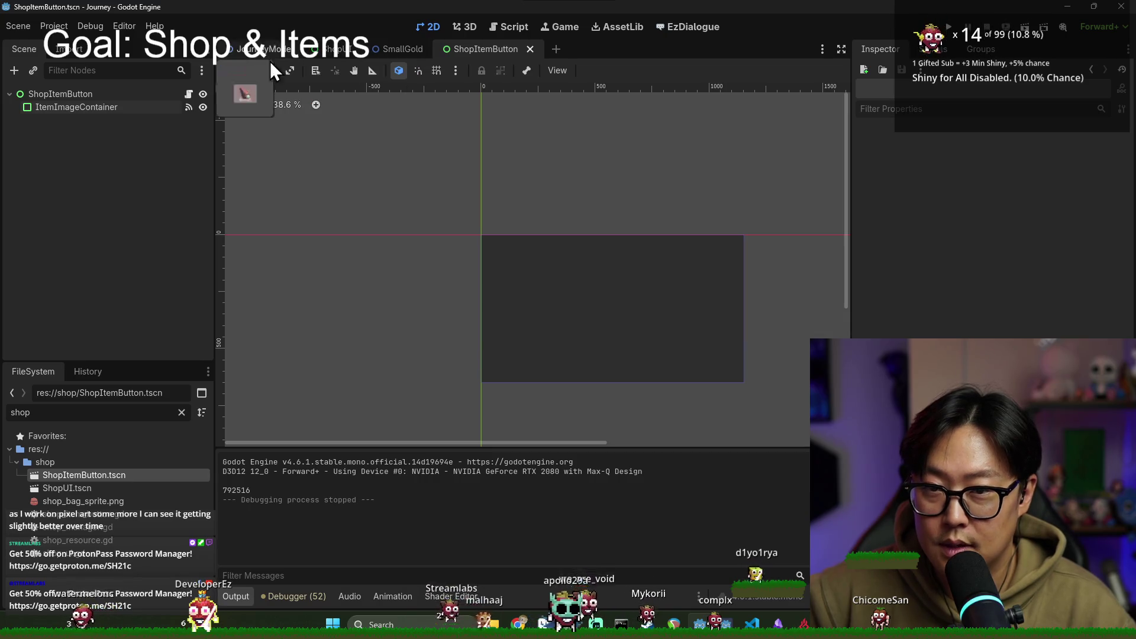
Open shop_item_button.gd, click into its empty lines 15 and 12, then select ItemImageContainer.
left_click(188, 95)
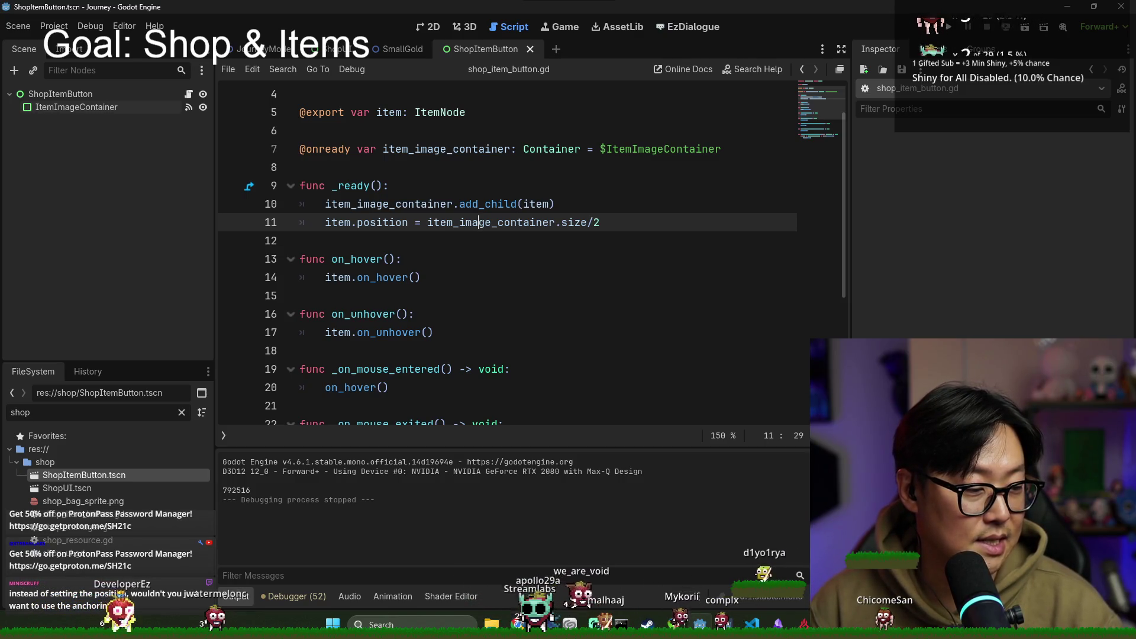
left_click(488, 289)
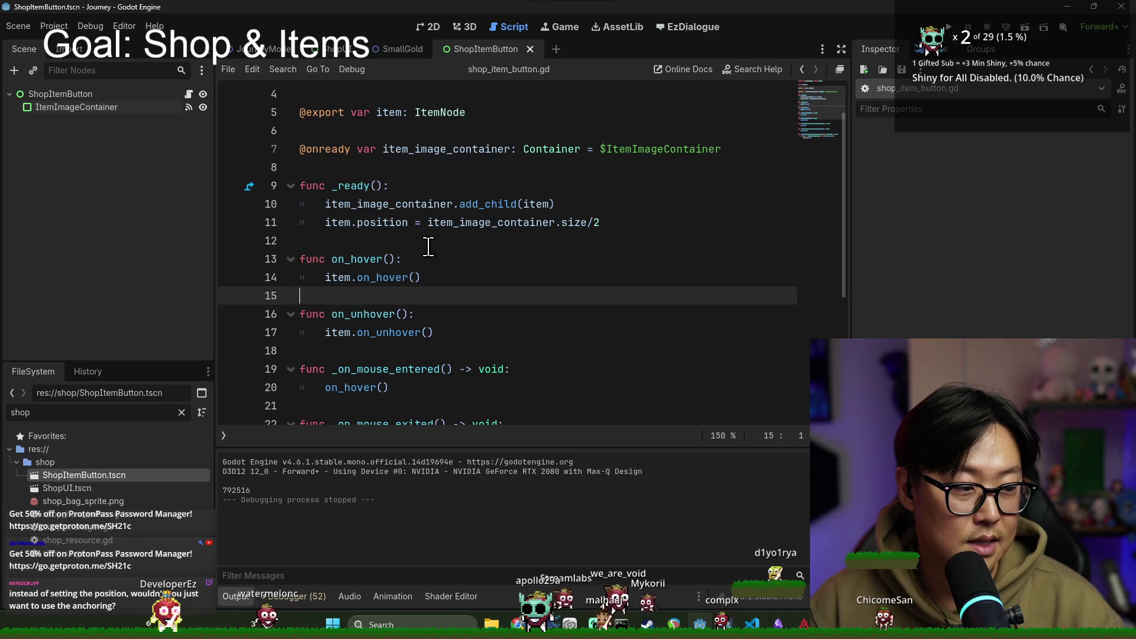
left_click(549, 242)
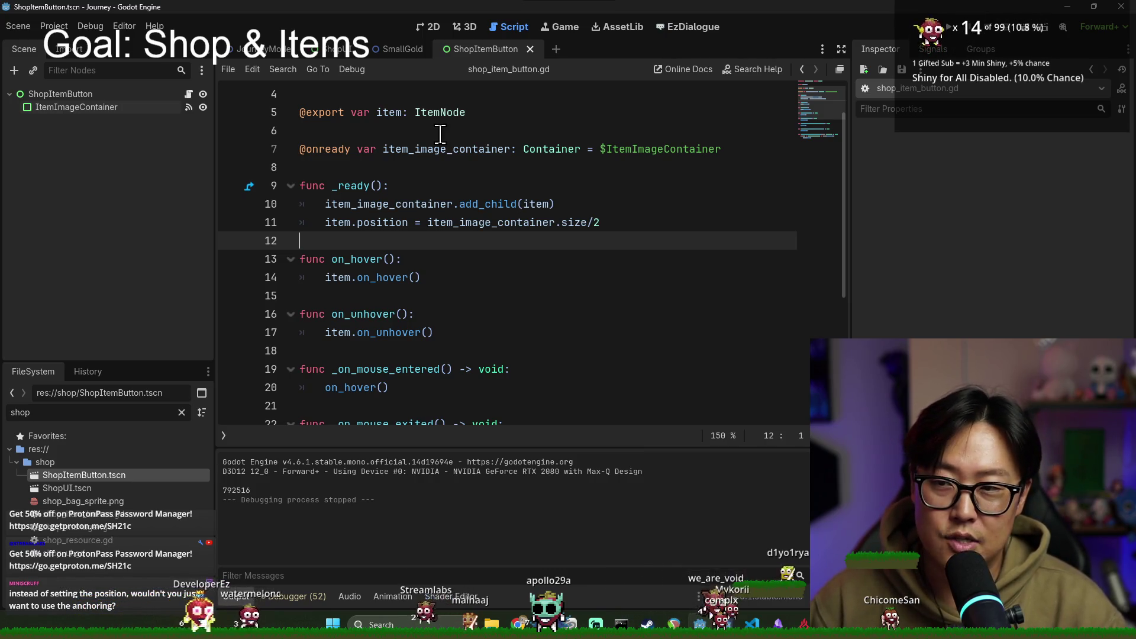
left_click(105, 109)
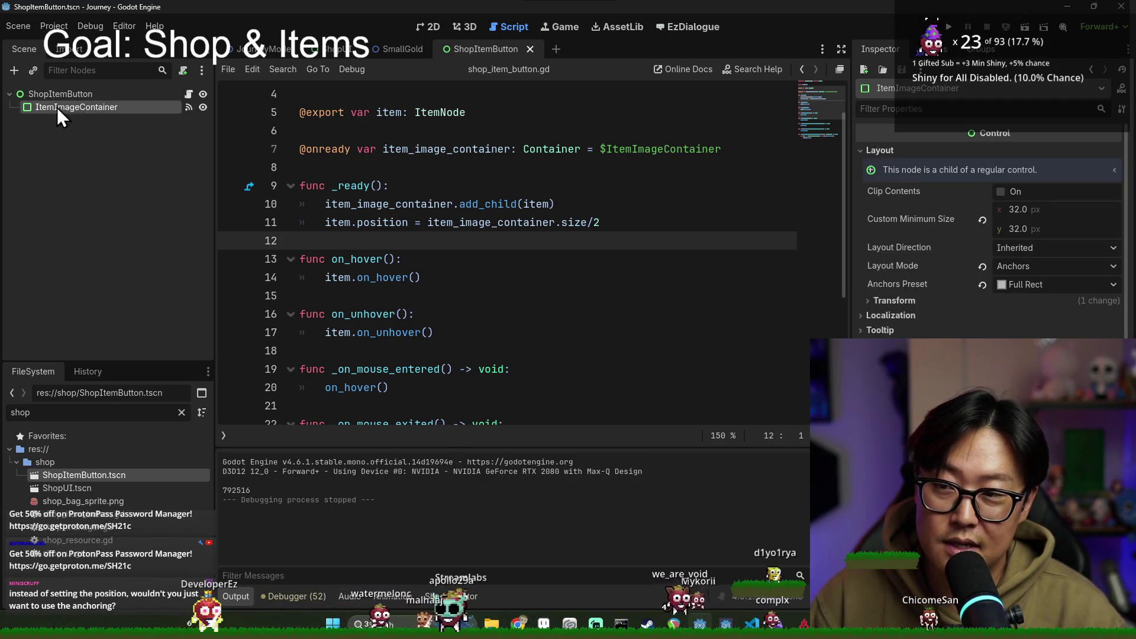
right_click(105, 112)
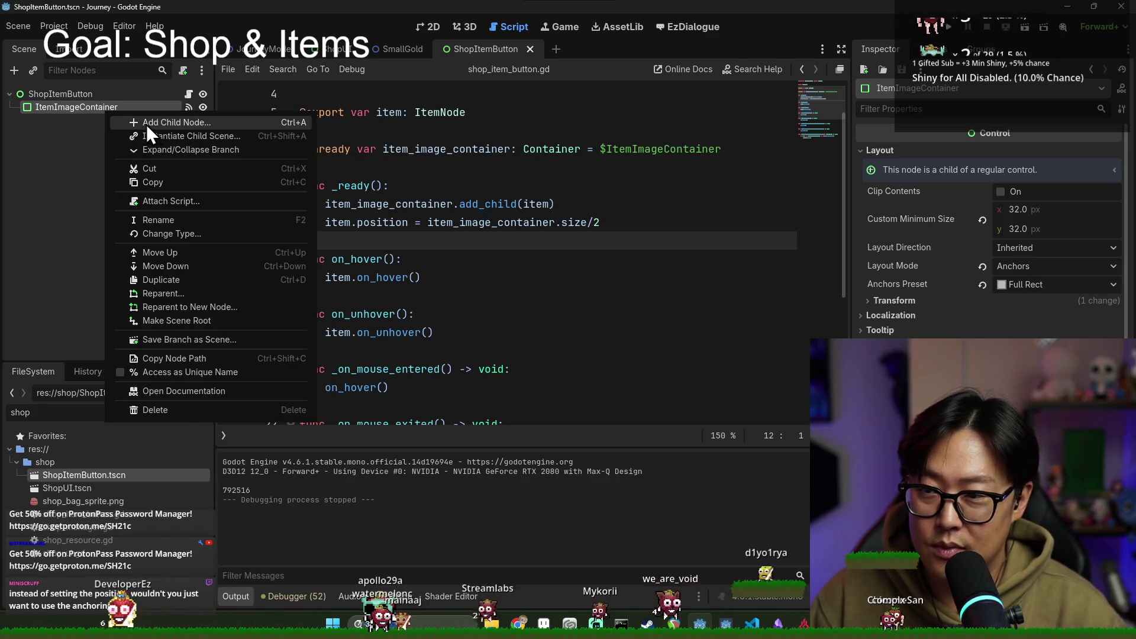
left_click(147, 124)
type("control")
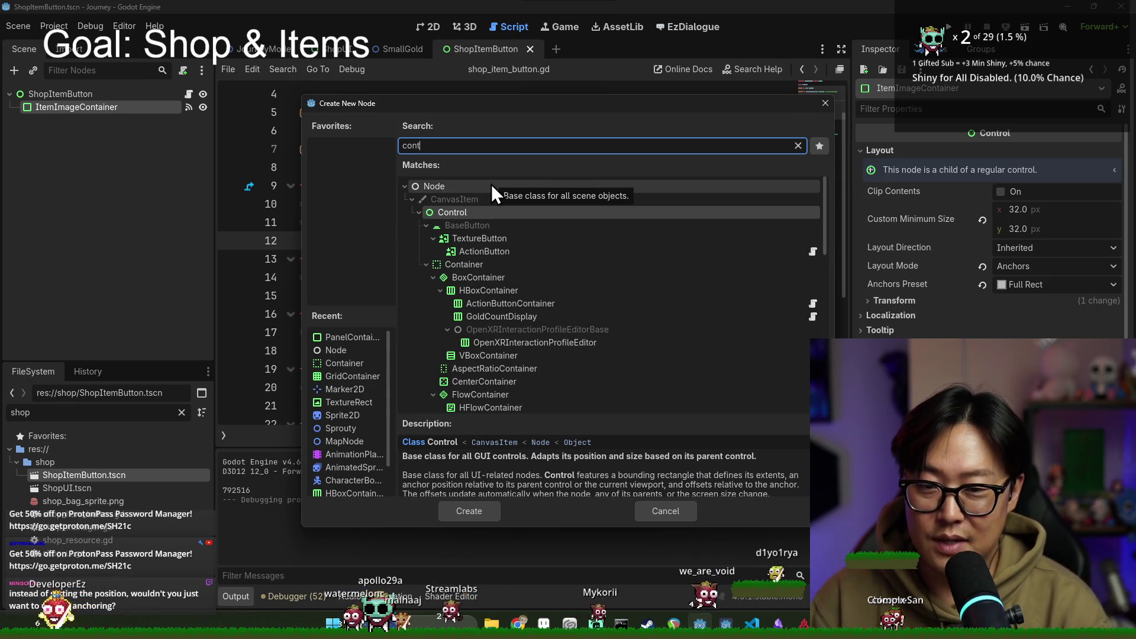
key("Return")
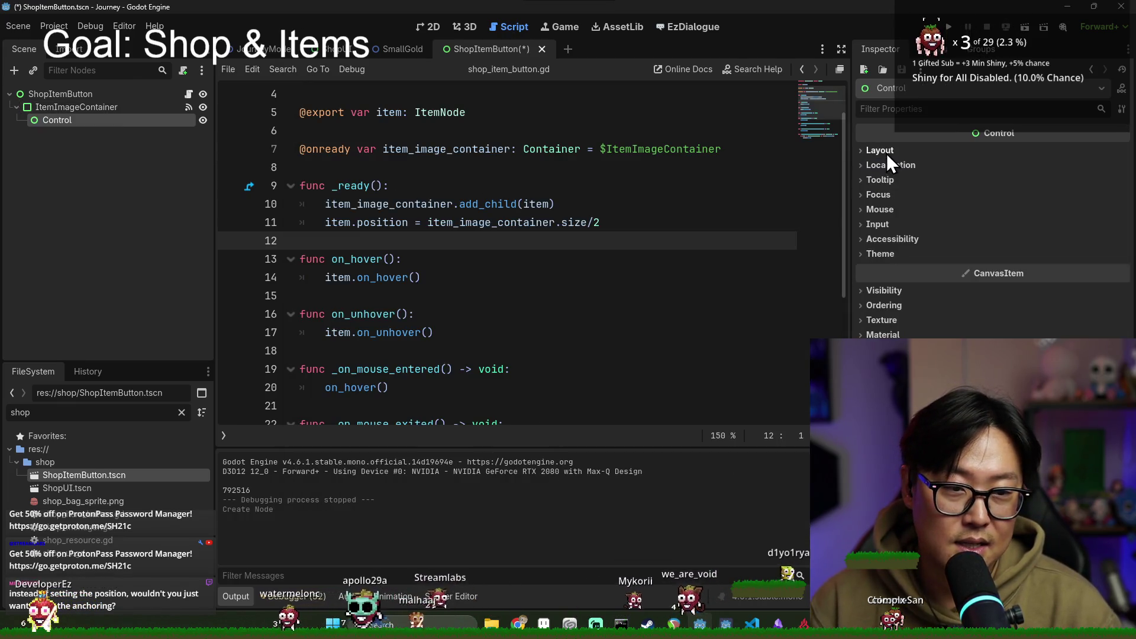
double_click(121, 119)
type("p")
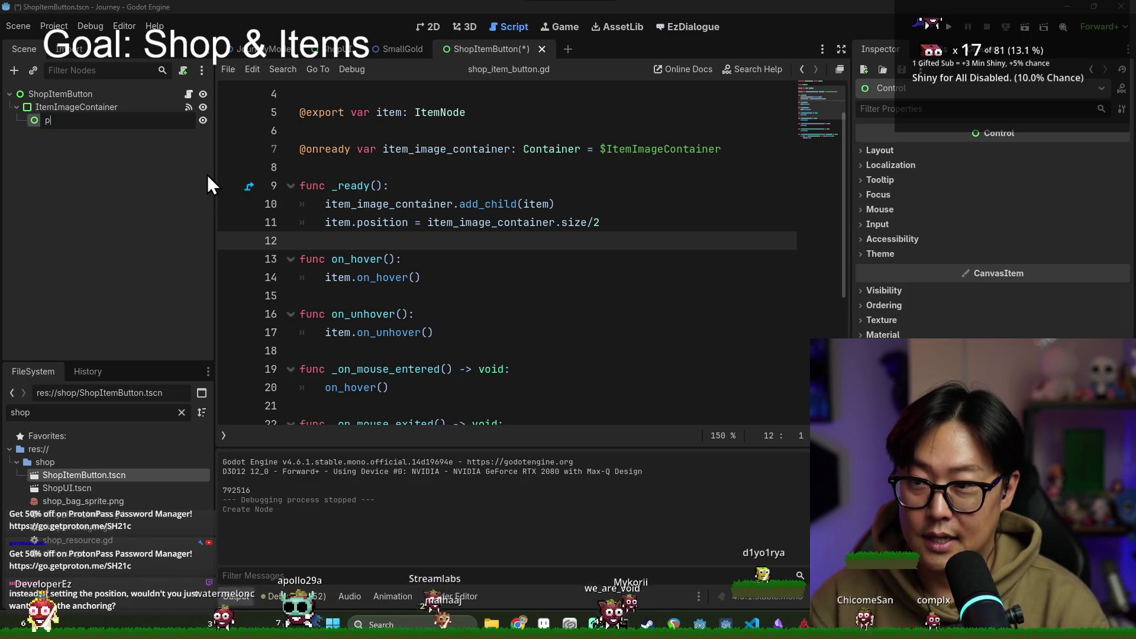
type("osit")
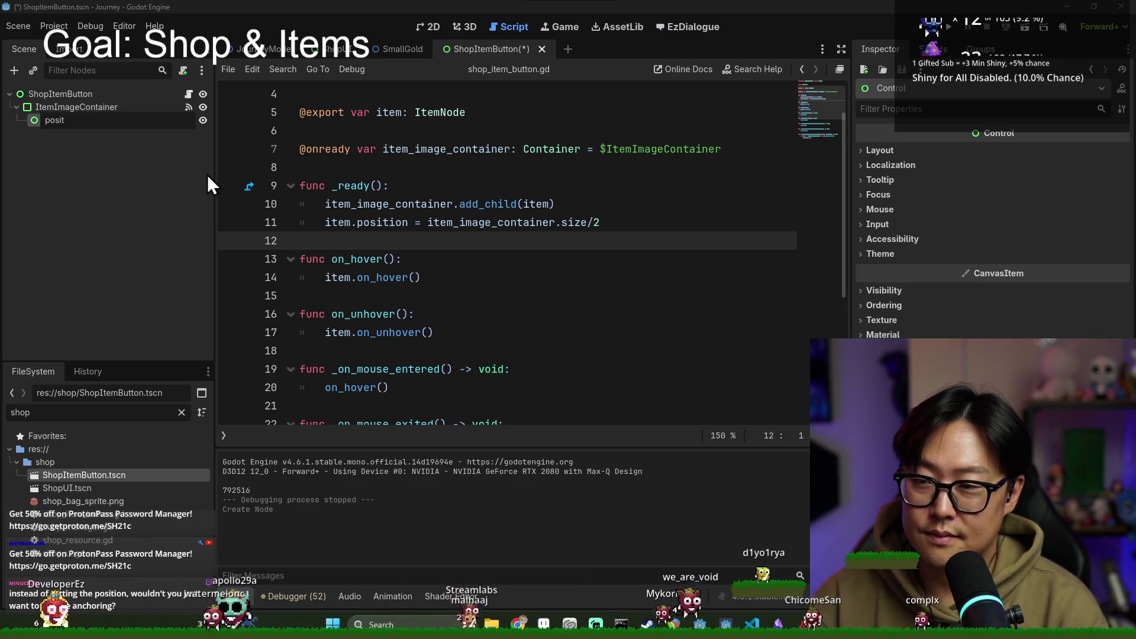
key("Home")
key("Delete")
type("P")
key("End")
type("ionMa")
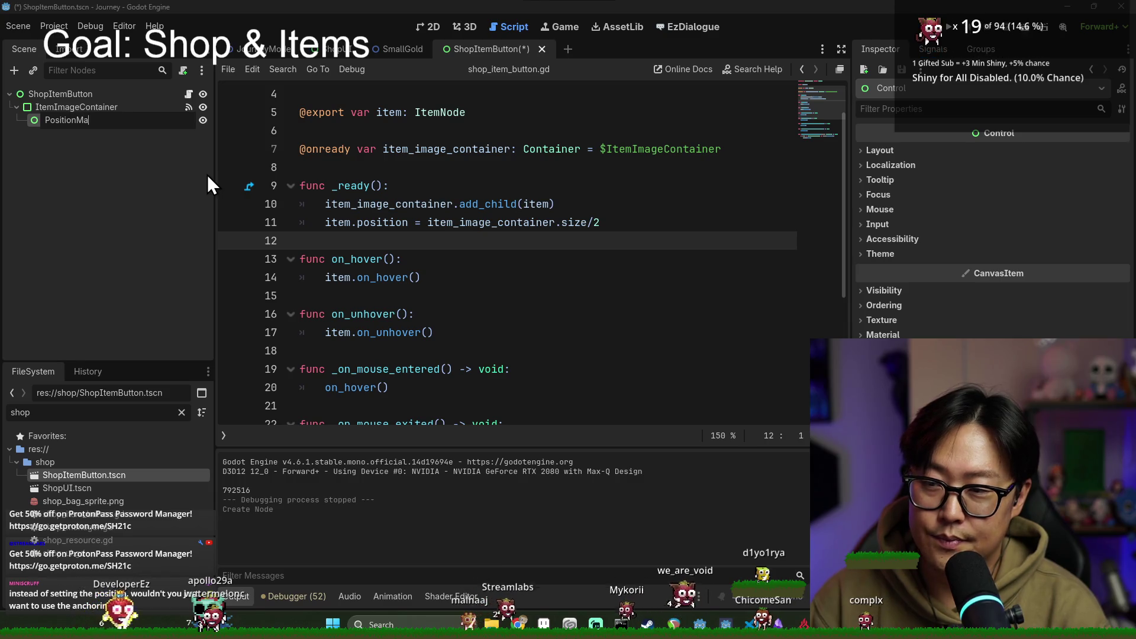
type("rker")
key("Return")
left_click(945, 152)
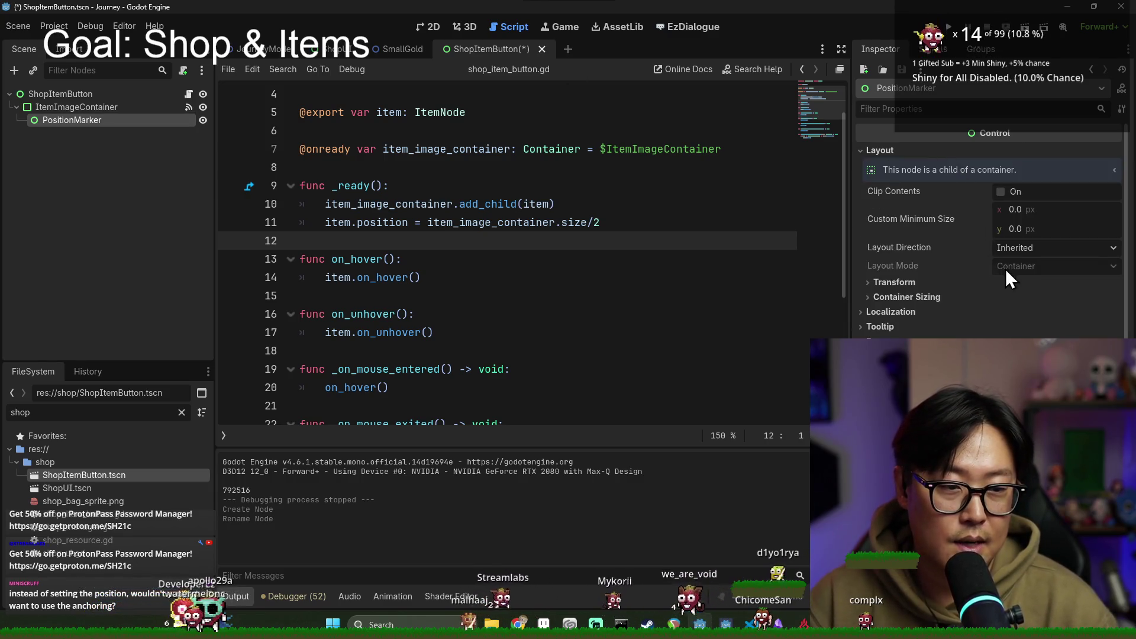
right_click(112, 118)
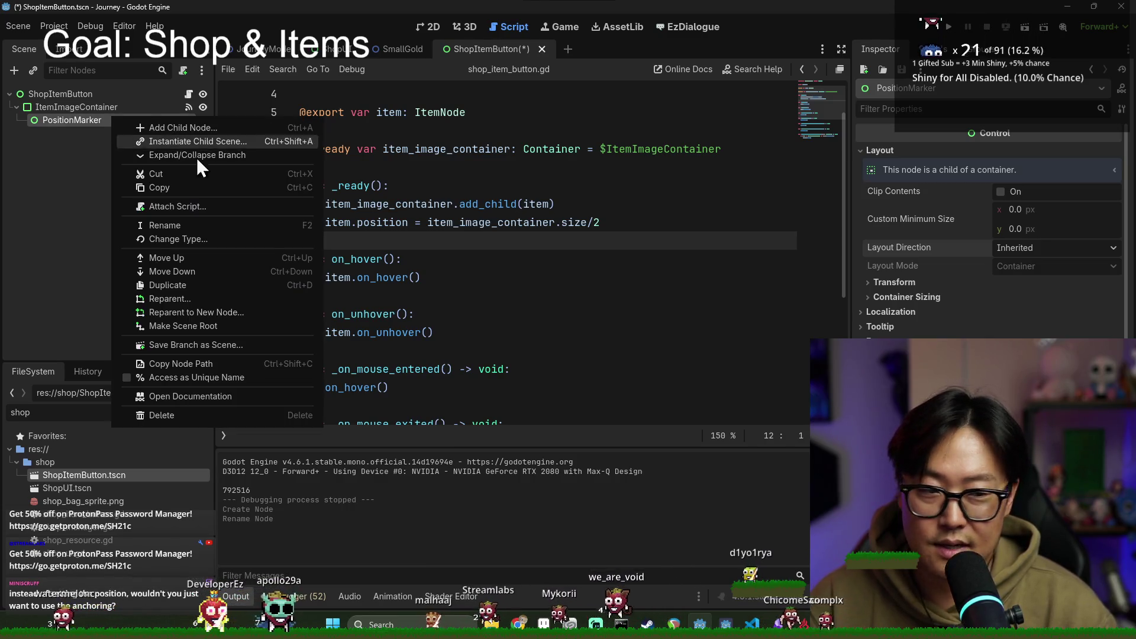
left_click(63, 113)
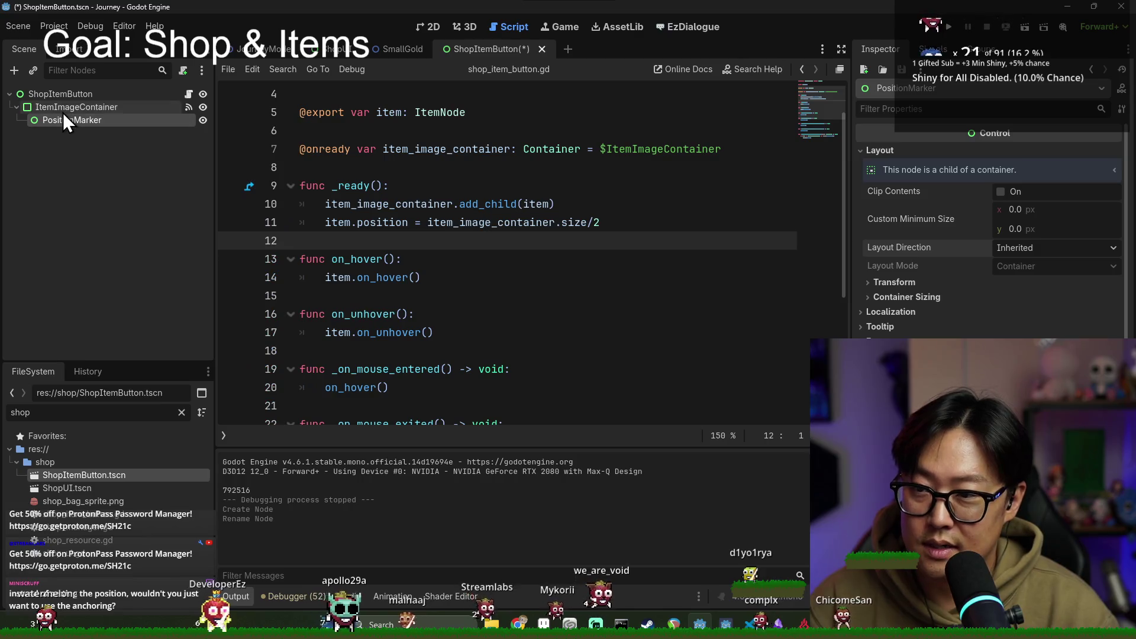
right_click(64, 120)
left_click(195, 416)
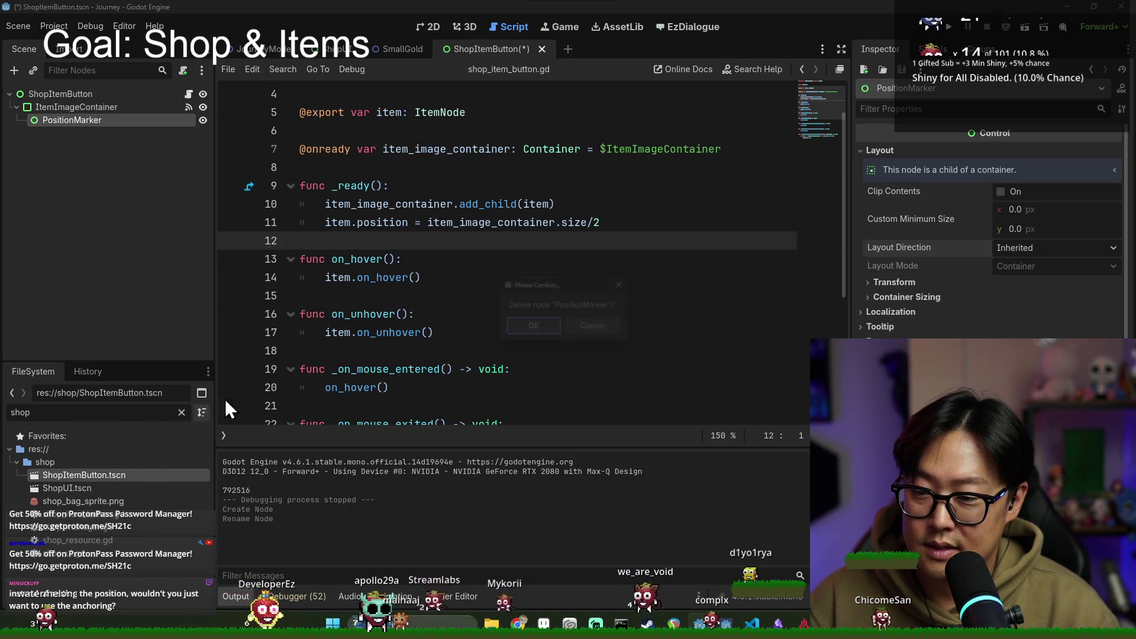
left_click(555, 328)
right_click(109, 107)
left_click(144, 120)
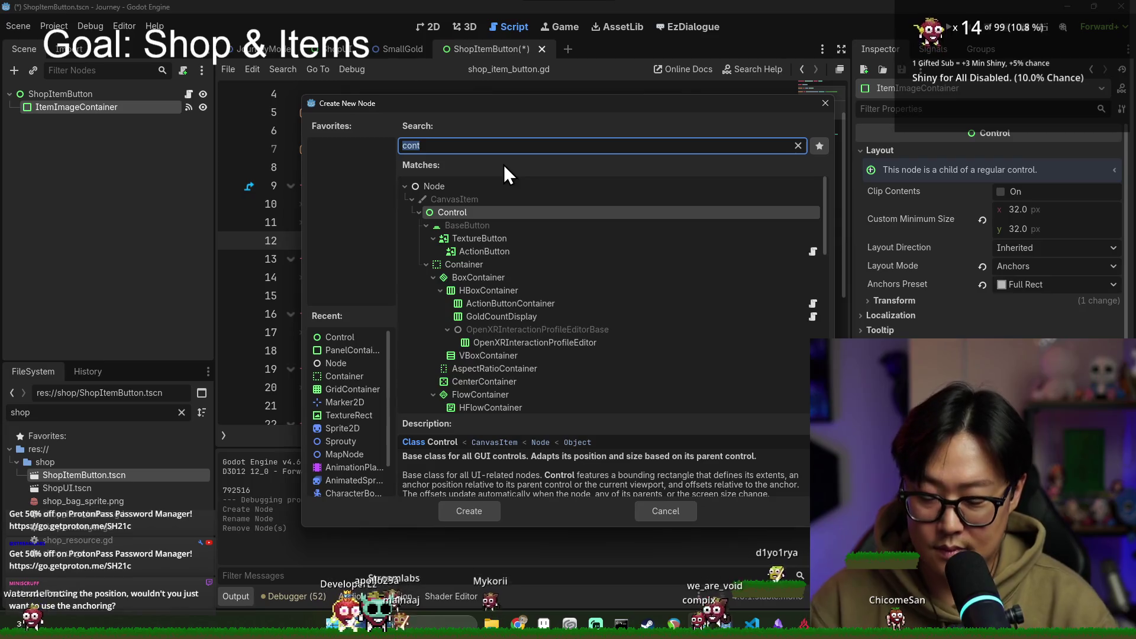
type("ainer")
key("Return")
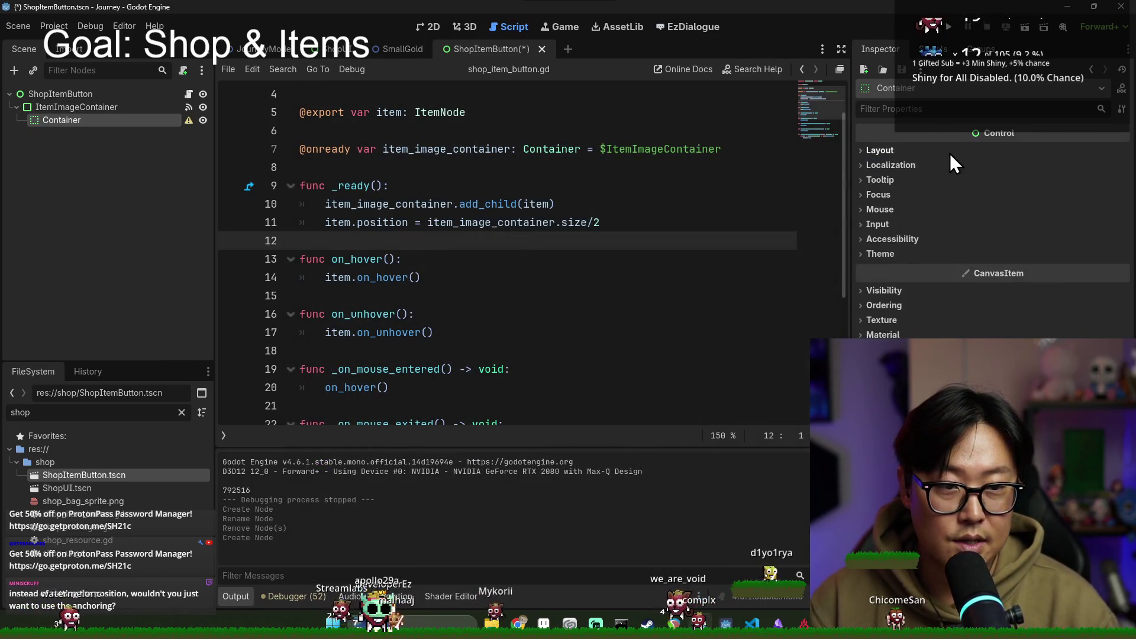
left_click(949, 152)
left_click(941, 282)
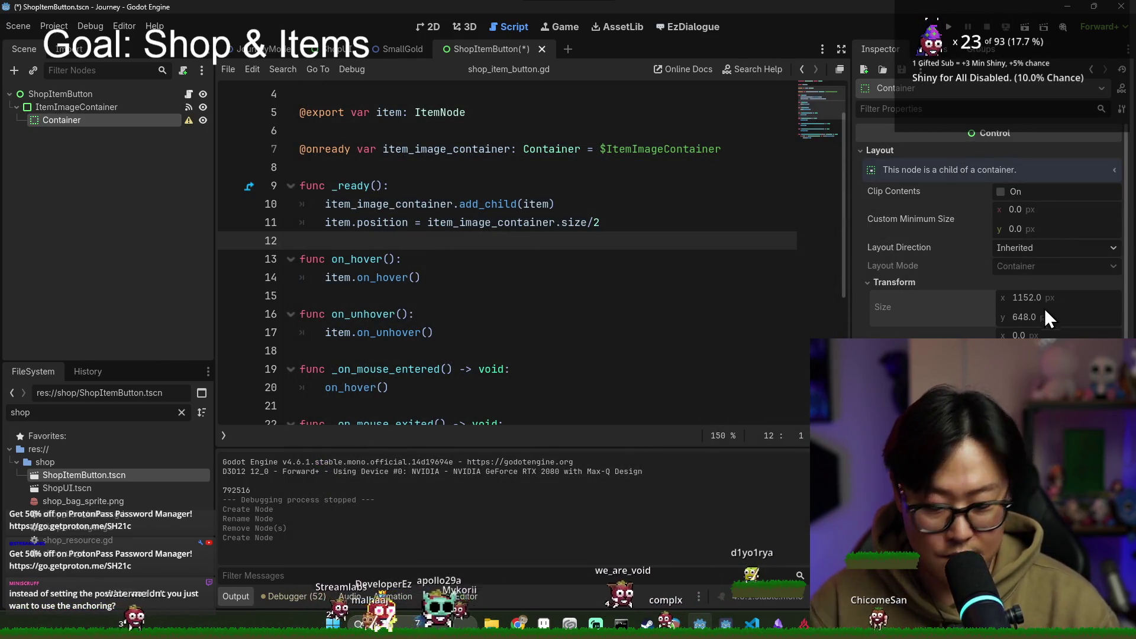
left_click(913, 281)
key("ctrl+s")
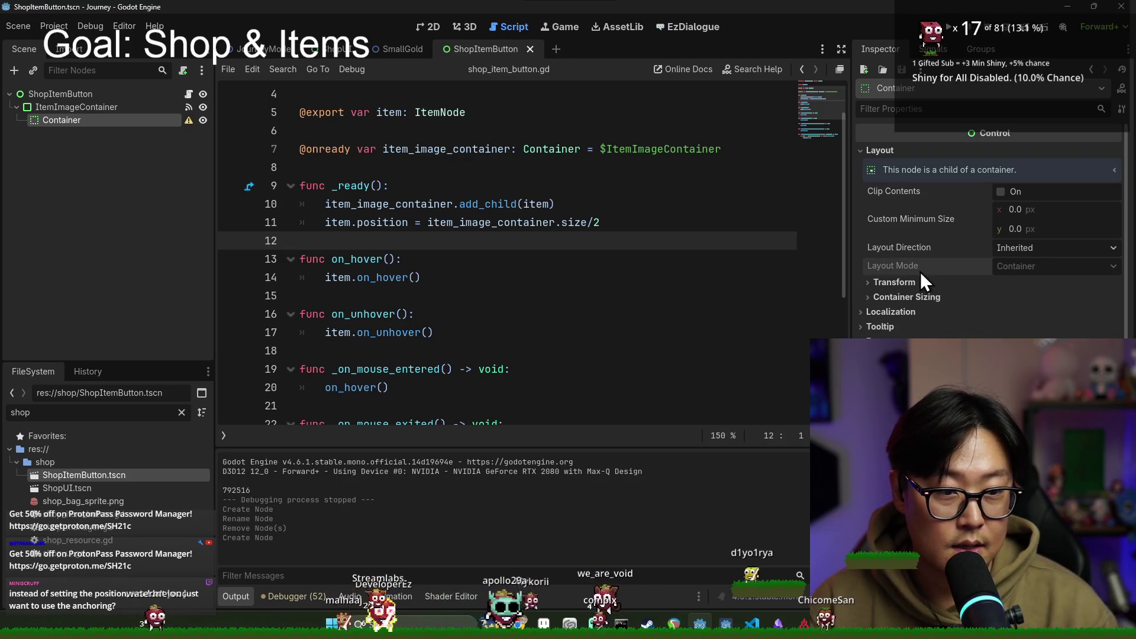
right_click(69, 114)
left_click(46, 119)
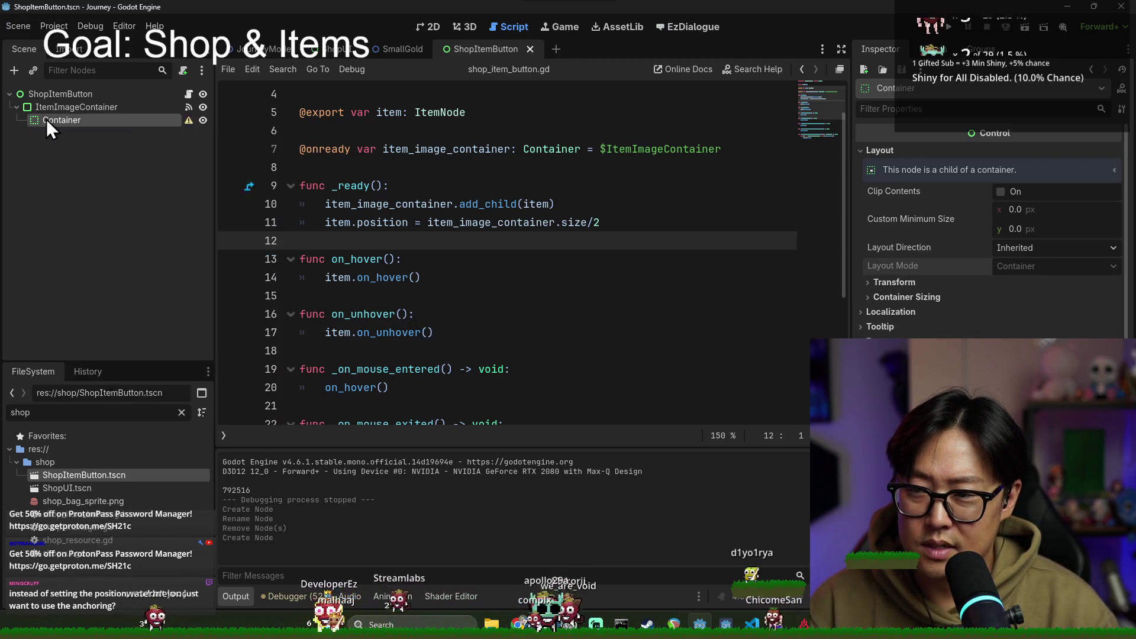
right_click(46, 119)
left_click(142, 418)
left_click(534, 332)
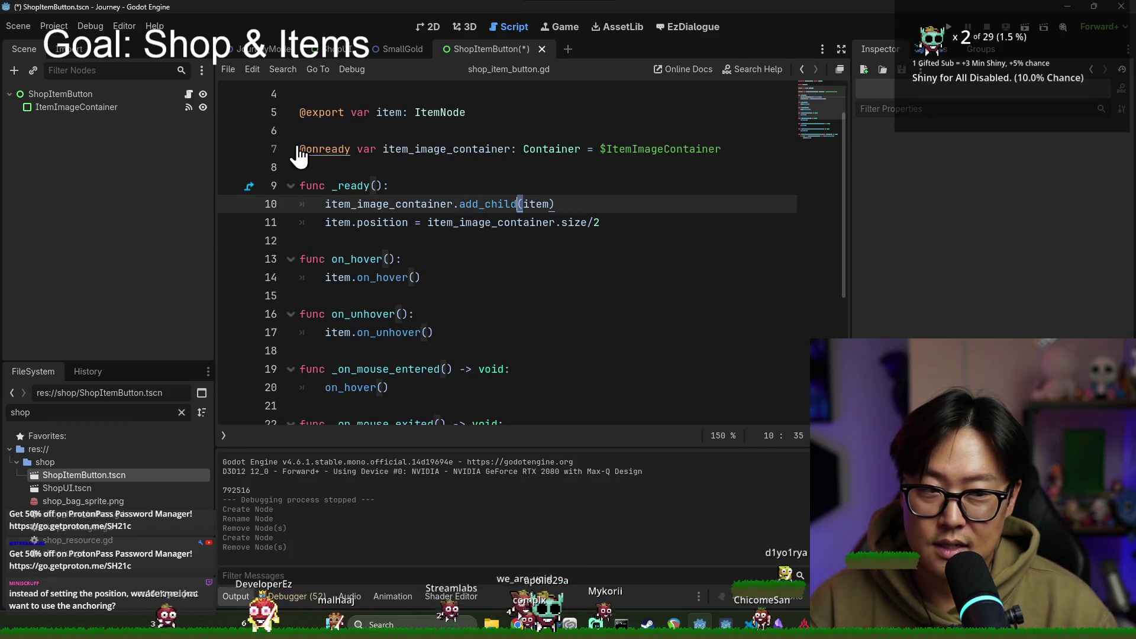
Change the item_image_container type on line 7 to PanelContainer and save.
left_click(110, 110)
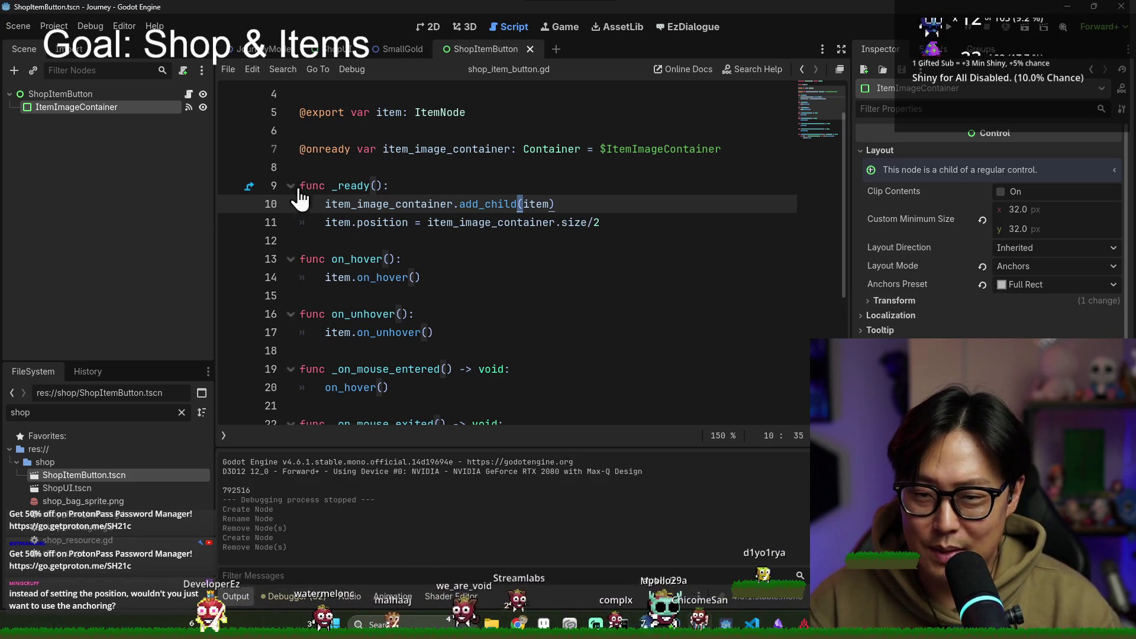
left_click(396, 203)
key("ctrl+s")
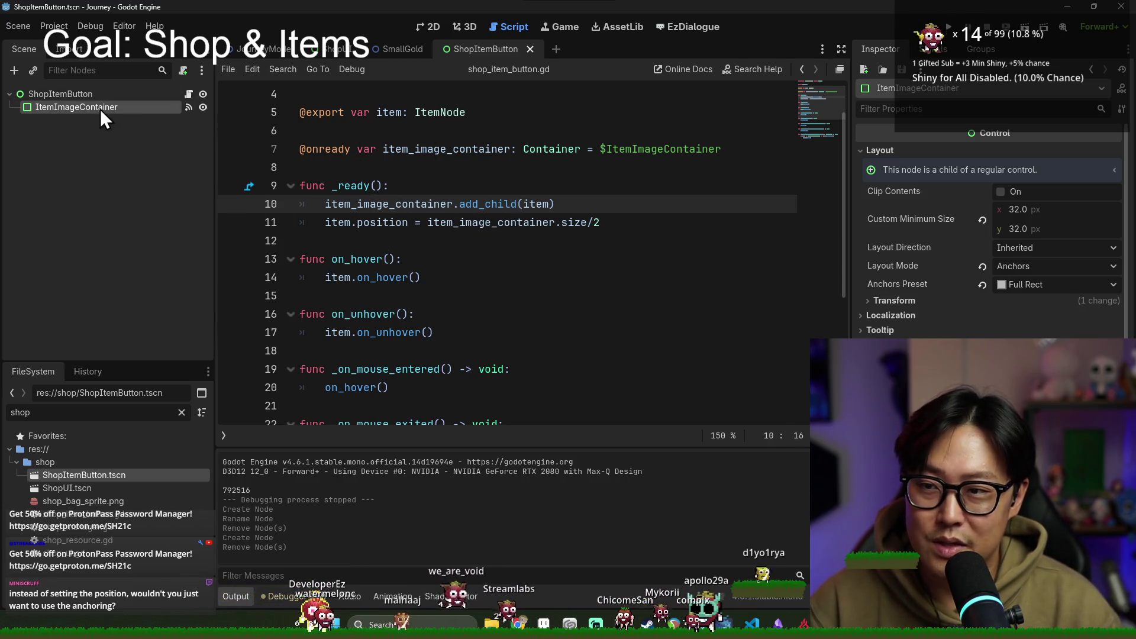
double_click(490, 222)
double_click(371, 224)
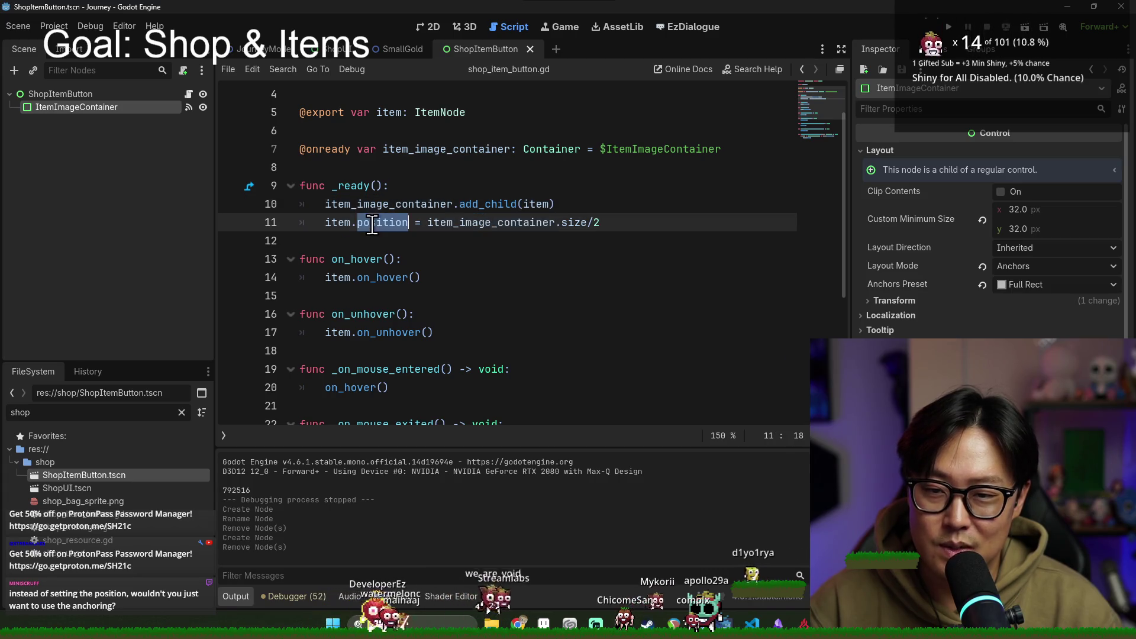
double_click(451, 221)
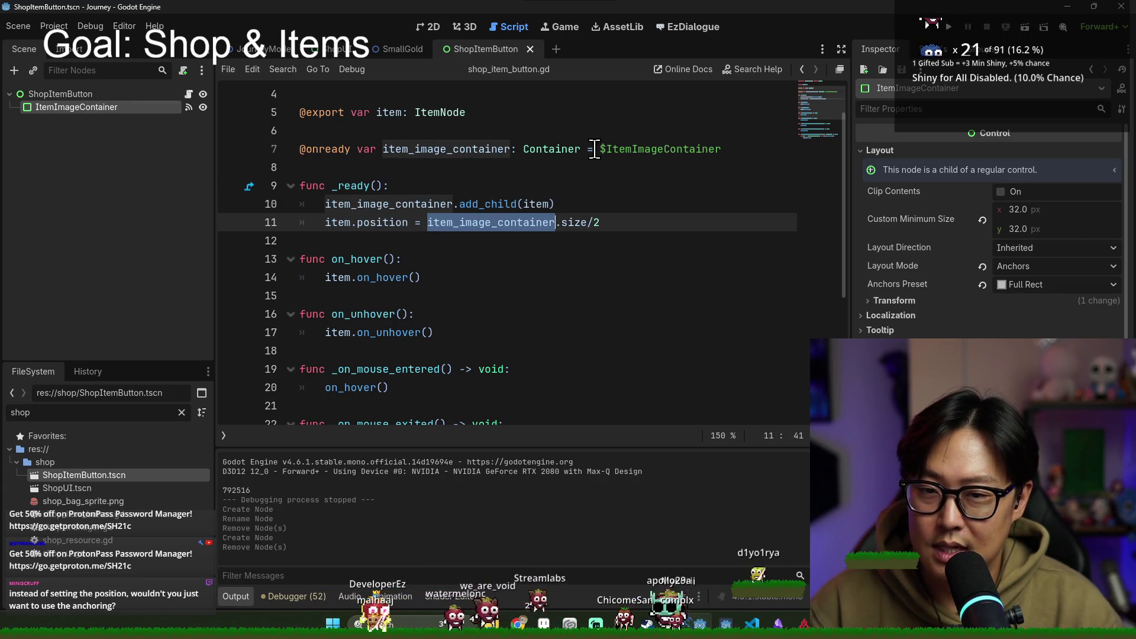
left_click(526, 150)
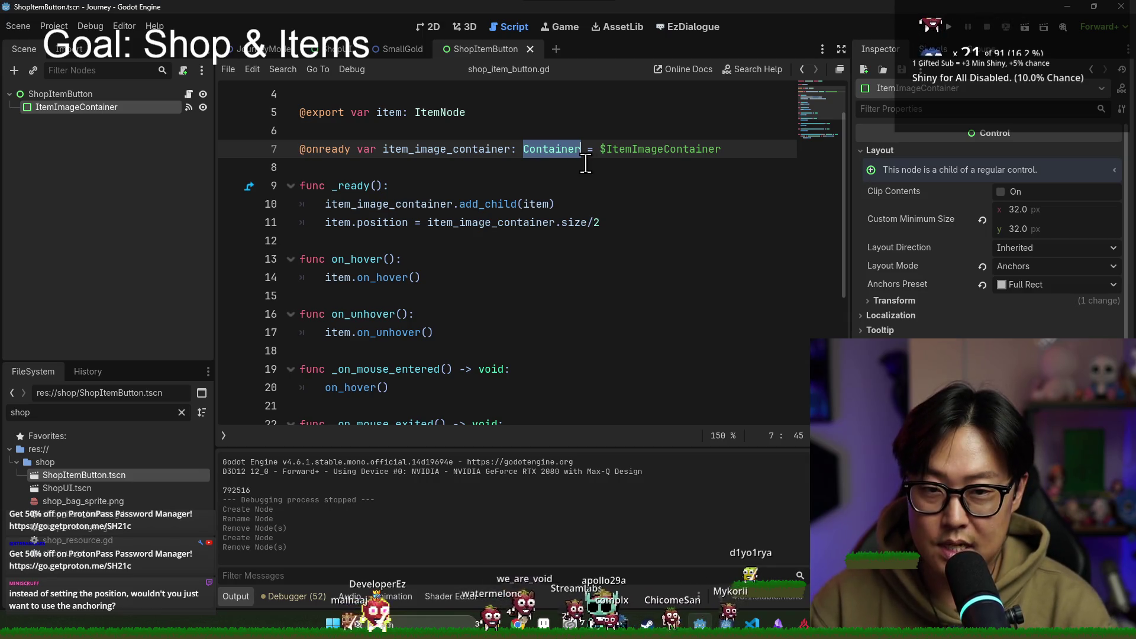
type("PanelC")
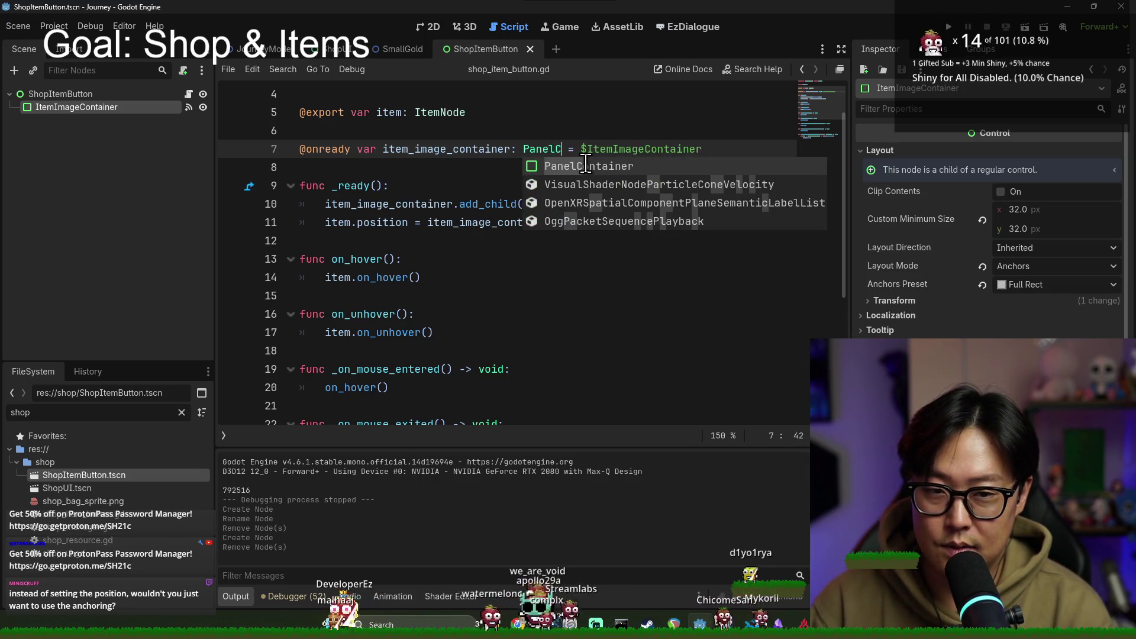
left_click(585, 166)
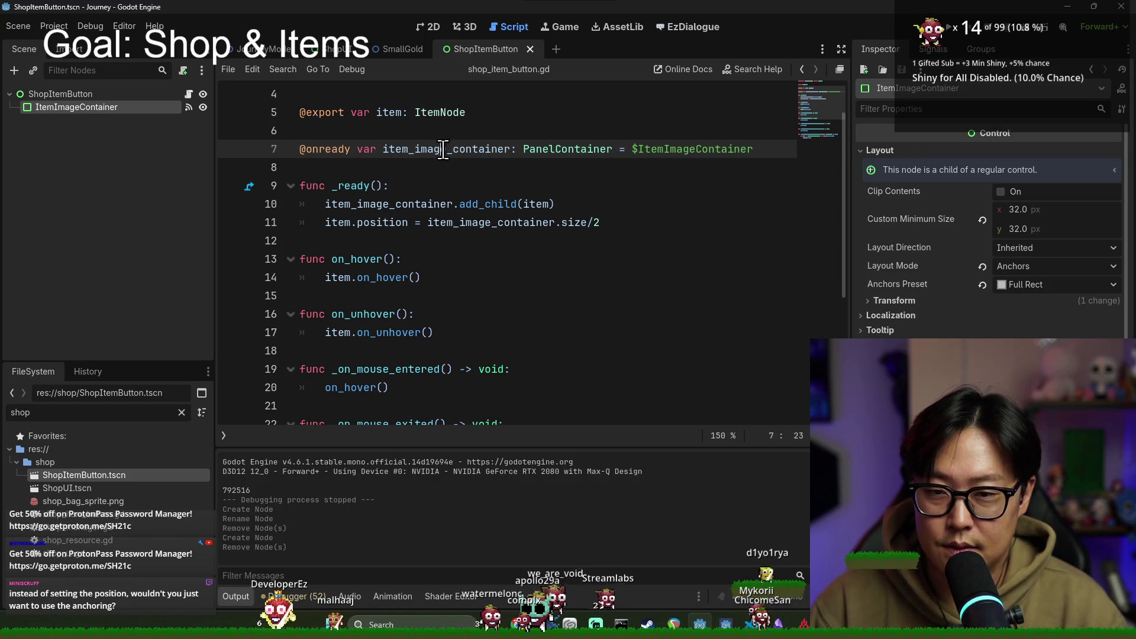
double_click(444, 149)
key("ctrl+s")
Remove the item-centering position line from _ready().
left_click(352, 201)
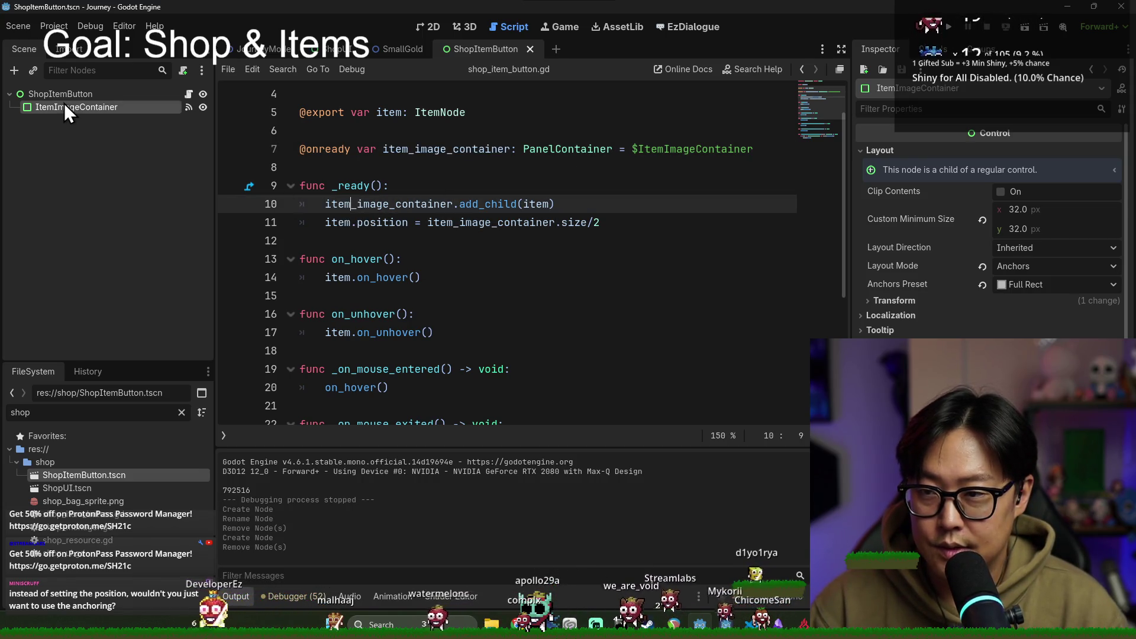
double_click(448, 153)
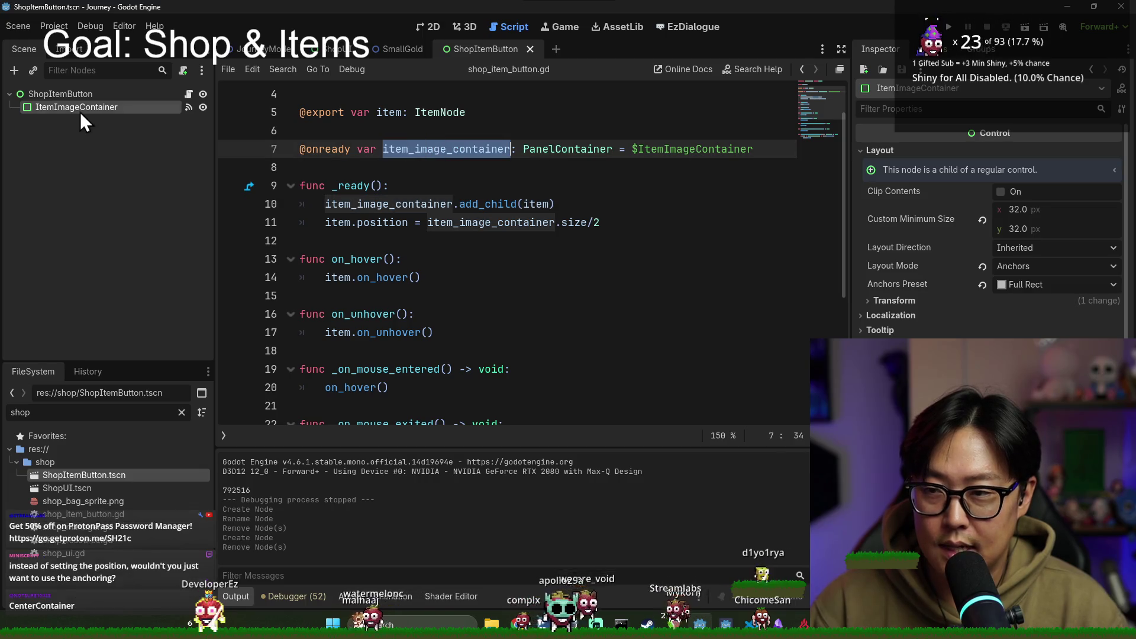
double_click(390, 204)
double_click(366, 222)
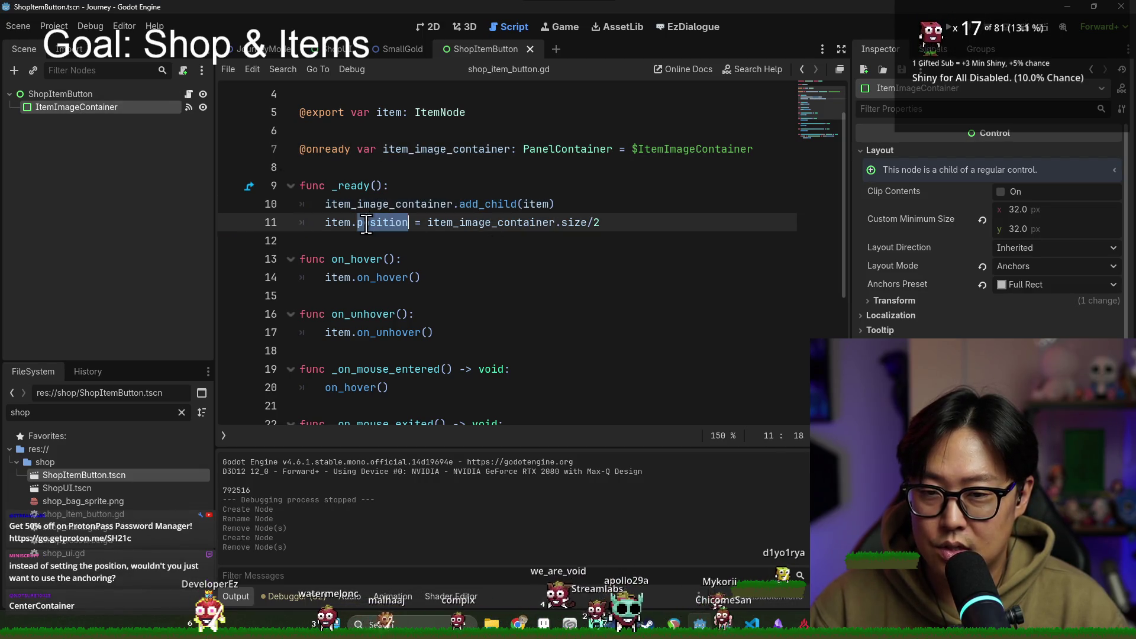
triple_click(342, 222)
key("ctrl+c")
key("BackSpace")
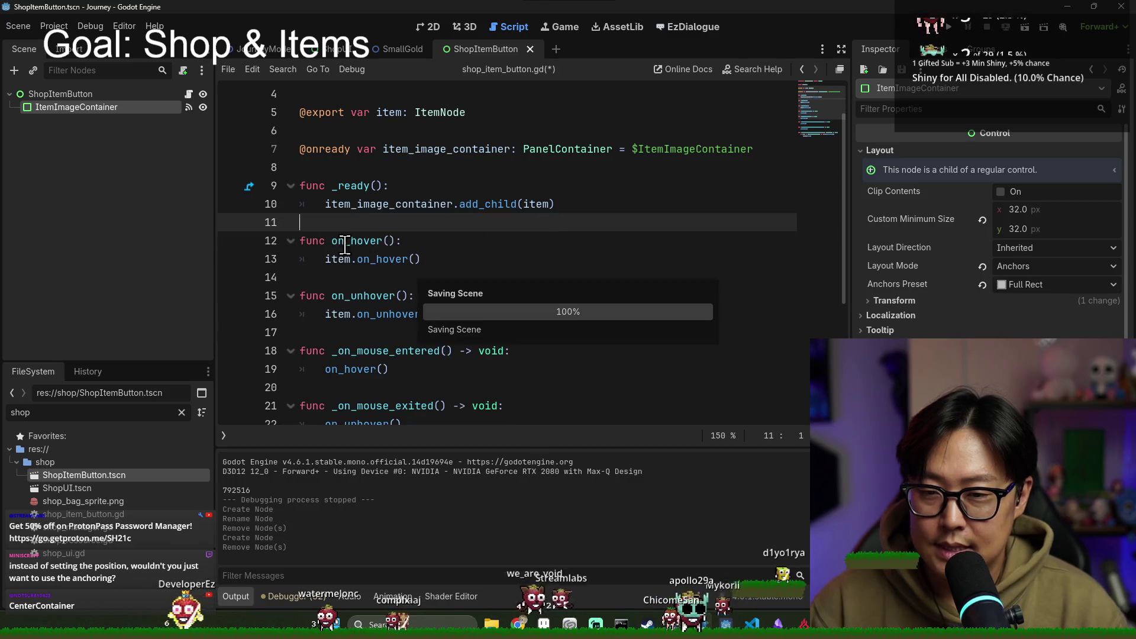
scroll(411, 238, "down", 4)
scroll(418, 231, "up", 4)
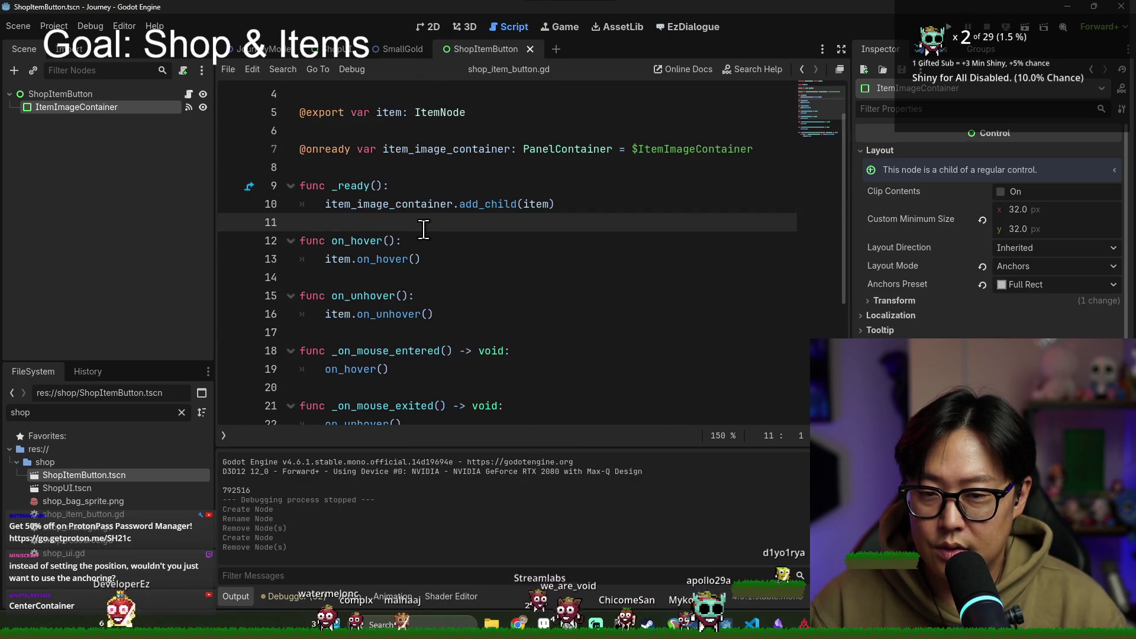
scroll(423, 230, "down", 2)
scroll(426, 233, "up", 3)
key("BackSpace")
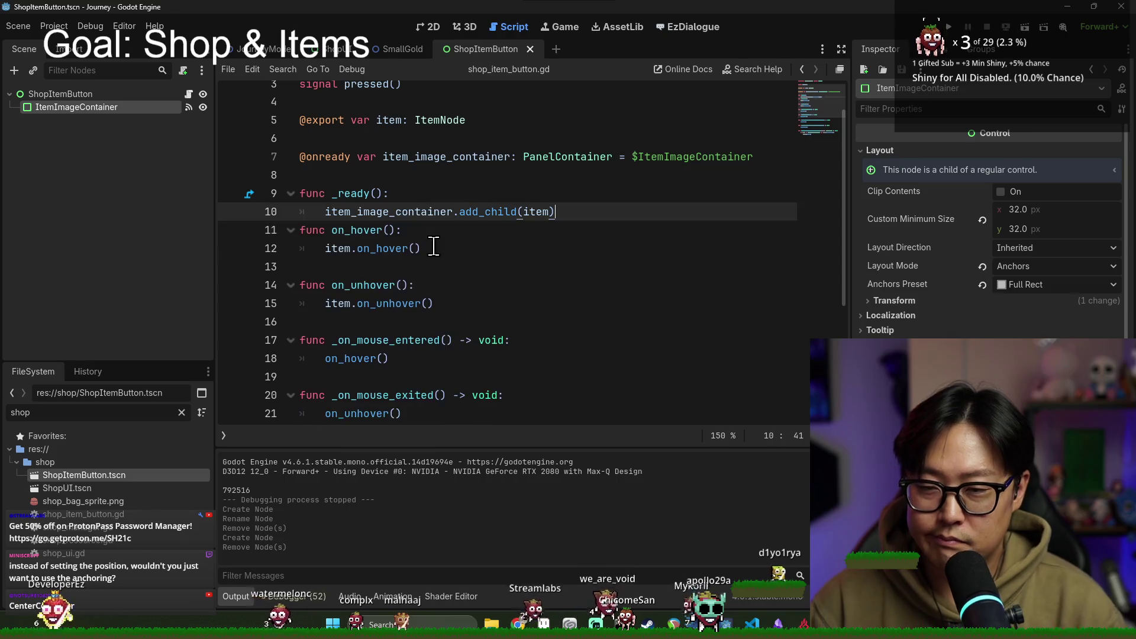
Add func _process(_delta: float): and paste the centering line inside it.
key("Return")
key("Return")
key("BackSpace")
type("func _process(_delta: float):")
key("Return")
key("ctrl+v")
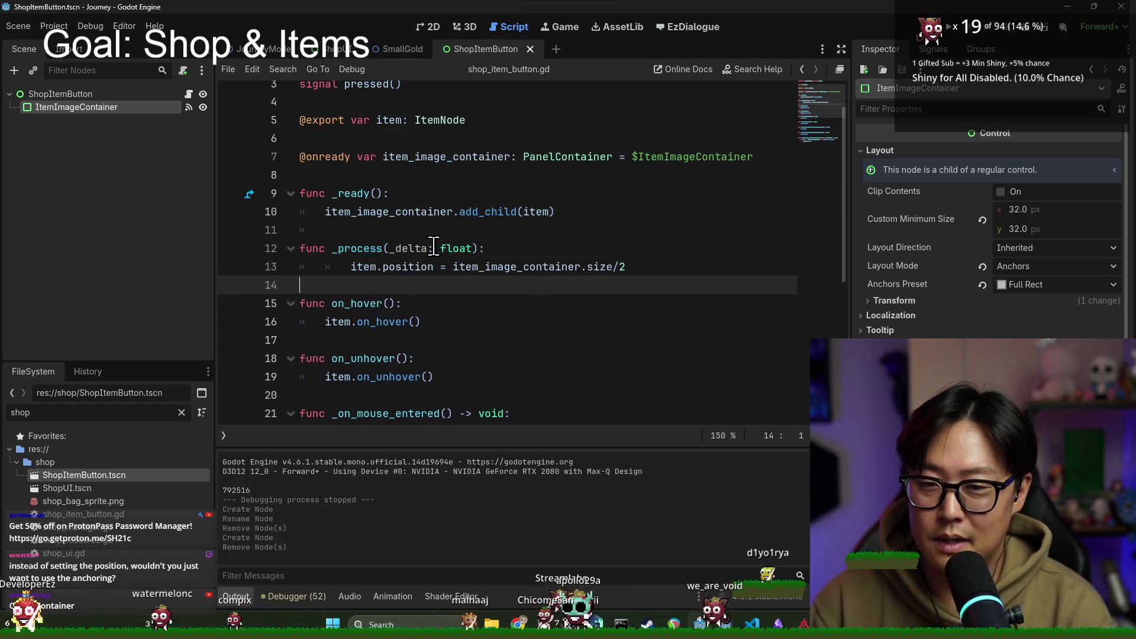
left_click(431, 266)
key("shift+Tab")
left_click(544, 252)
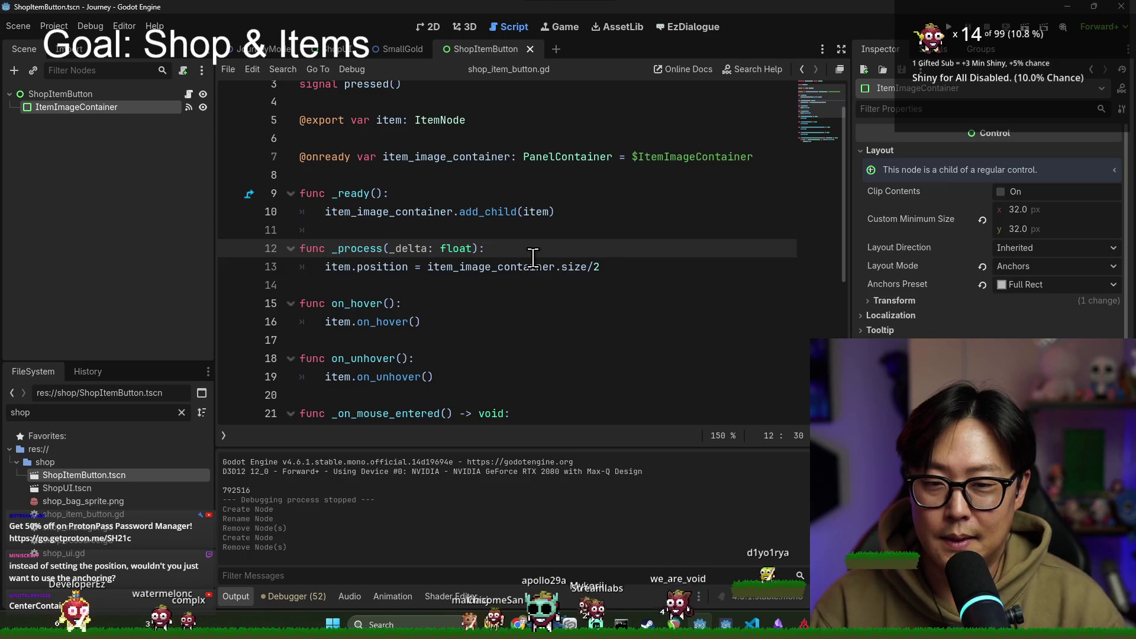
Nest the centering line under if is_node_ready():, save, and run the project.
key("Return")
type("if is_node_ready()")
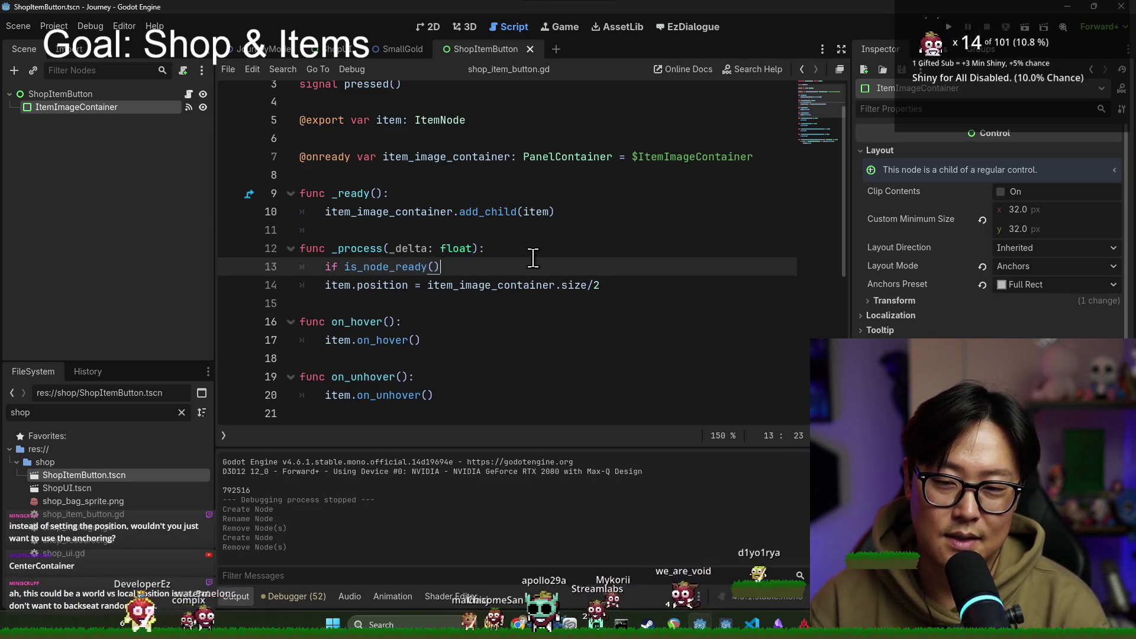
left_click(317, 286)
key("Tab")
left_click(550, 271)
type(":")
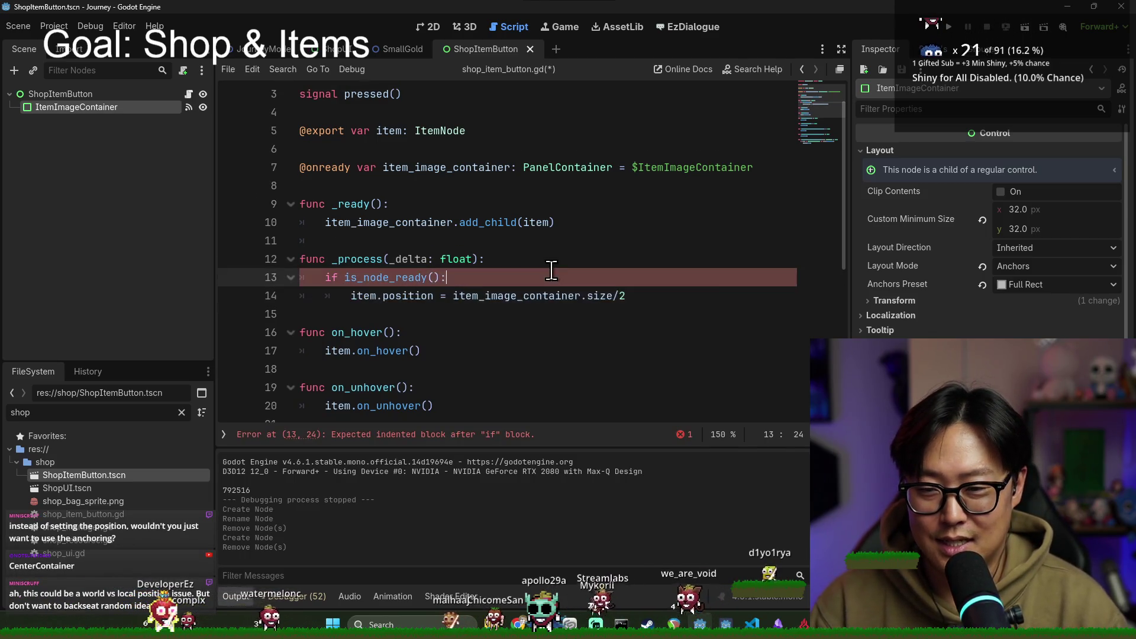
key("ctrl+s")
left_click(952, 27)
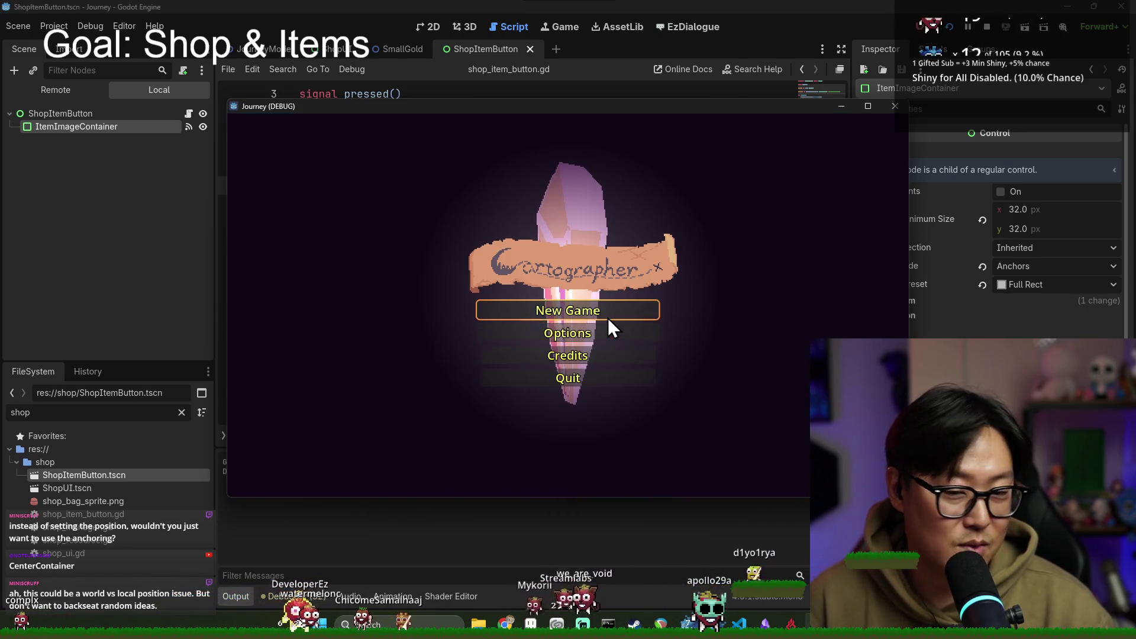
Start a New Game, stop it, then review the centering code and ItemImageContainer node.
left_click(604, 316)
key("F8")
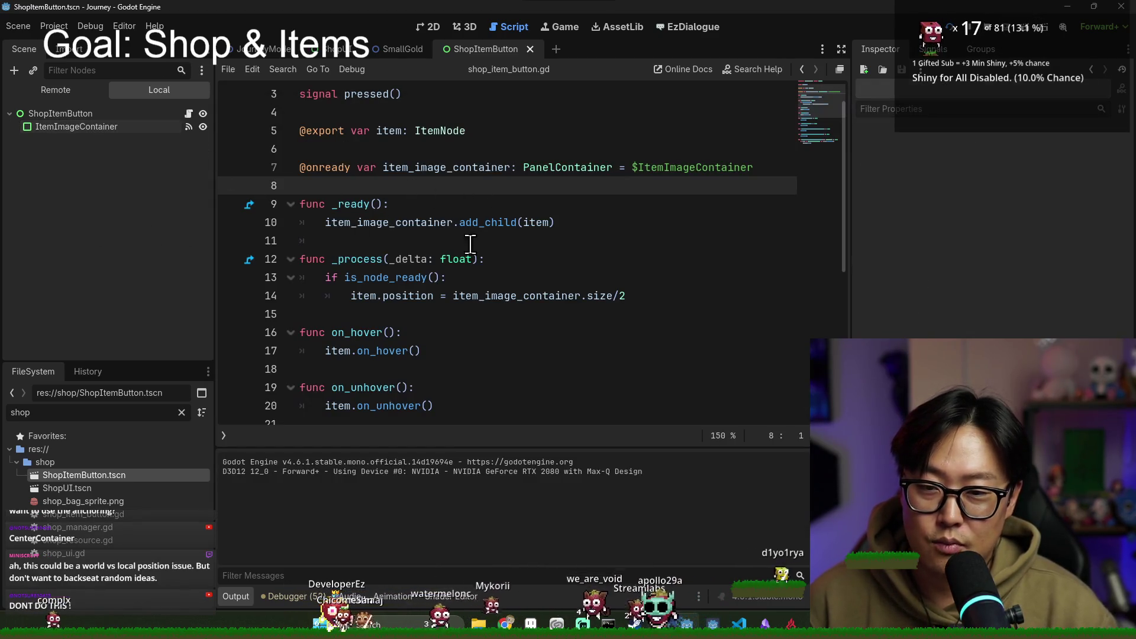
double_click(395, 296)
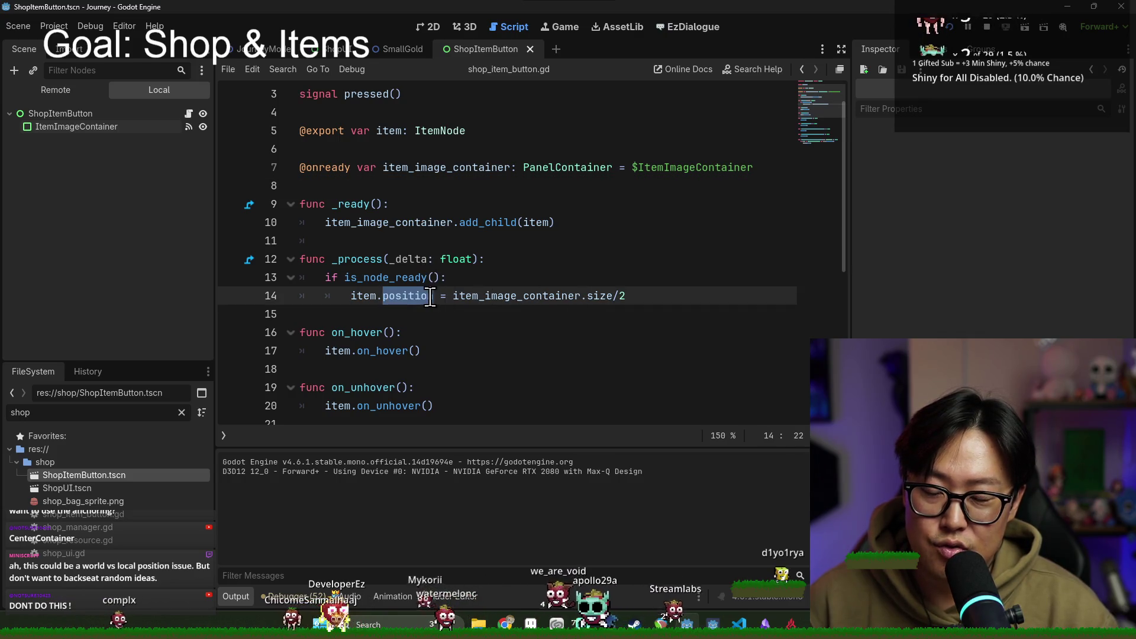
left_click(63, 124)
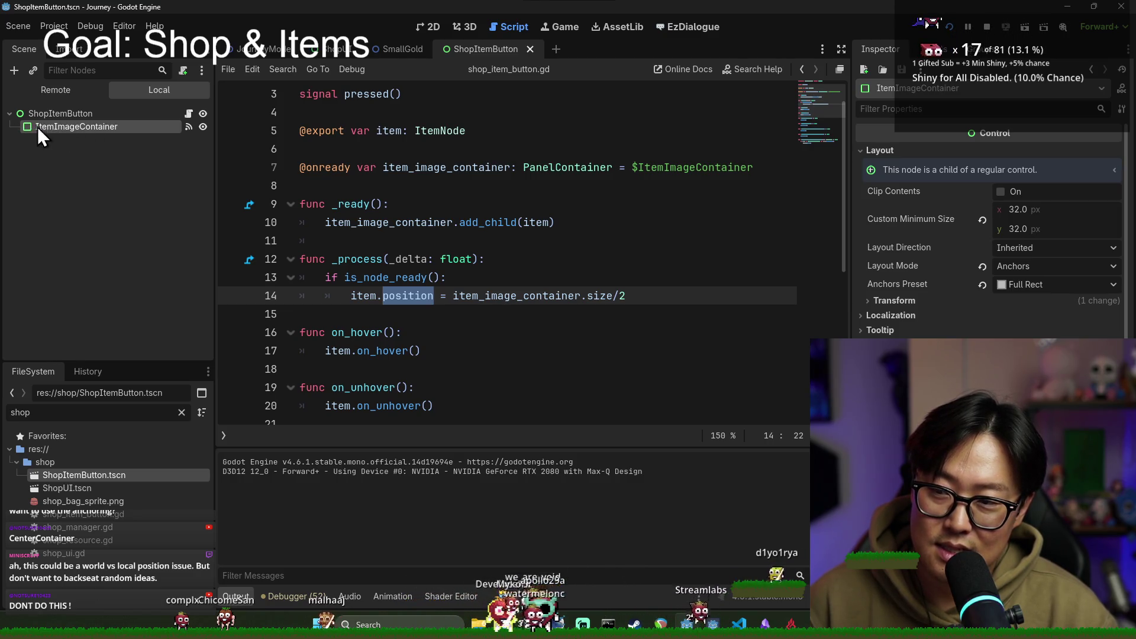
left_click(366, 261)
double_click(385, 222)
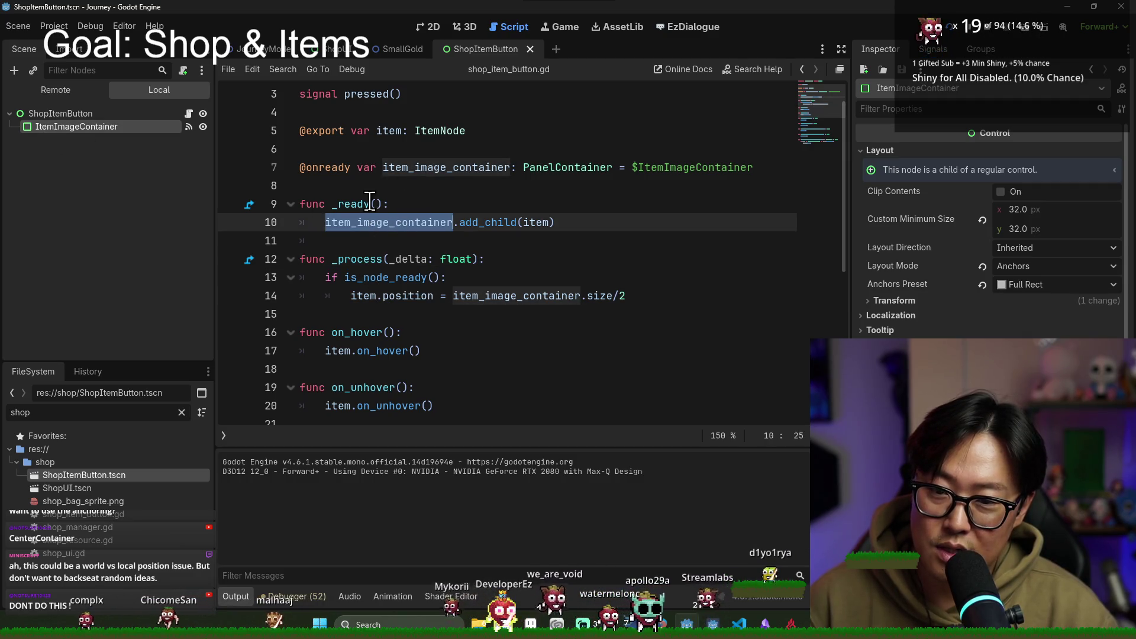
left_click(421, 167)
double_click(392, 223)
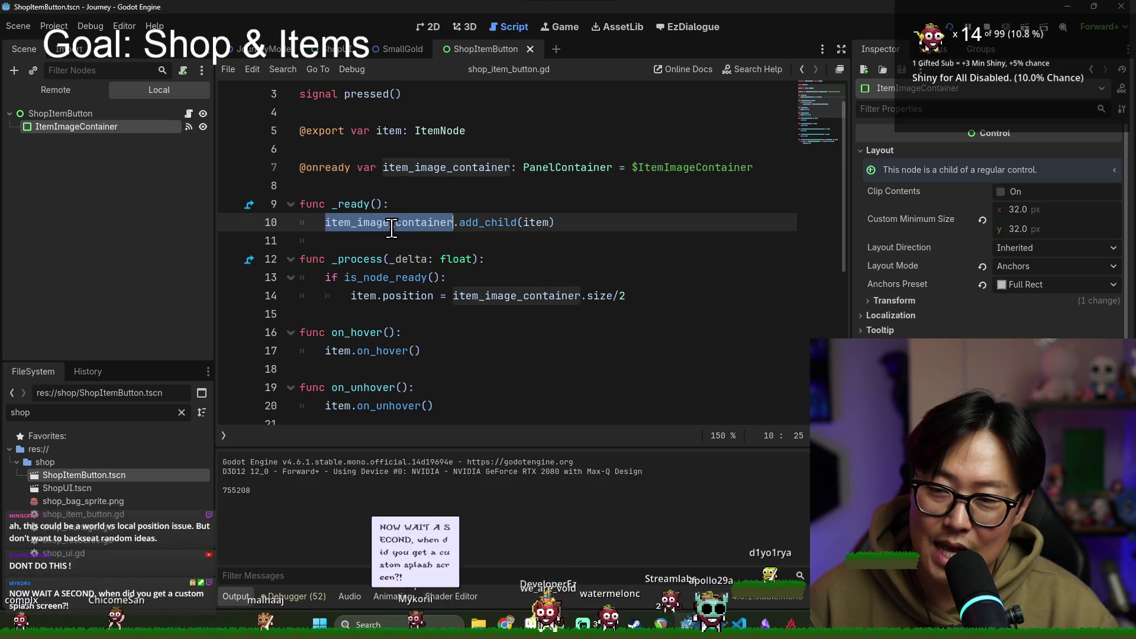
Return to the running game, move to a connected node, and dismiss the limited-moves tutorial.
left_click(1028, 228)
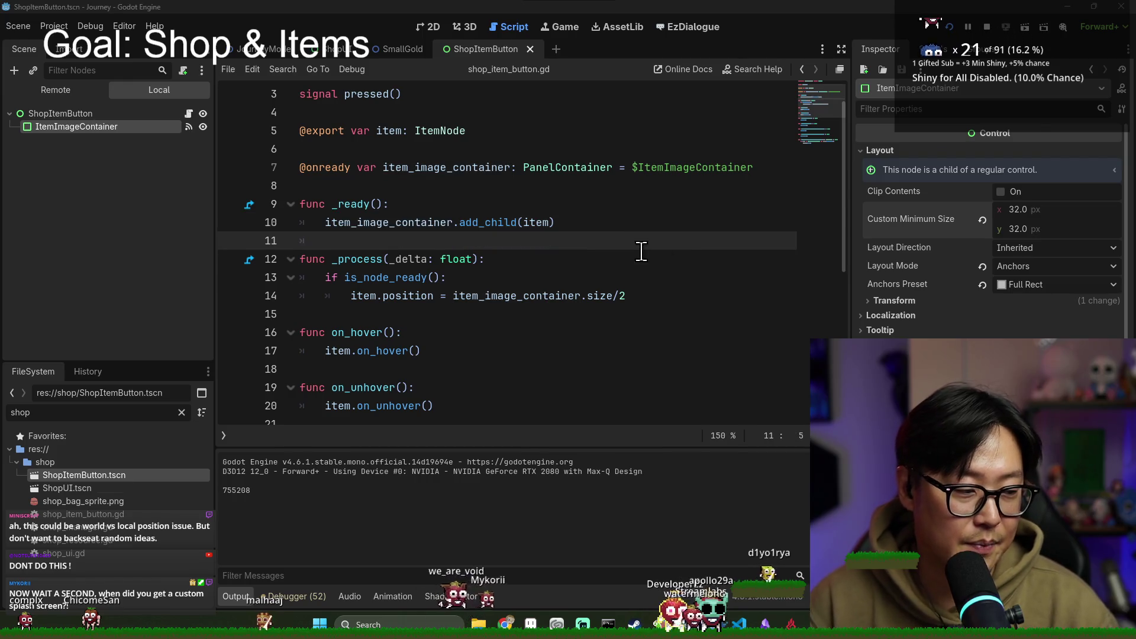
key("alt+Tab")
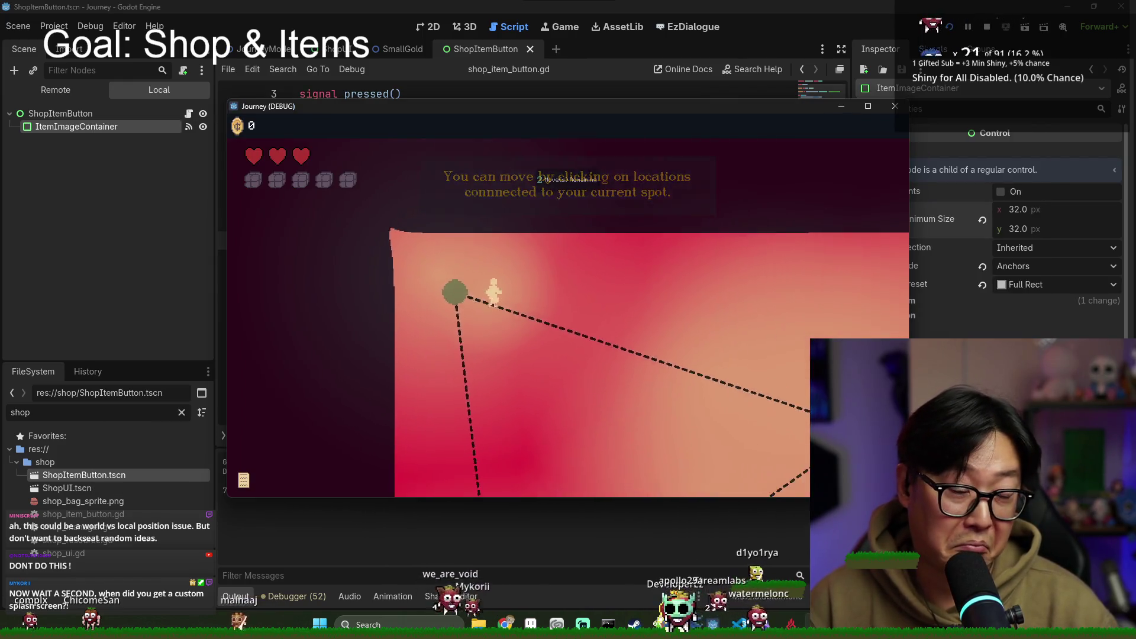
left_click(694, 372)
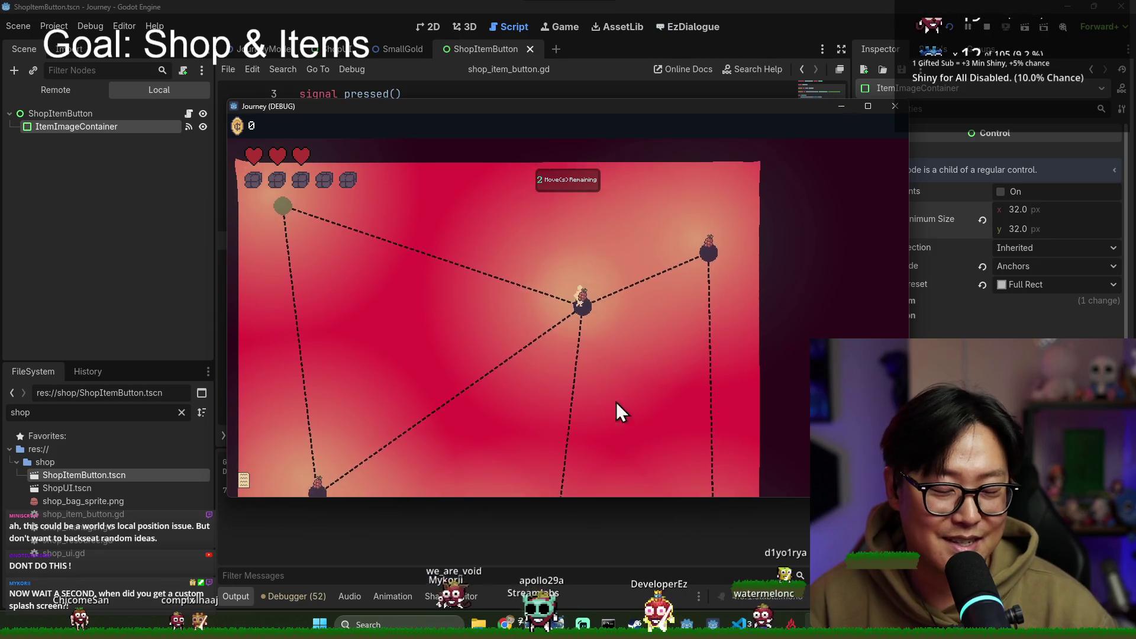
left_click(572, 266)
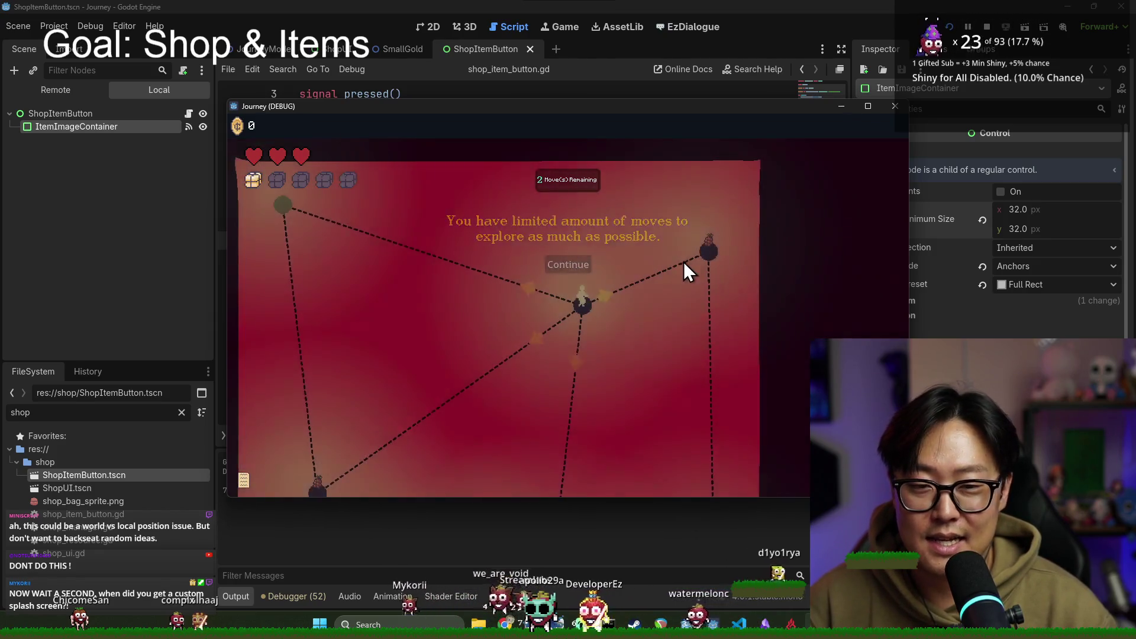
left_click(708, 254)
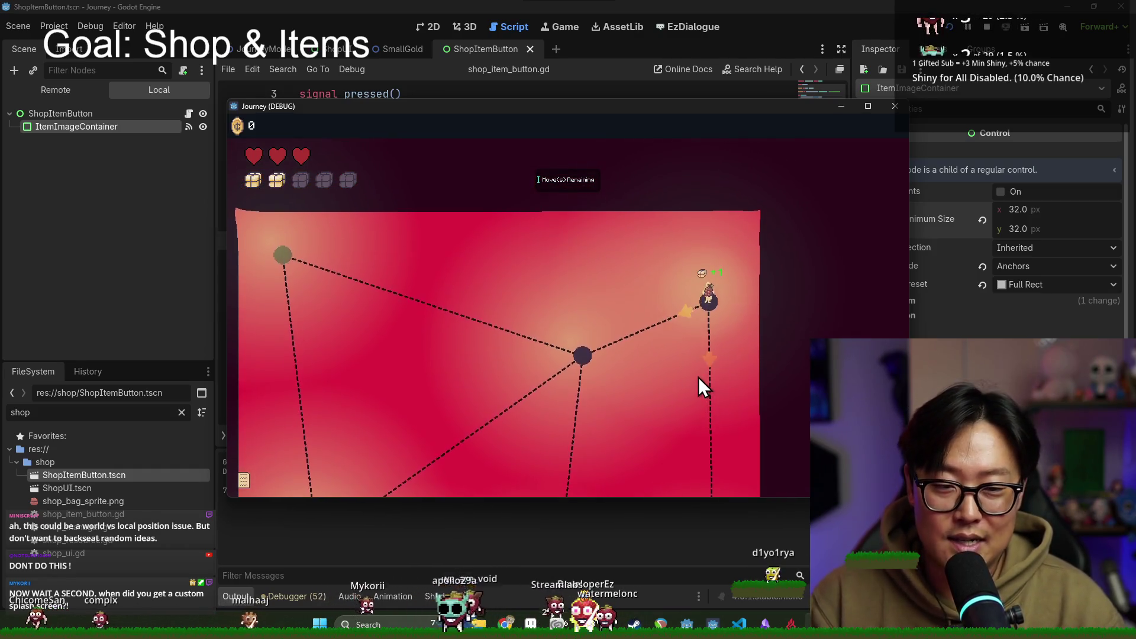
left_click(713, 412)
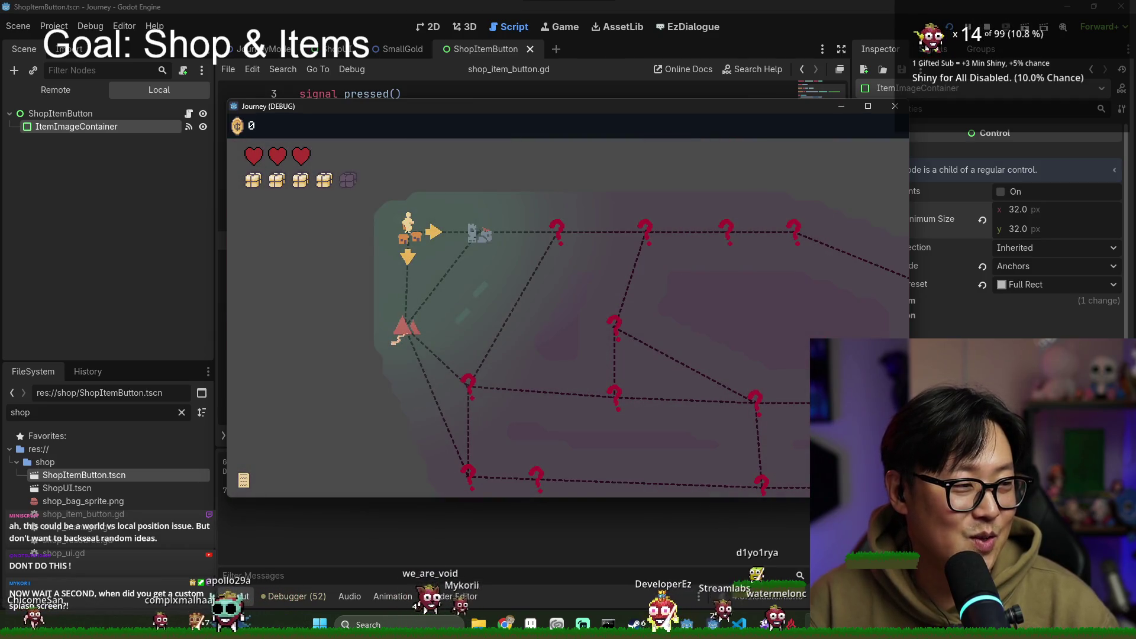
Pass the provisions and health tutorials, reach the bomb node, and pick the Fasting upgrade.
left_click(474, 237)
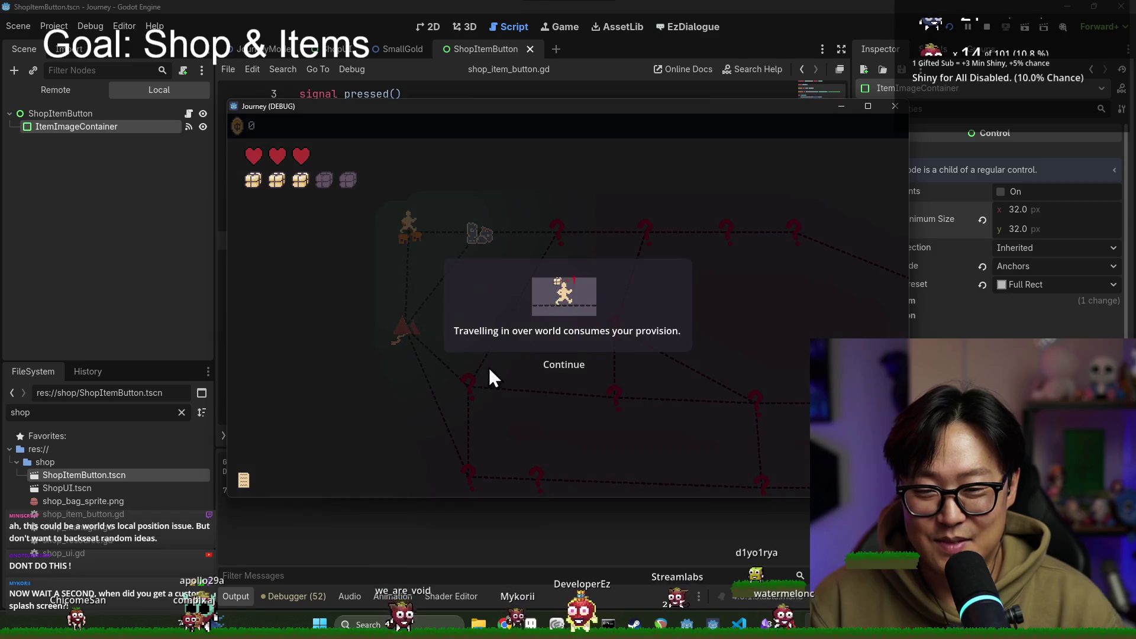
left_click(565, 365)
left_click(561, 365)
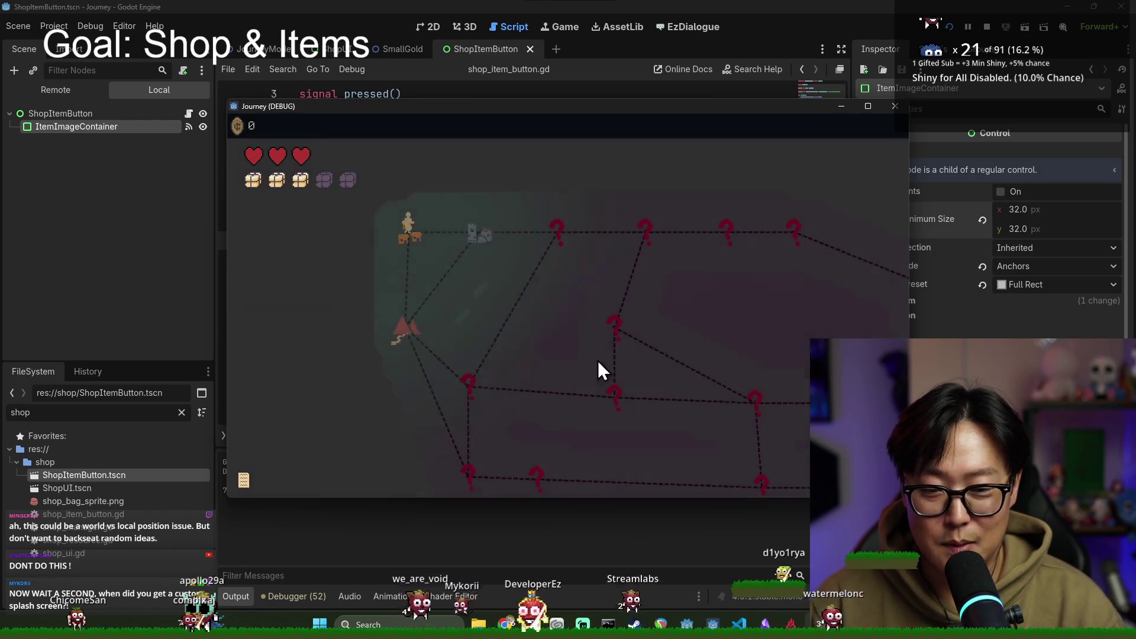
left_click(485, 256)
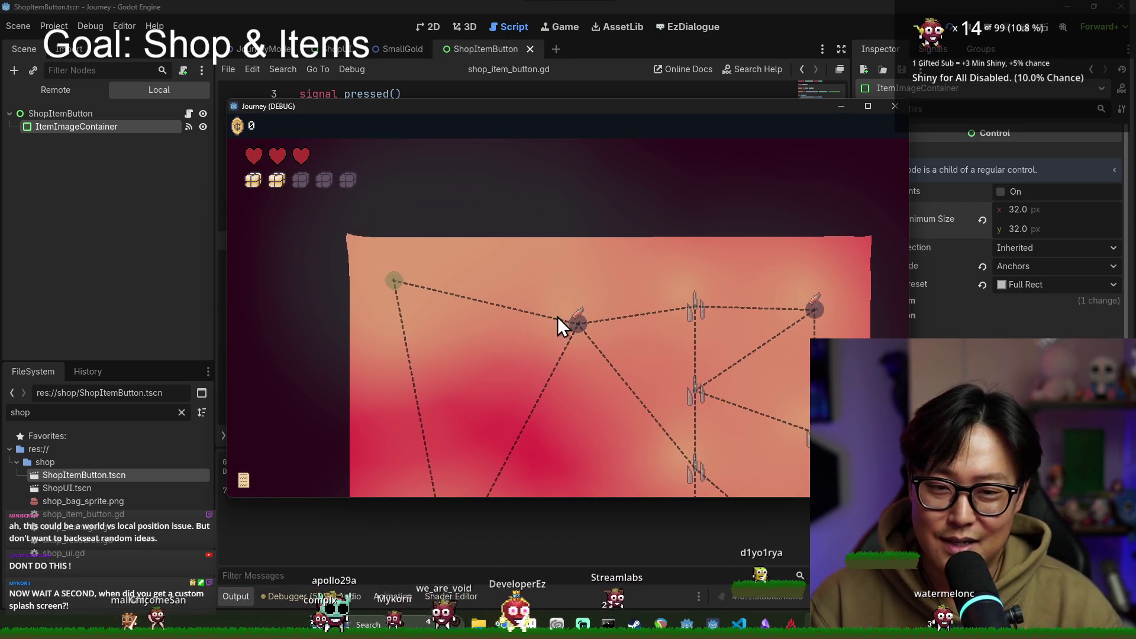
key("Right")
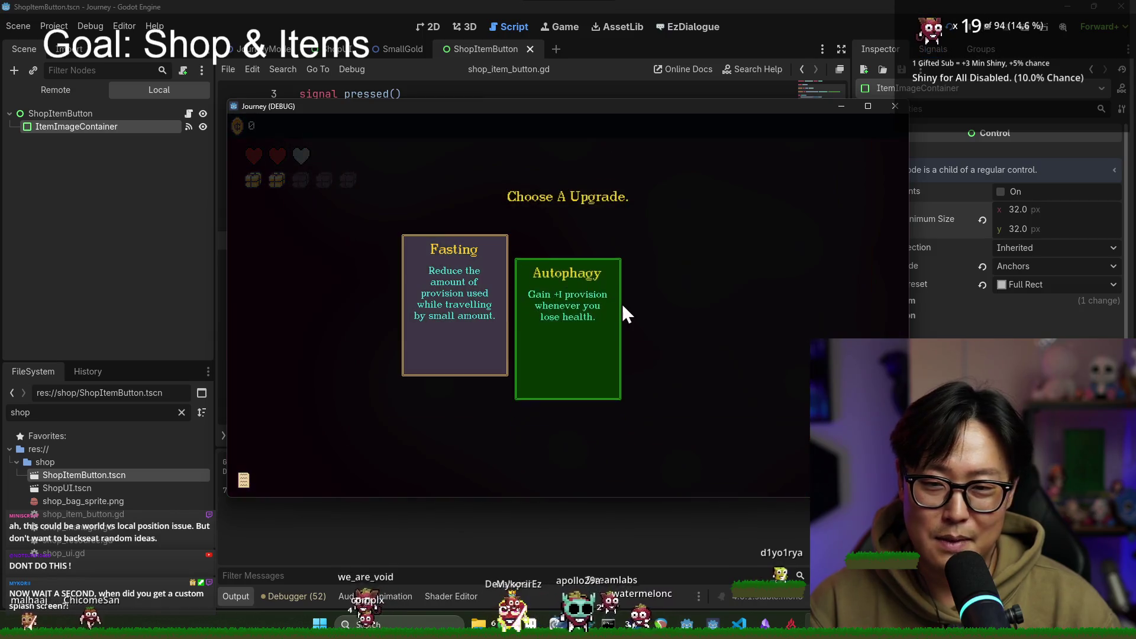
left_click(442, 303)
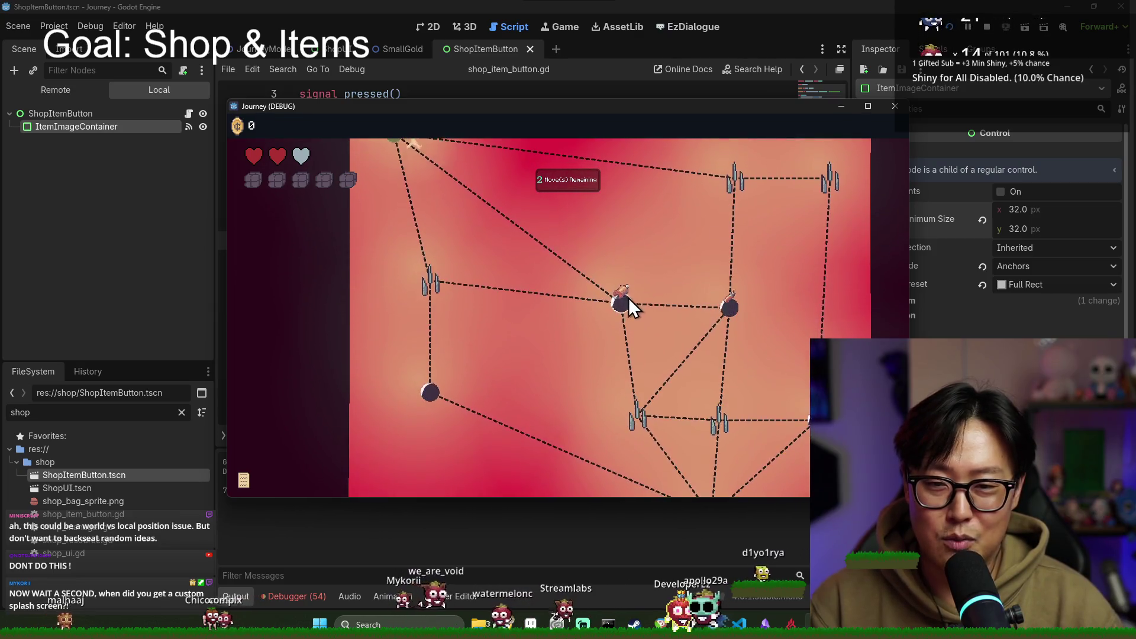
Move the player down the path across three successive map nodes.
left_click(624, 301)
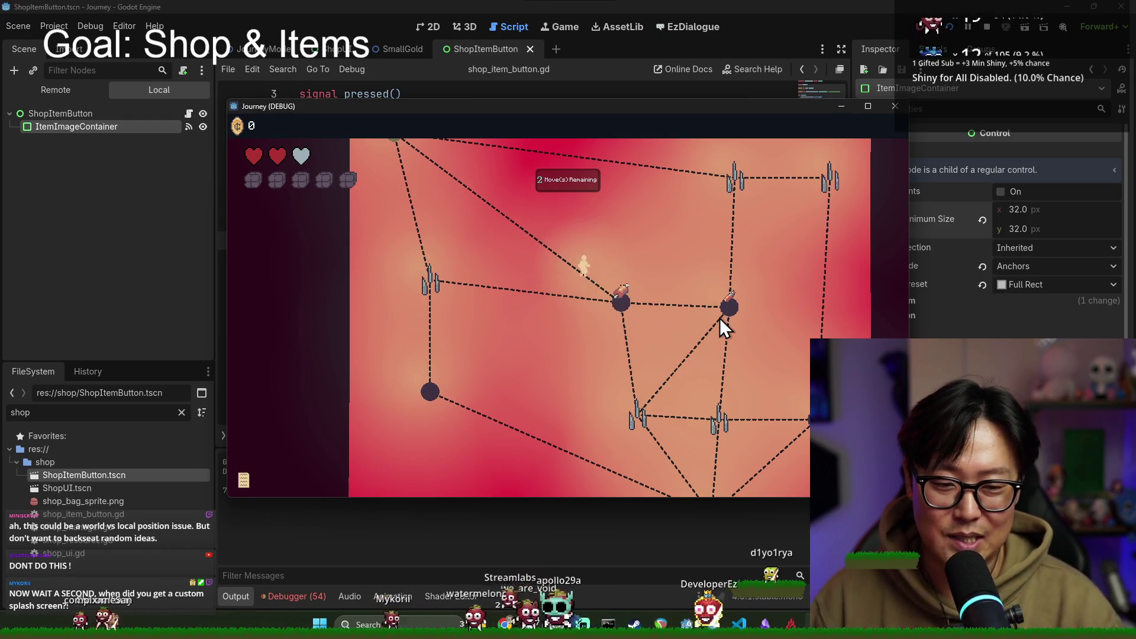
left_click(728, 303)
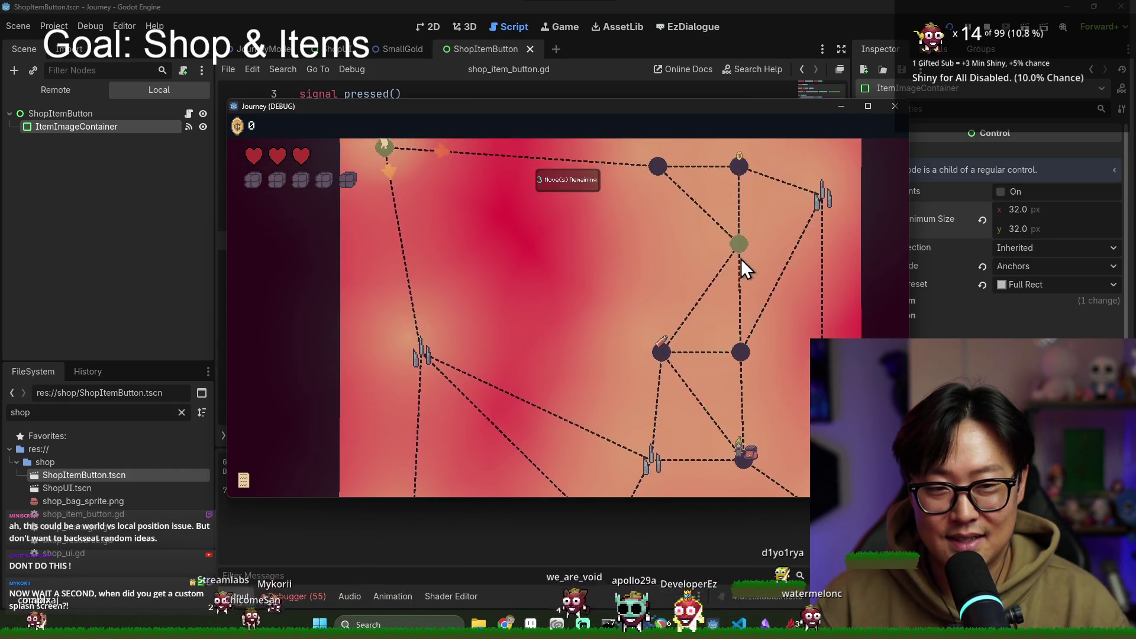
left_click(662, 179)
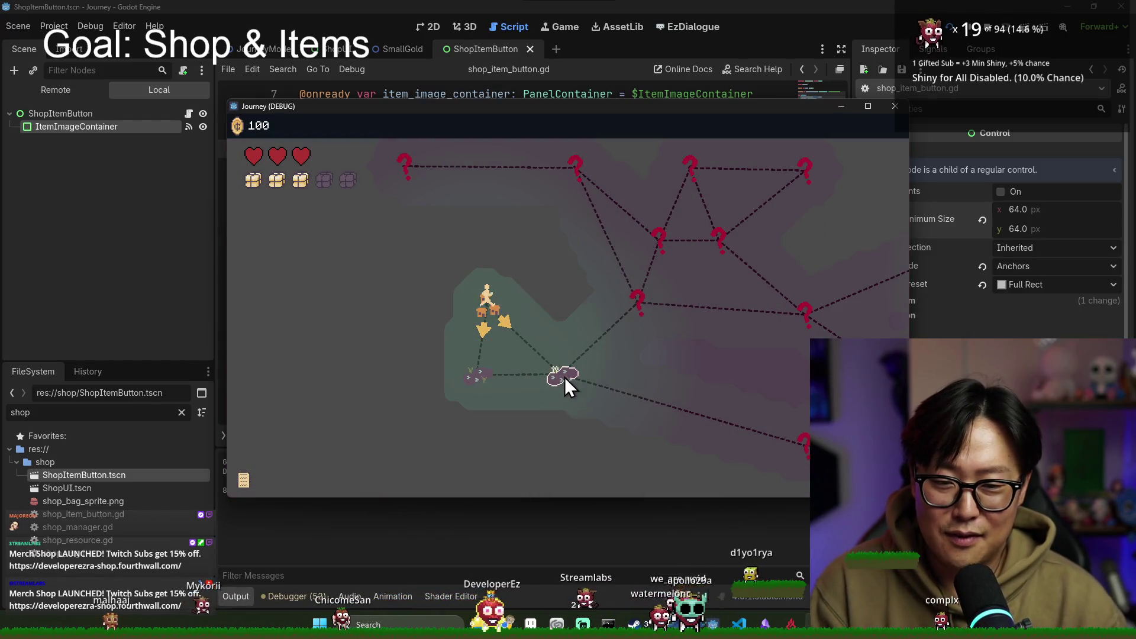
Travel to the next overworld node, dismissing the provisions tutorial message.
left_click(563, 377)
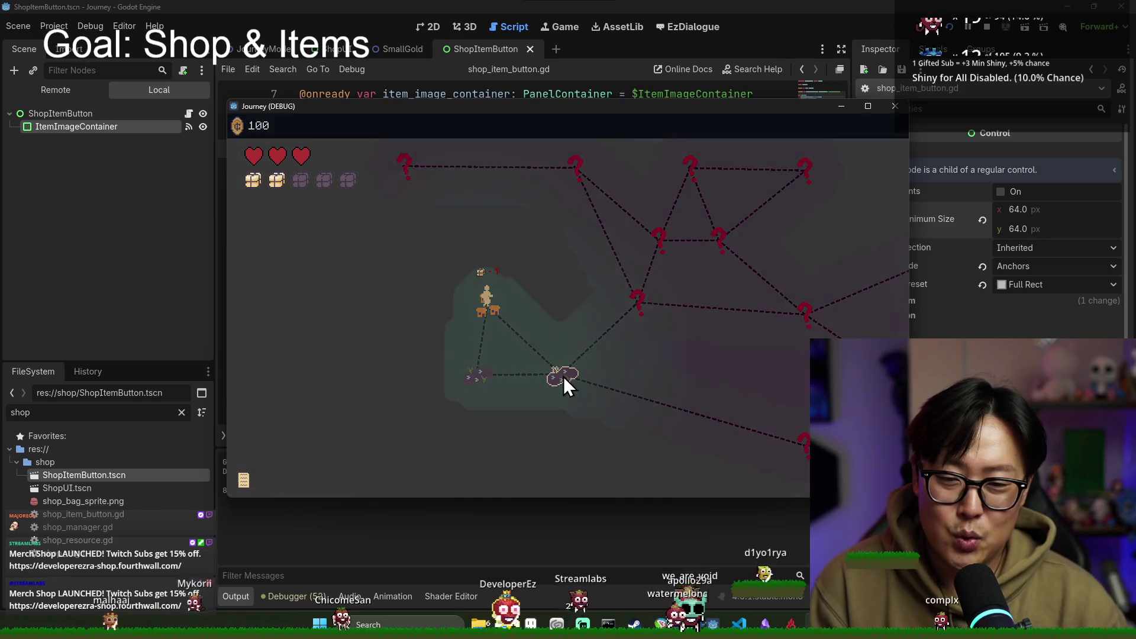
left_click(571, 361)
left_click(580, 358)
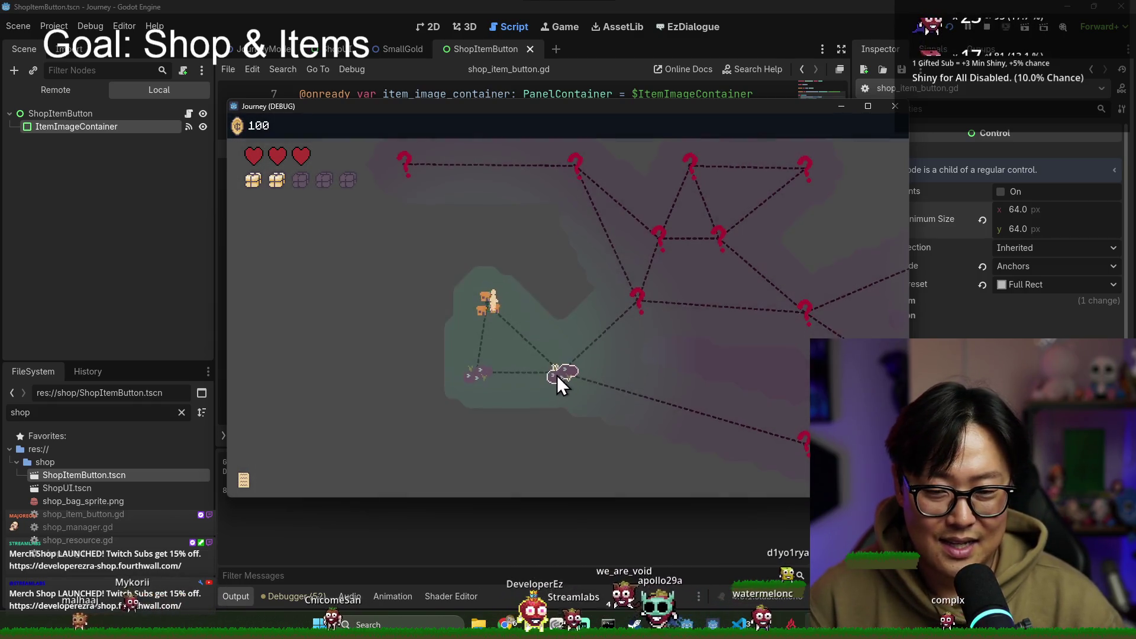
left_click(558, 375)
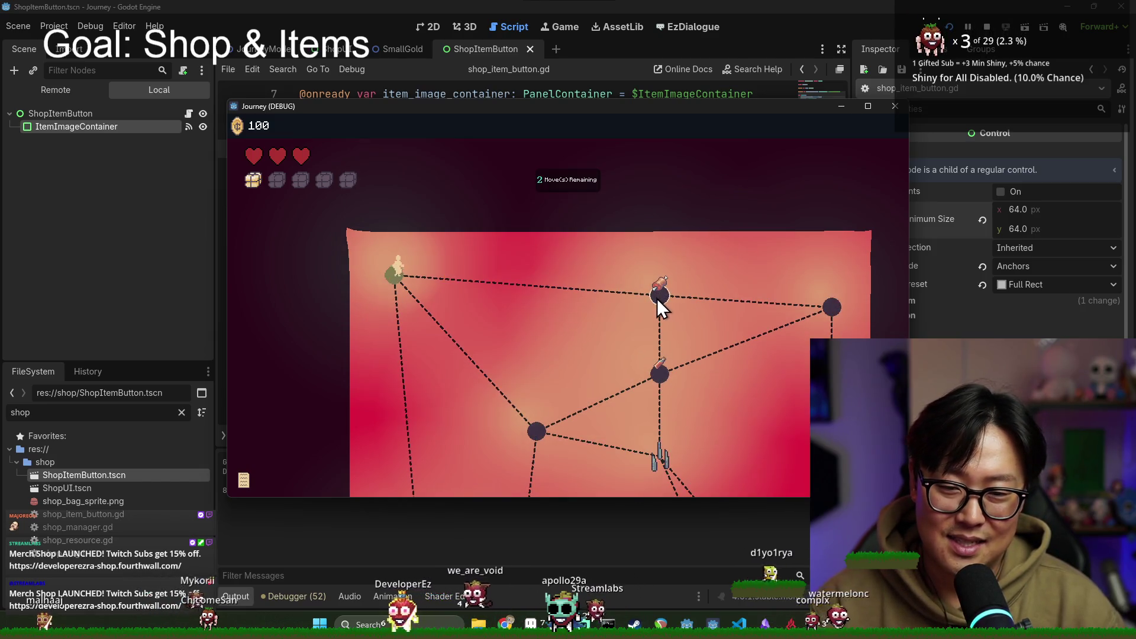
Move the player through the top-middle, middle, shop, left, centre and right nodes.
left_click(657, 297)
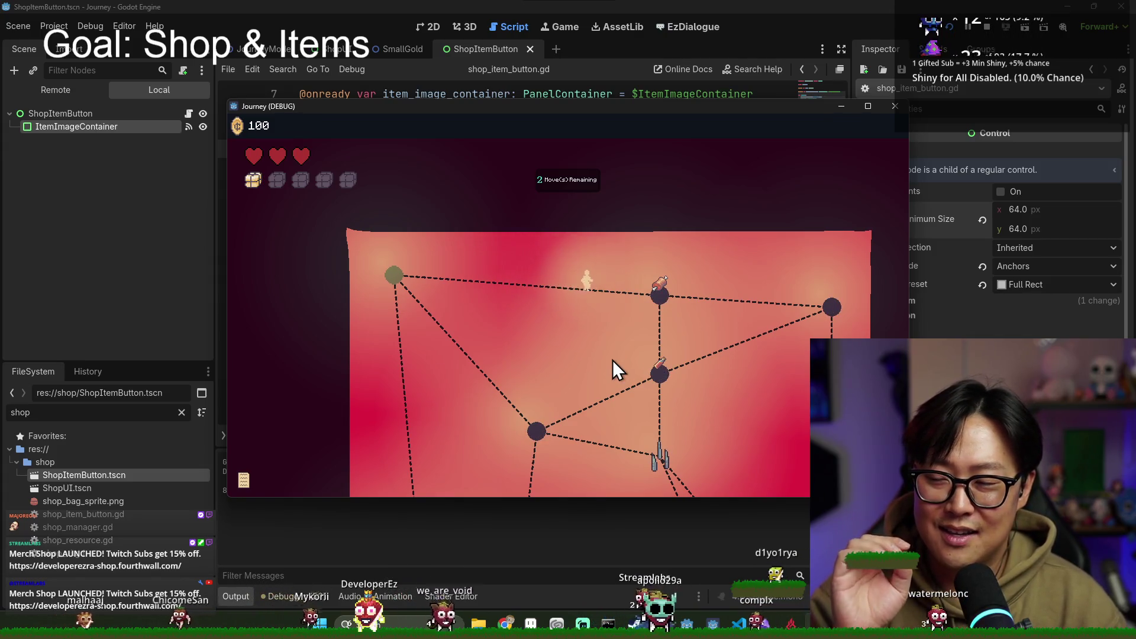
left_click(664, 373)
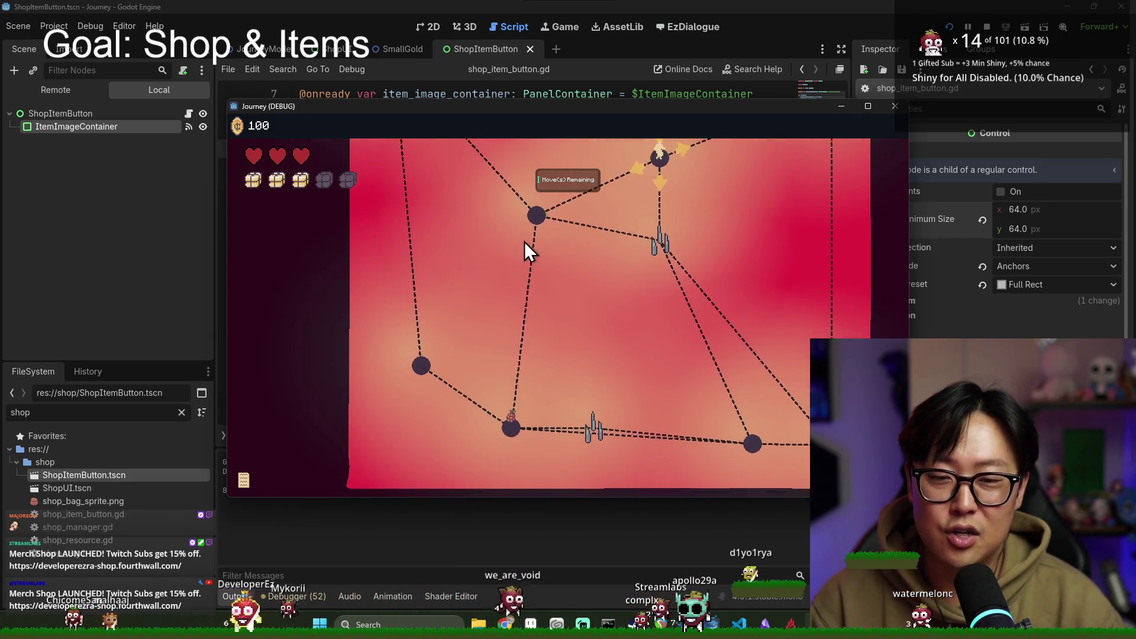
left_click(542, 304)
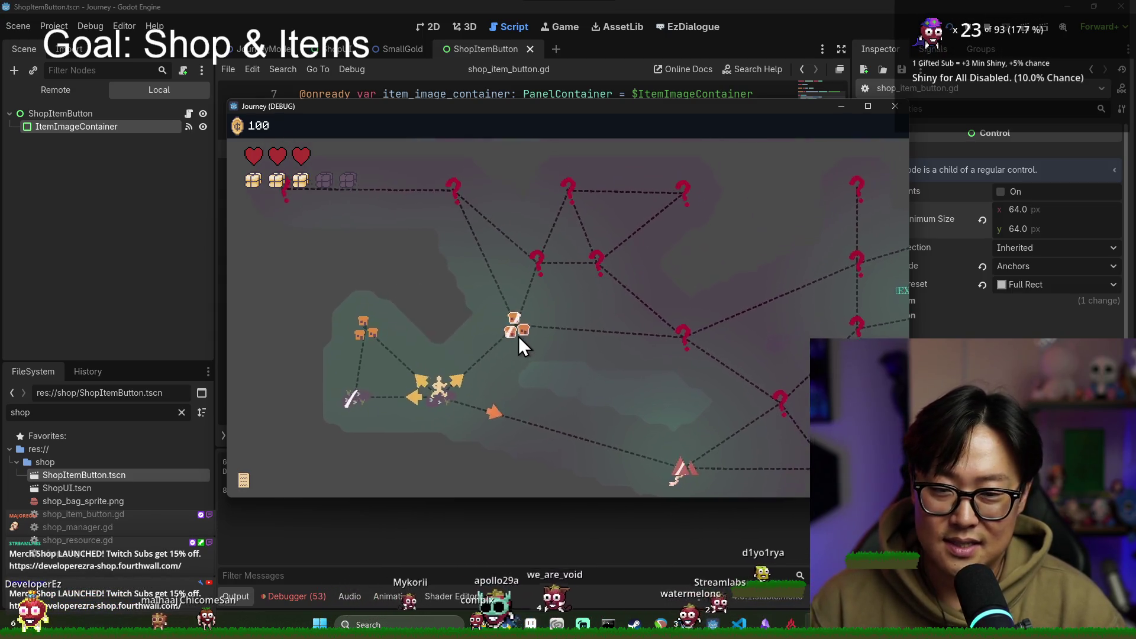
left_click(519, 339)
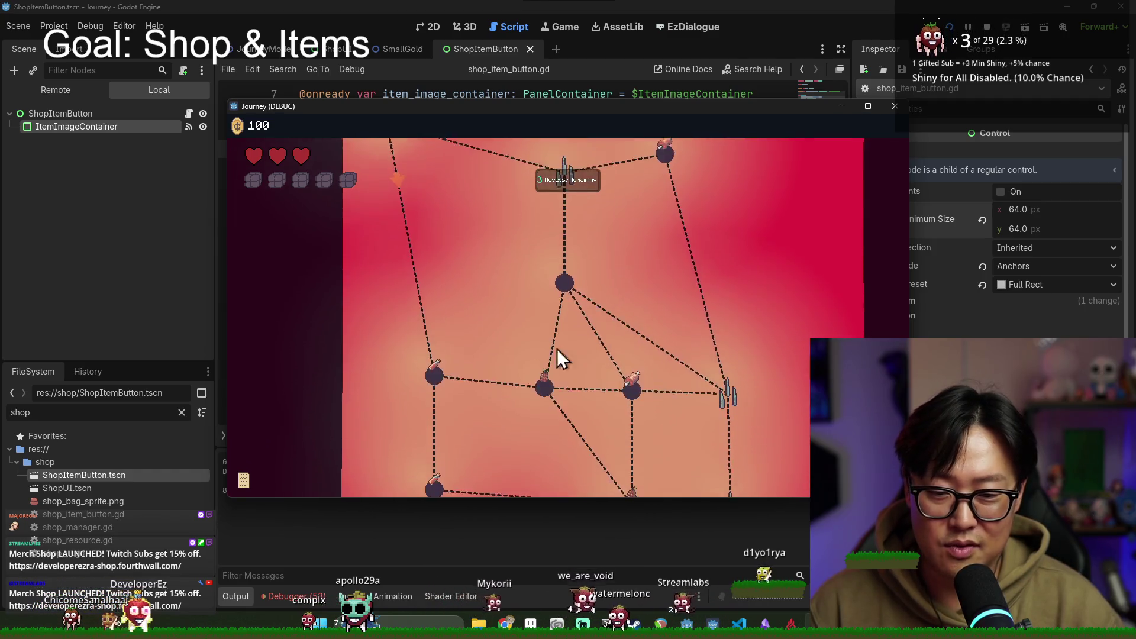
left_click(436, 346)
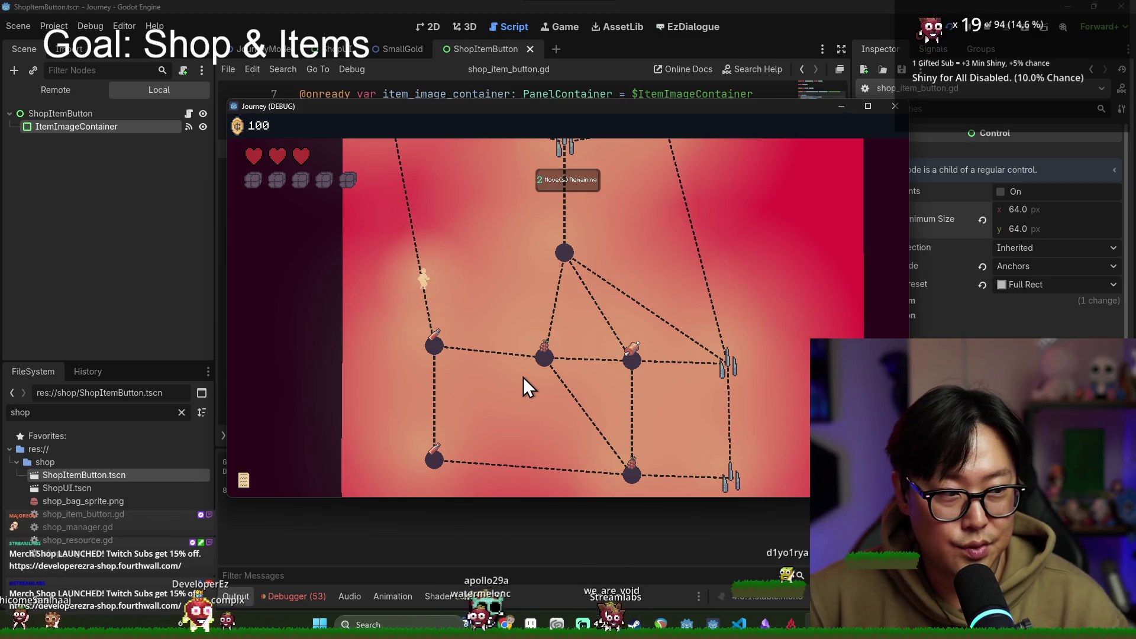
left_click(545, 357)
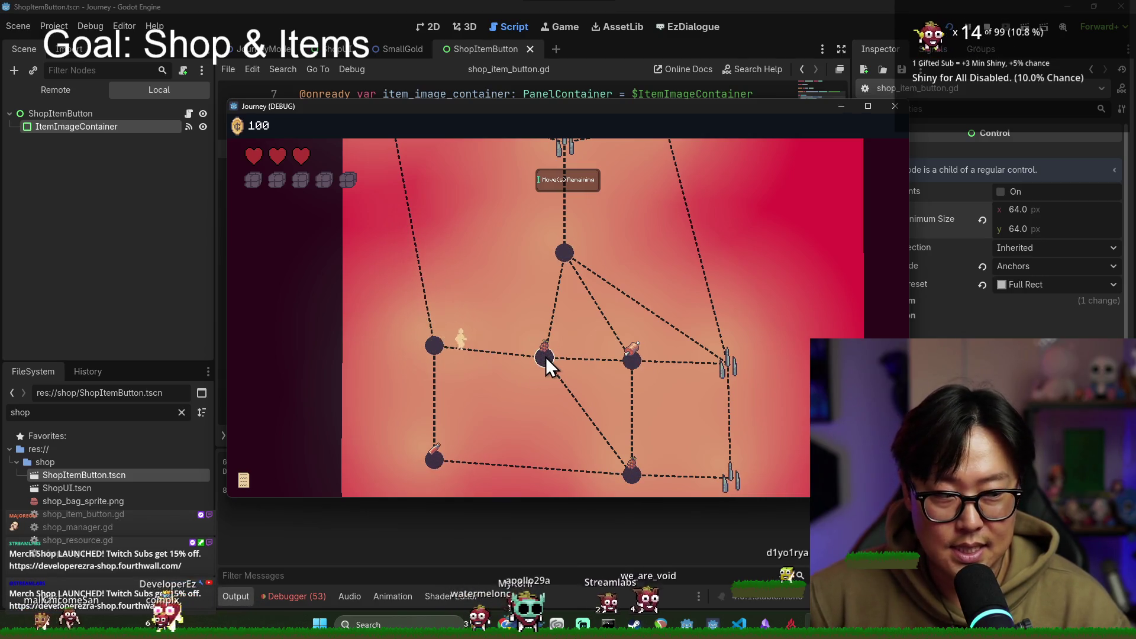
left_click(631, 364)
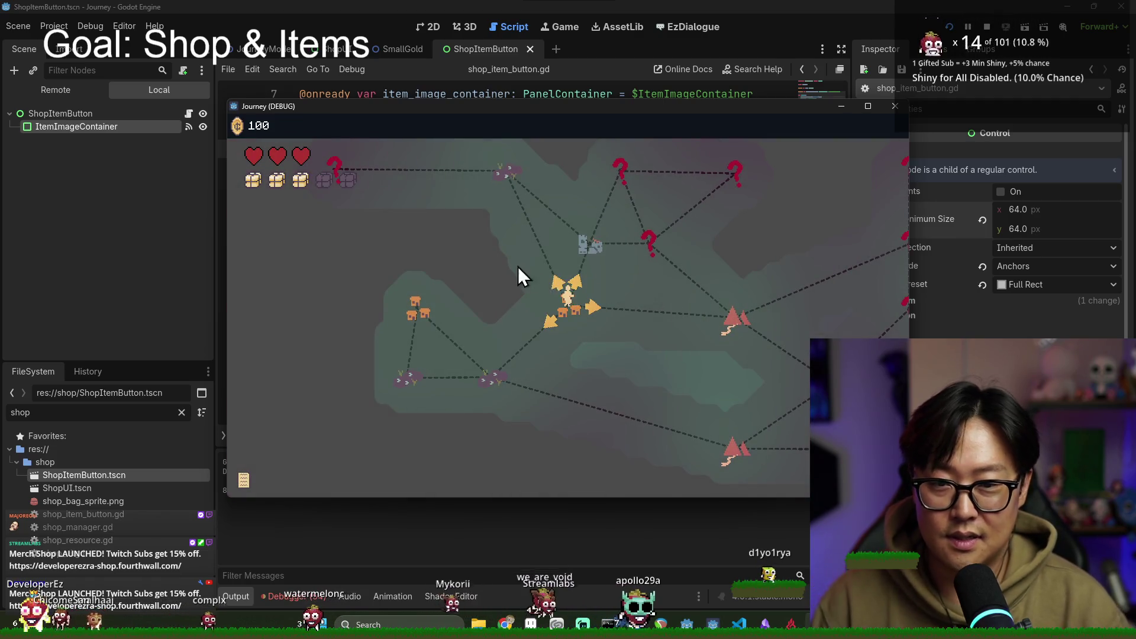
Travel through the ruin level's nodes, spending the last move to reach the upper node.
left_click(594, 303)
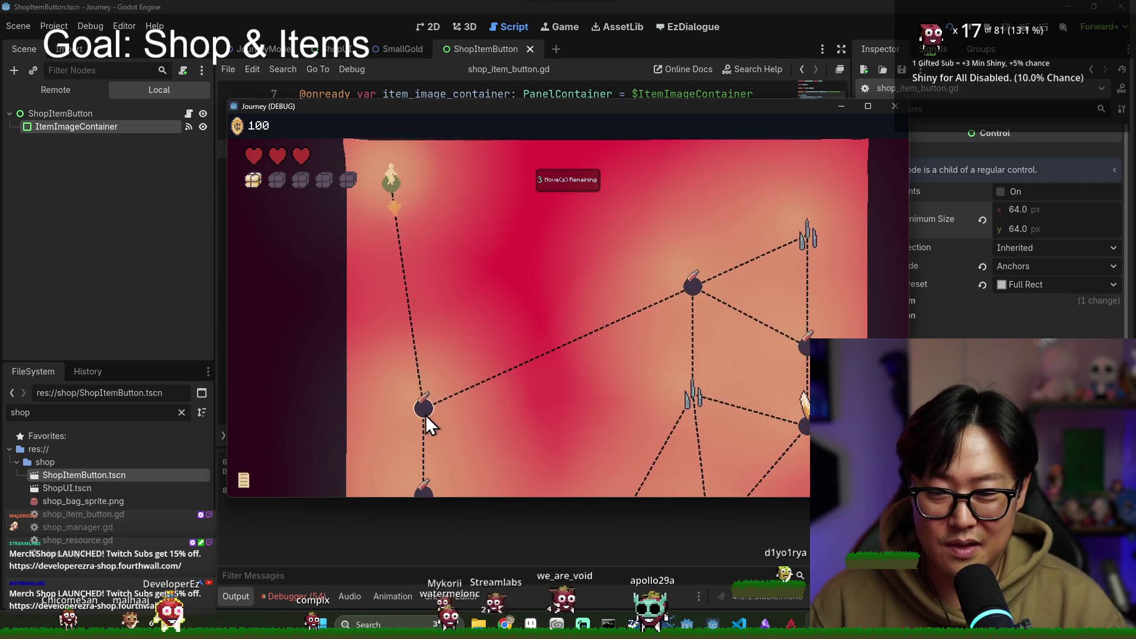
left_click(424, 408)
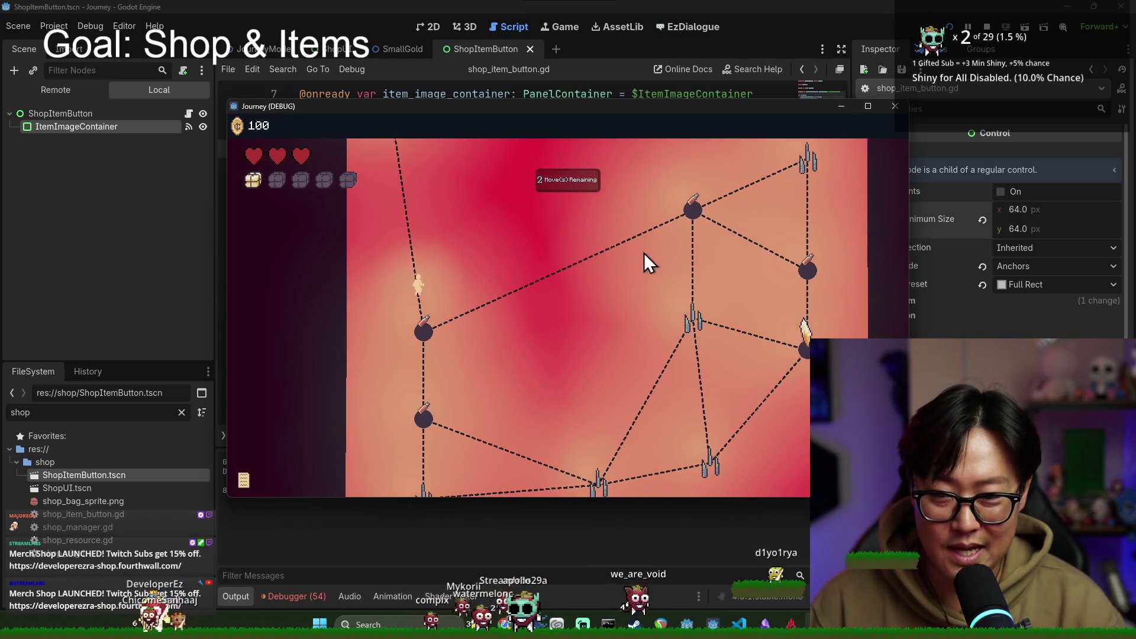
left_click(692, 212)
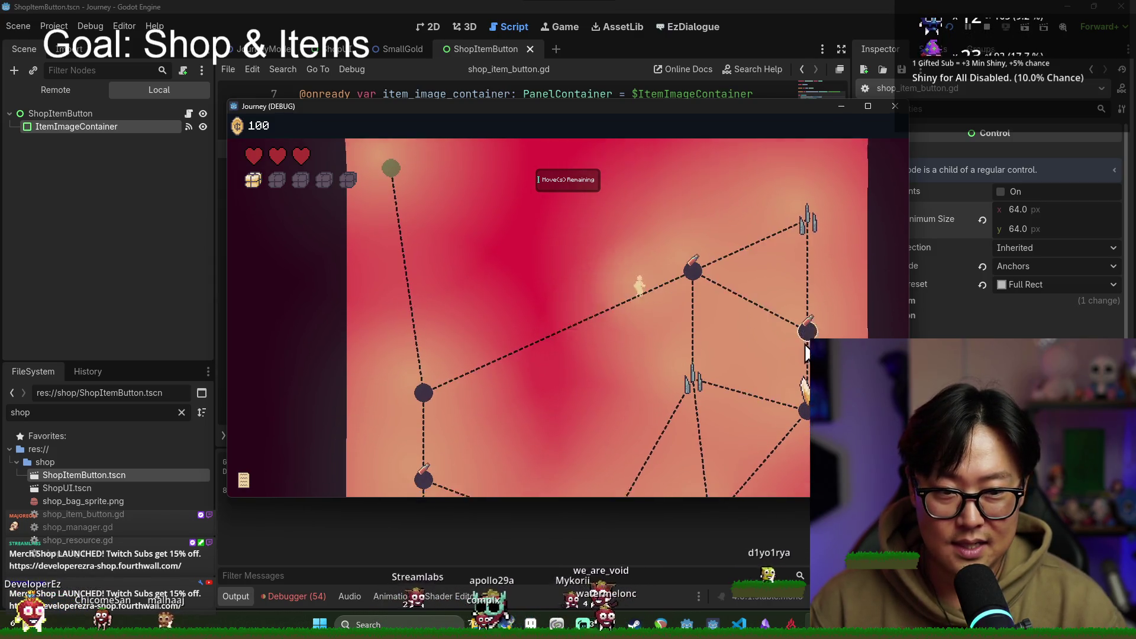
left_click(808, 302)
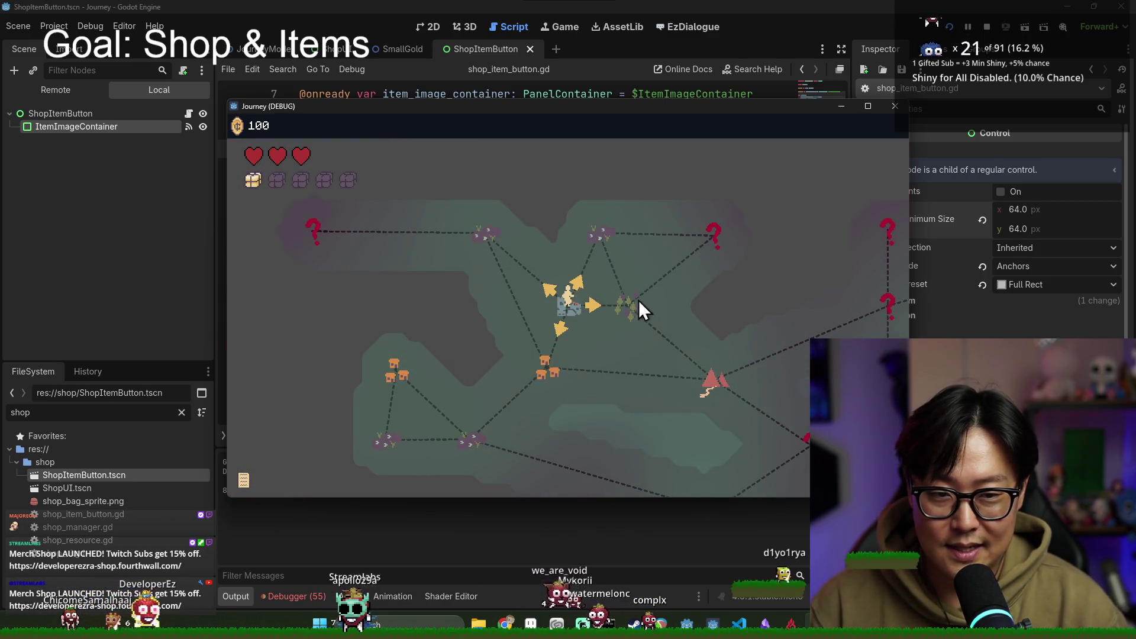
Head toward the tree node, collecting the grape on the way to the meat node.
left_click(637, 300)
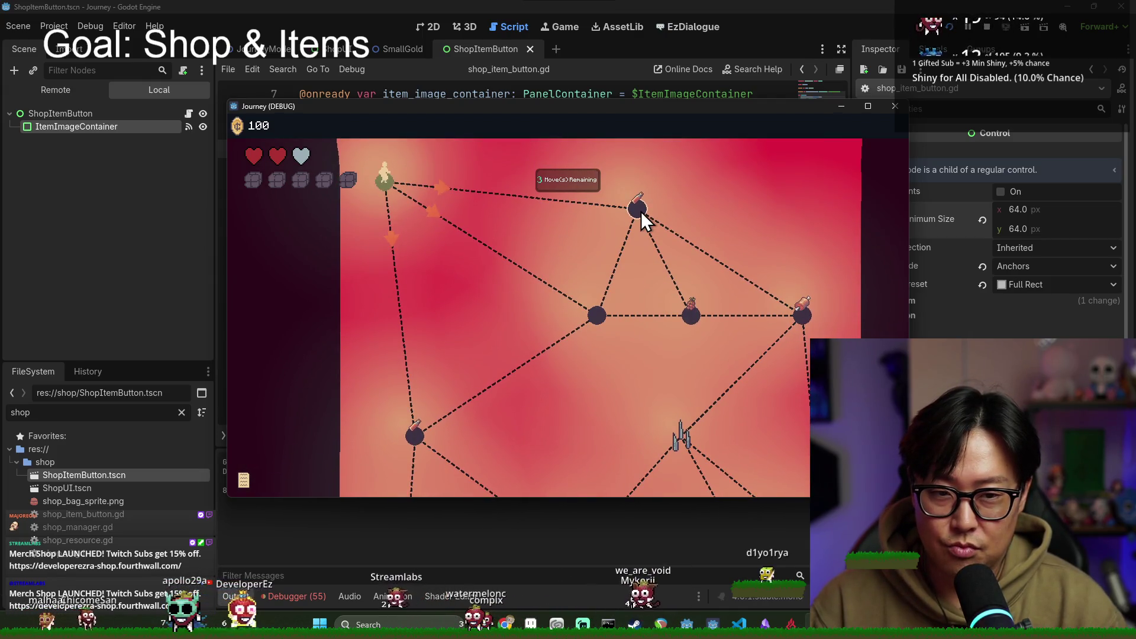
left_click(641, 212)
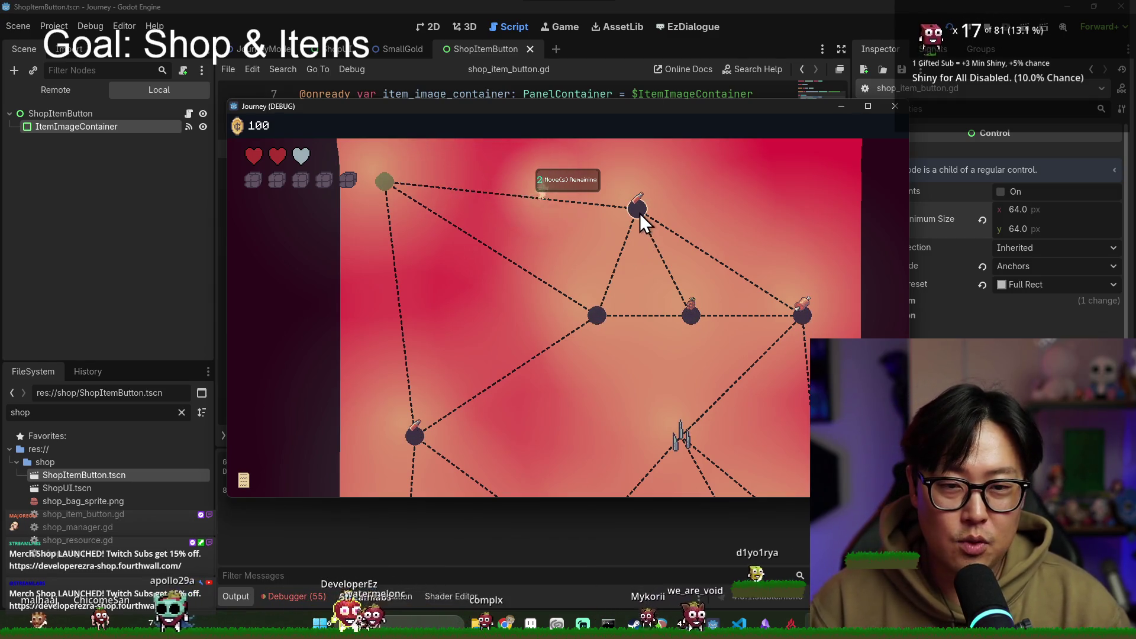
left_click(690, 312)
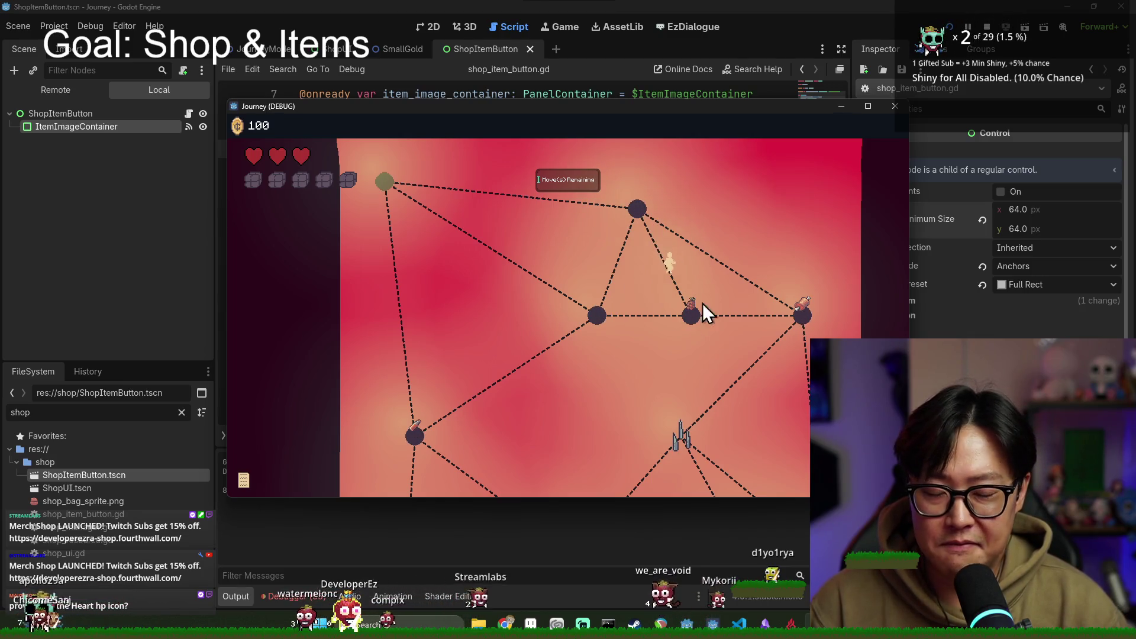
left_click(801, 317)
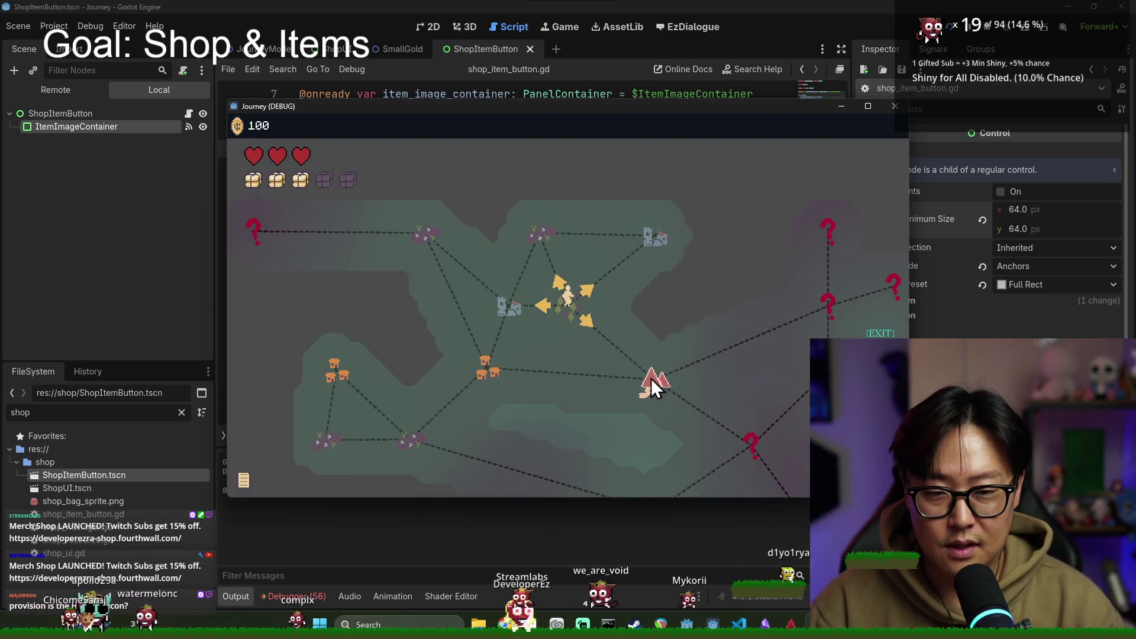
scroll(650, 378, "down", 3)
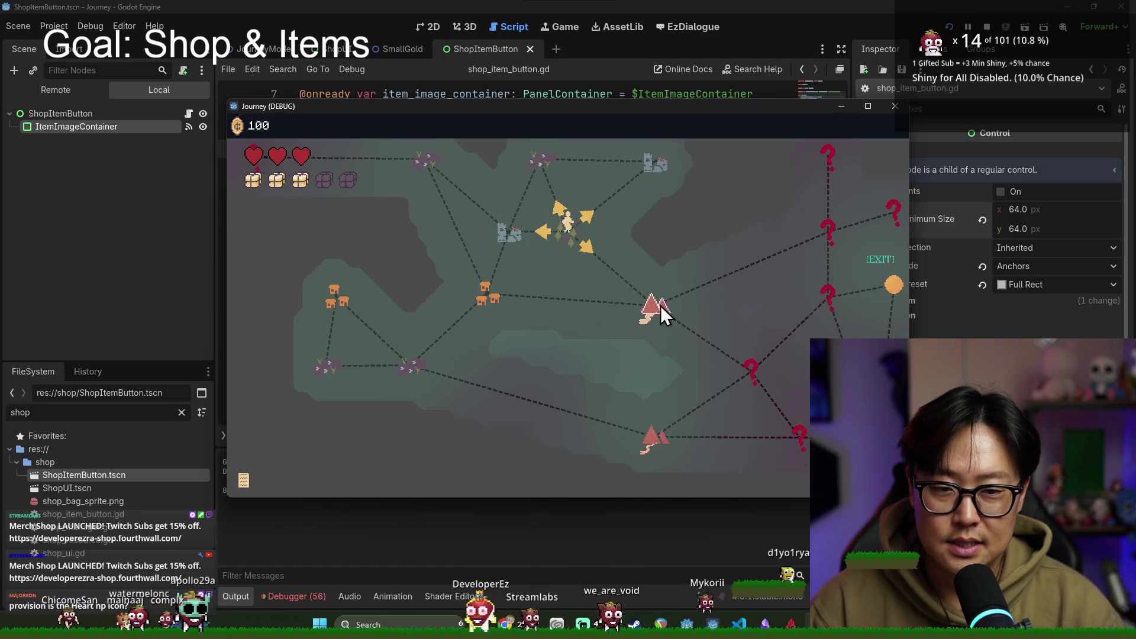
Travel to the tree node and spend the level's moves on the top and right nodes.
left_click(660, 305)
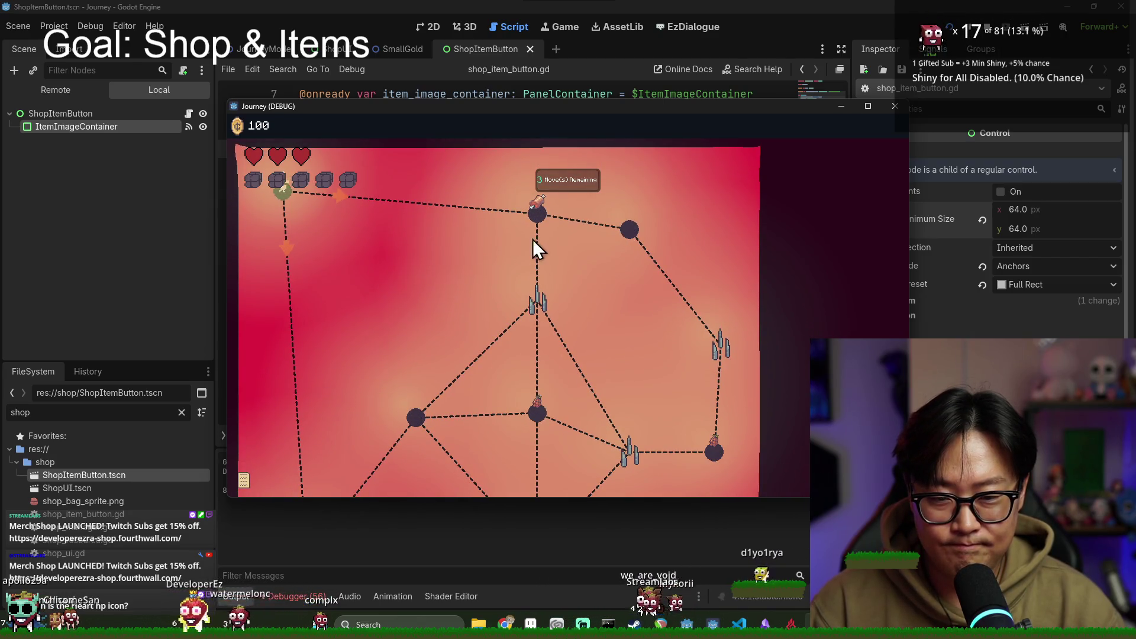
left_click(542, 211)
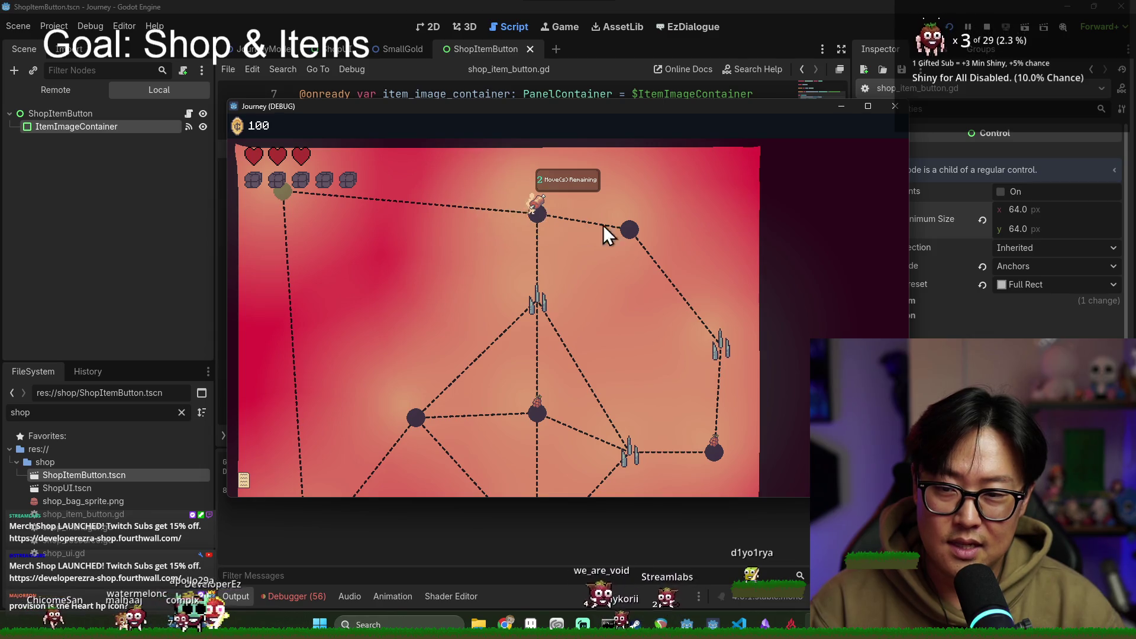
left_click(631, 235)
left_click(545, 212)
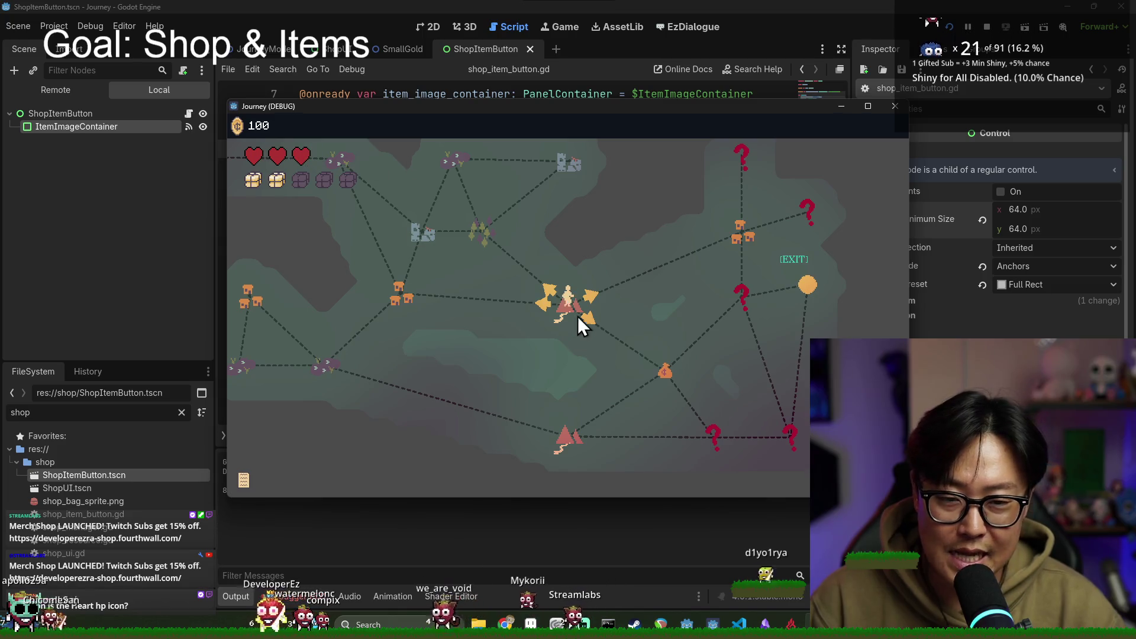
Pan the map and travel to the money-bag node to start the next level.
scroll(589, 283, "up", 3)
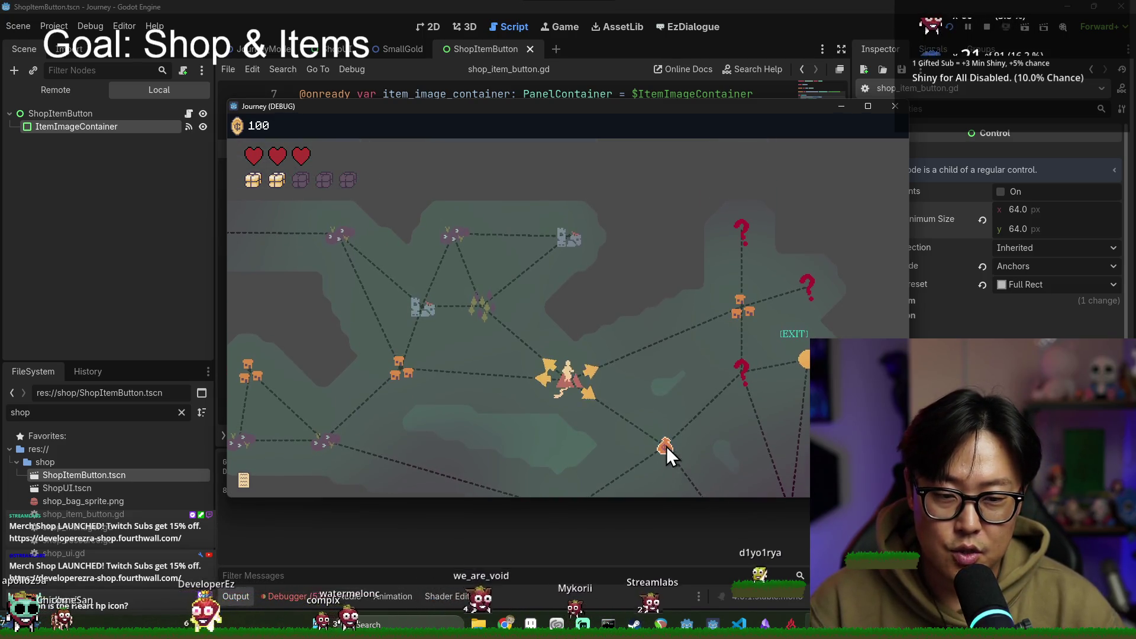
left_click(666, 446)
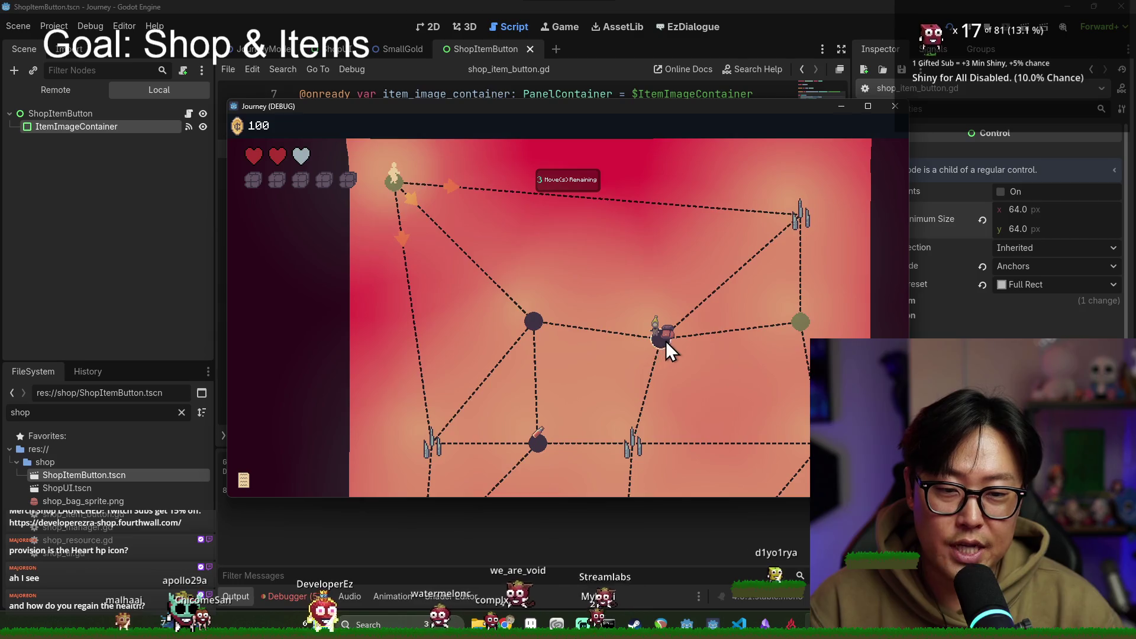
scroll(541, 441, "down", 3)
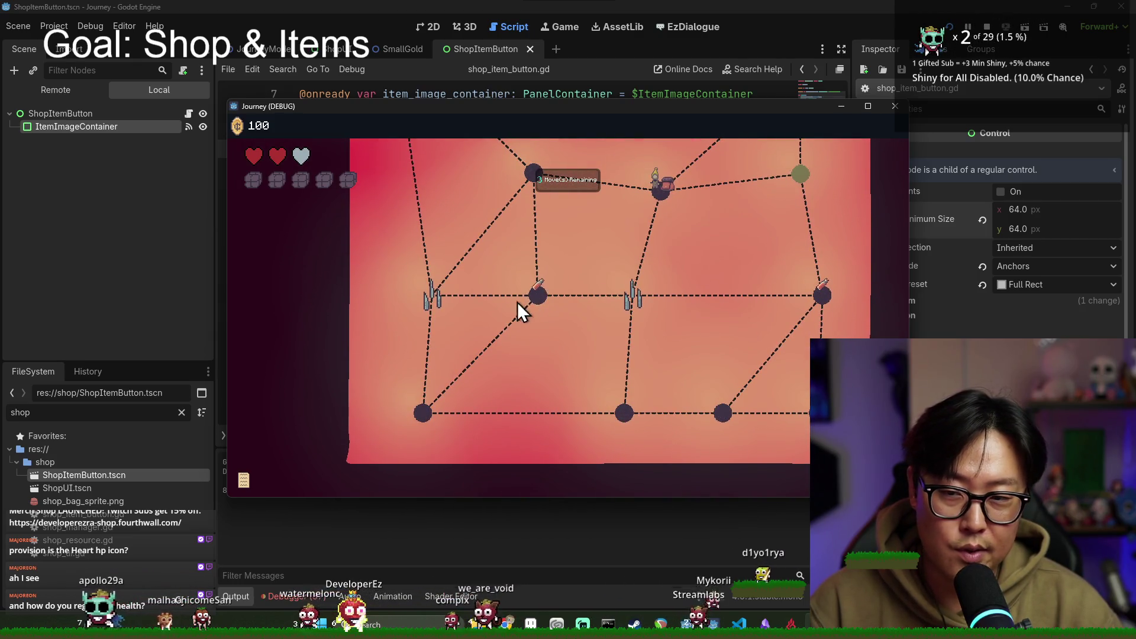
scroll(535, 276, "up", 2)
left_click(540, 263)
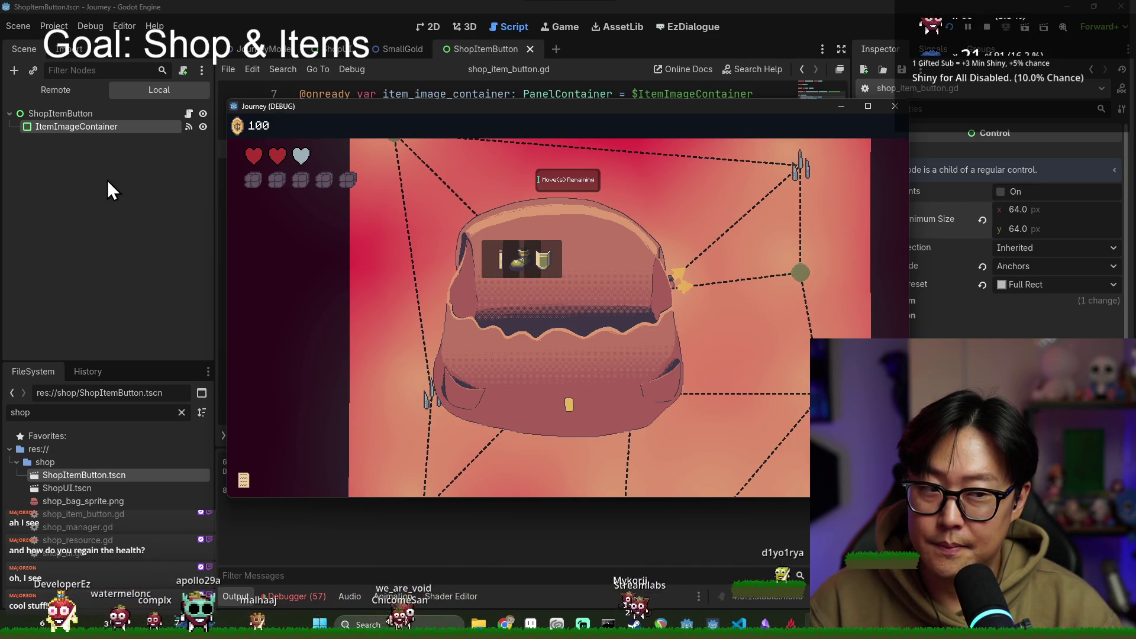
Stop the game, select ItemImageContainer and expand Transform to show its 1152 × 648 px size.
key("F8")
left_click(98, 126)
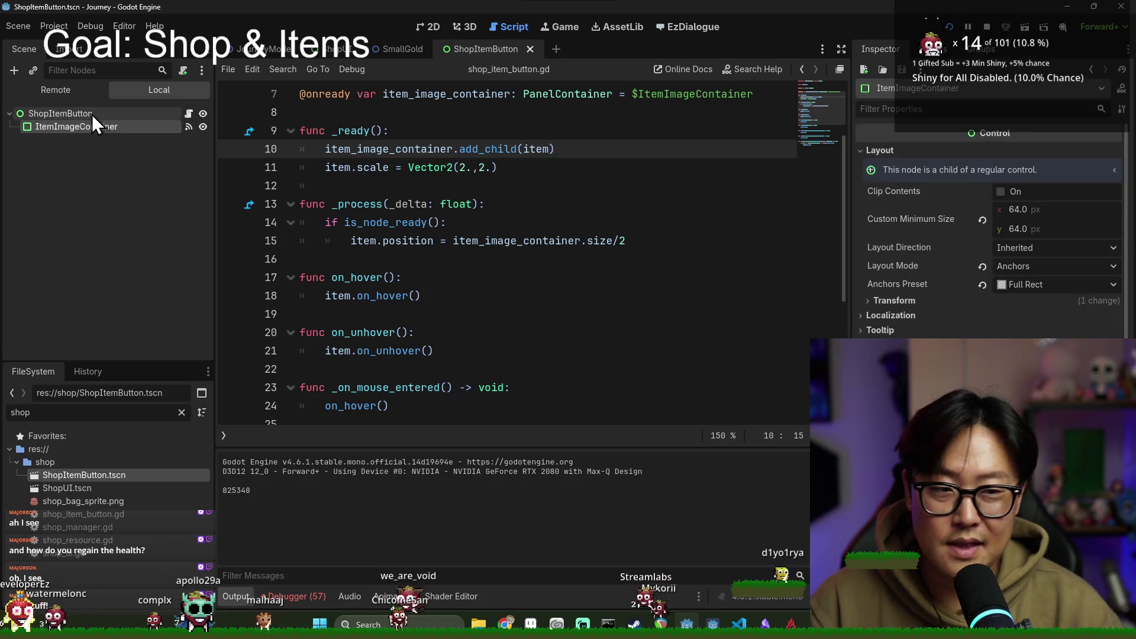
key("ctrl+s")
left_click(1037, 207)
key("ctrl+s")
left_click(913, 302)
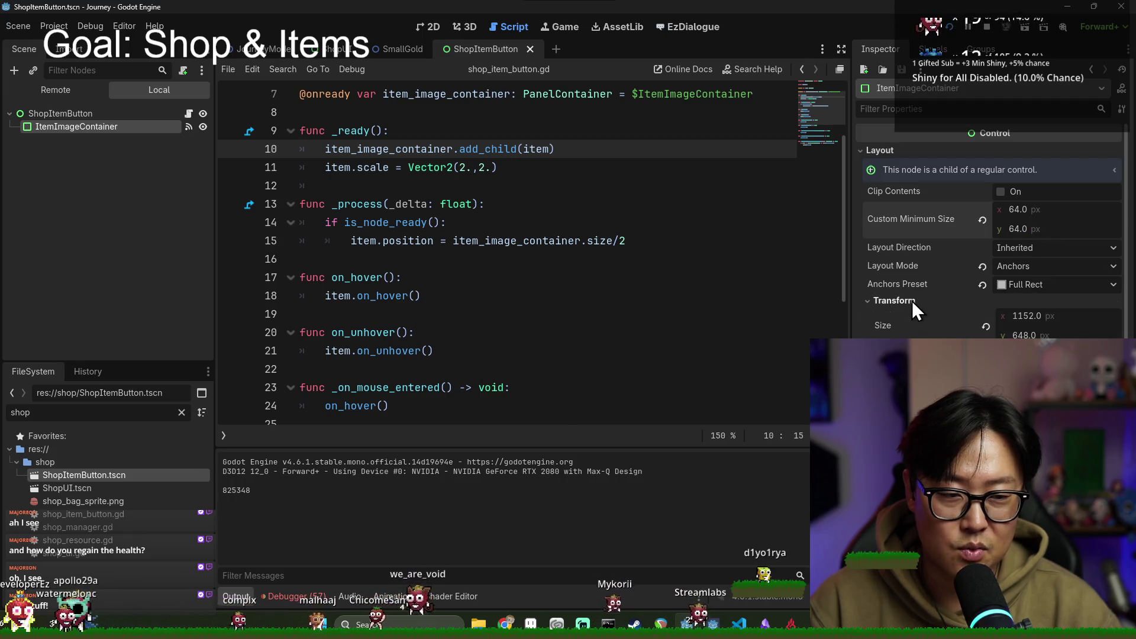
key("ctrl+s")
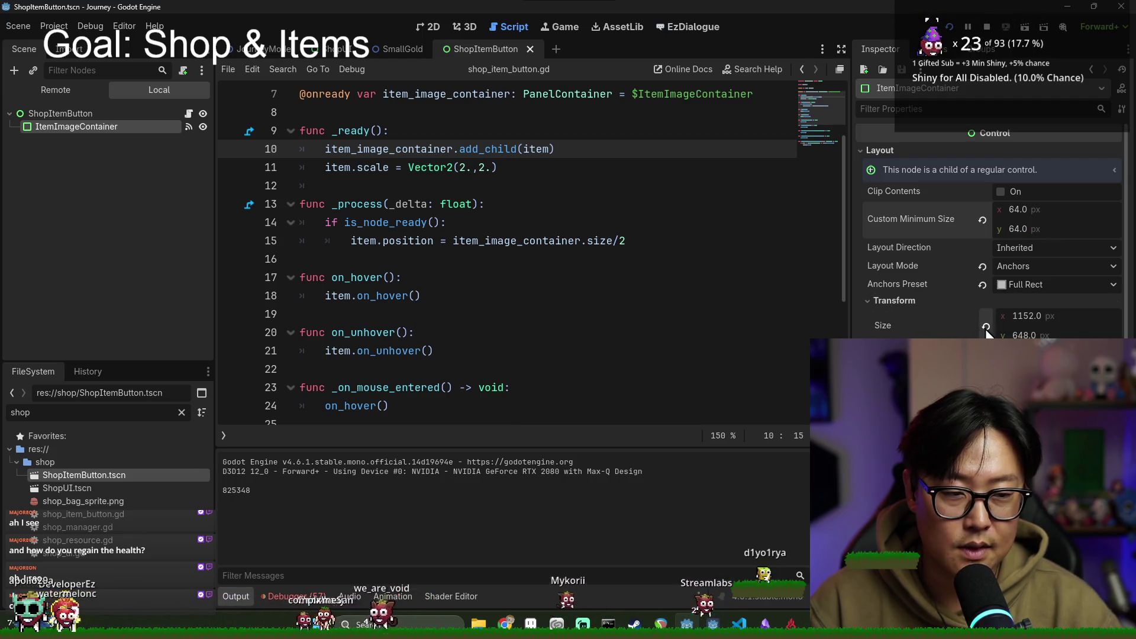
Switch to the 2D view and reset ItemImageContainer's size to 64×64.
key("ctrl+s")
left_click(430, 26)
key("ctrl+s")
left_click(984, 325)
key("ctrl+s")
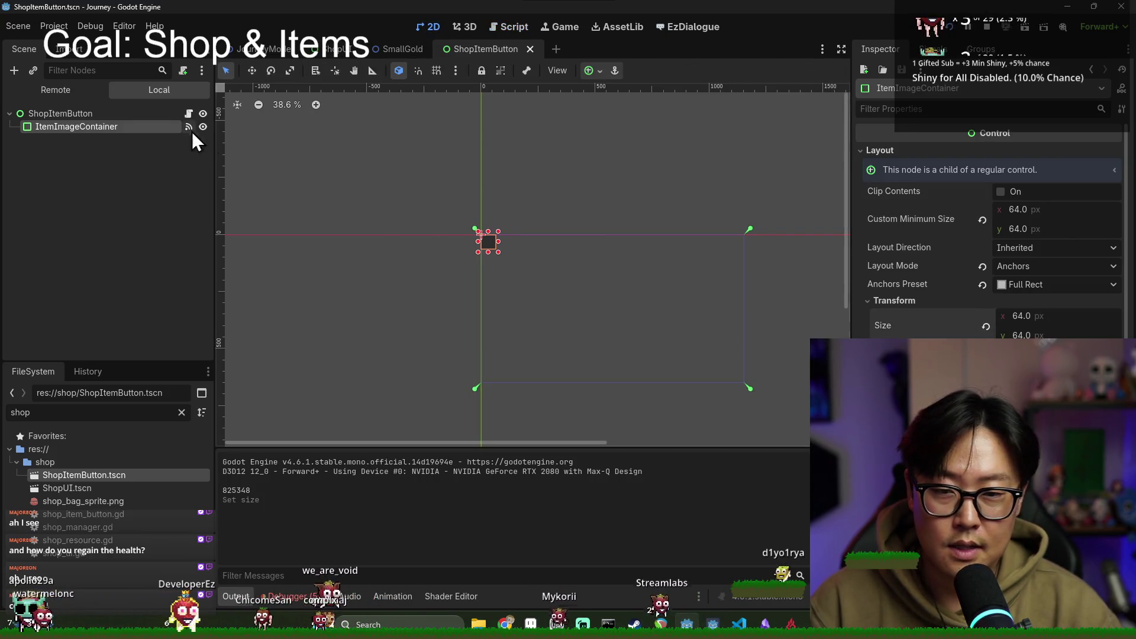
Set the Anchors Preset to Top Left on ShopItemButton and ItemImageContainer.
left_click(132, 114)
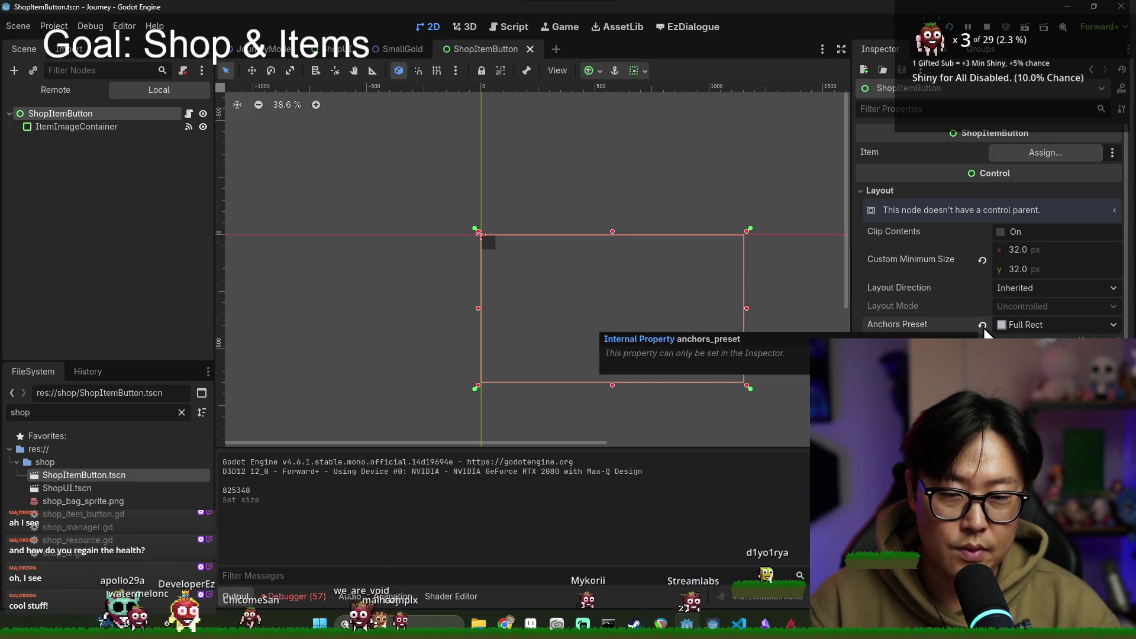
left_click(982, 325)
key("ctrl+s")
left_click(360, 172)
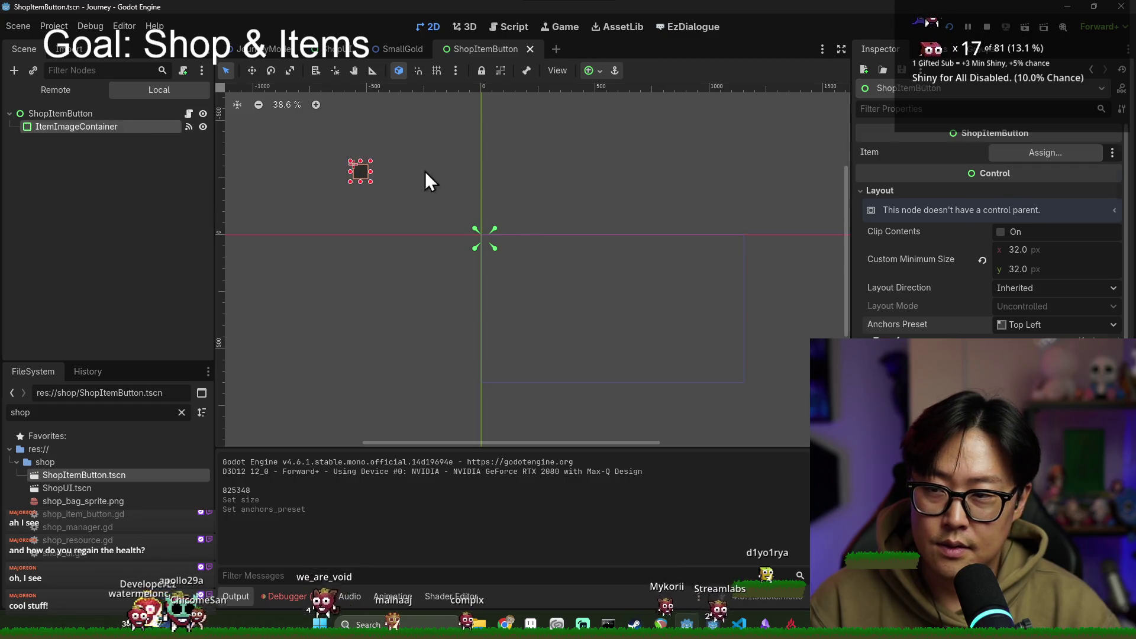
left_click(982, 284)
key("ctrl+s")
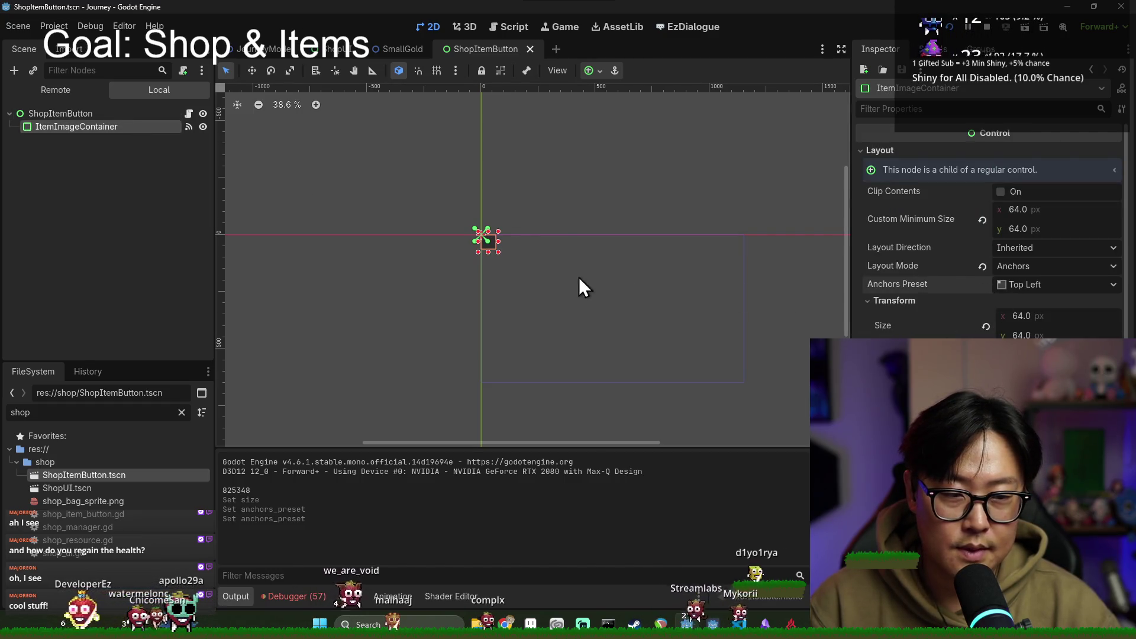
Give ShopItemButton a 64 × 64 px custom minimum size and save the scene.
left_click(104, 115)
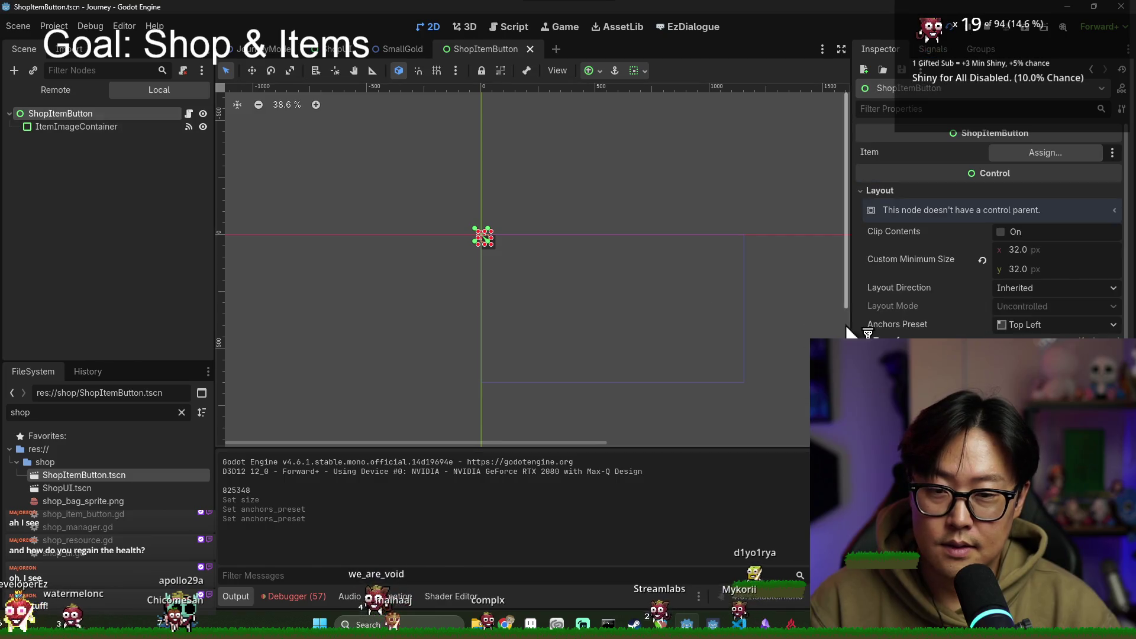
left_click(982, 259)
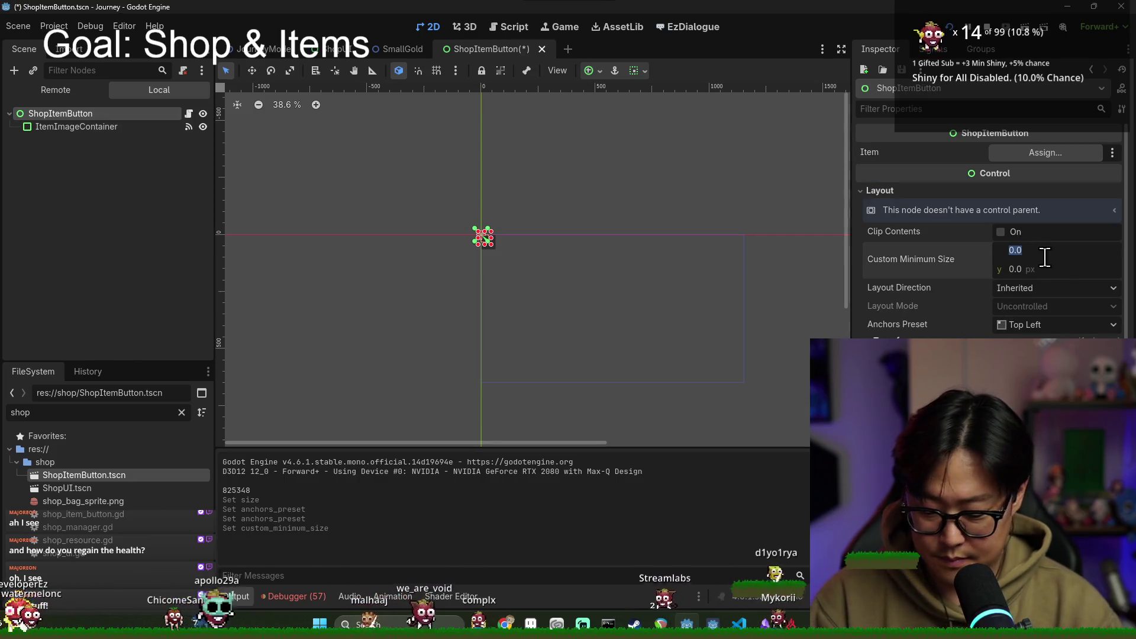
type("64")
key("Return")
key("ctrl+s")
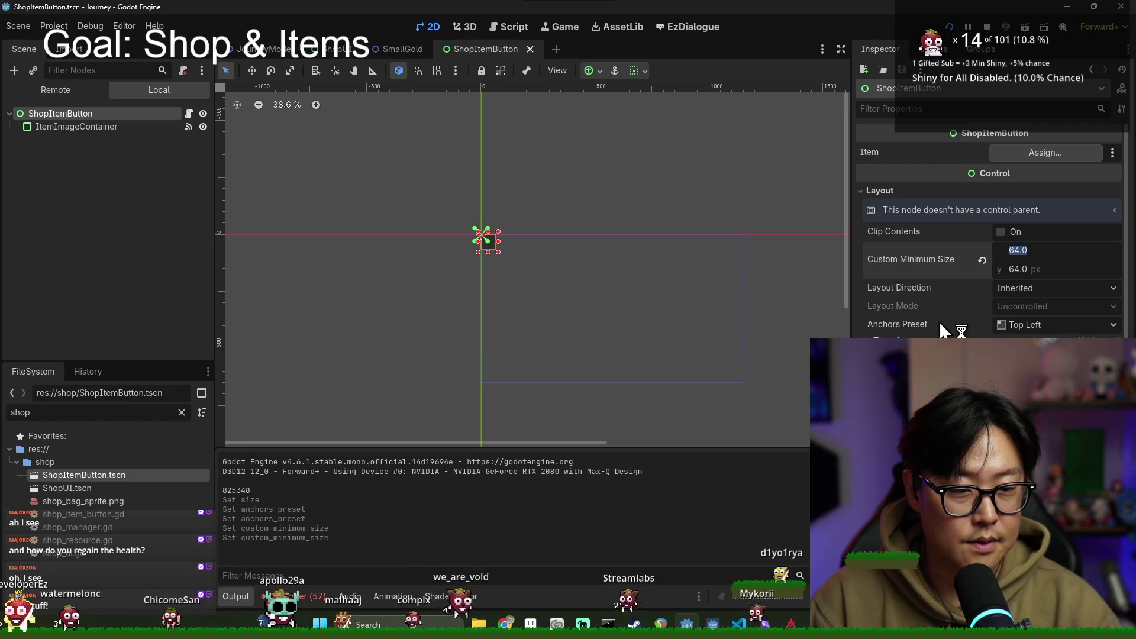
key("ctrl+s")
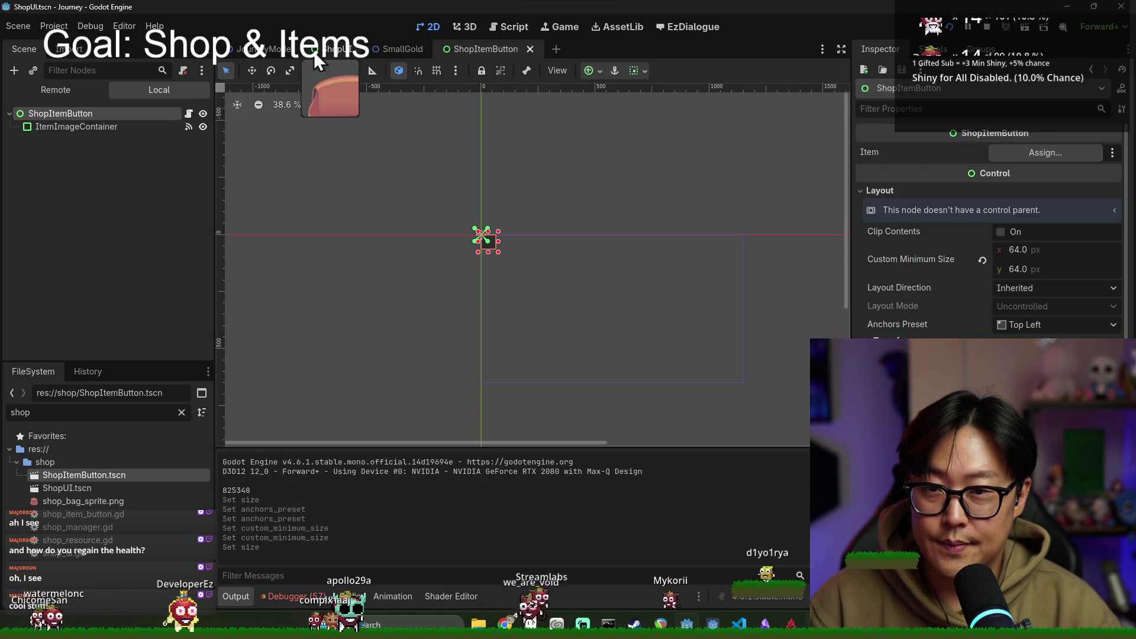
Save the ShopUI scene and return to ShopItemButton's Container Sizing flags.
left_click(313, 51)
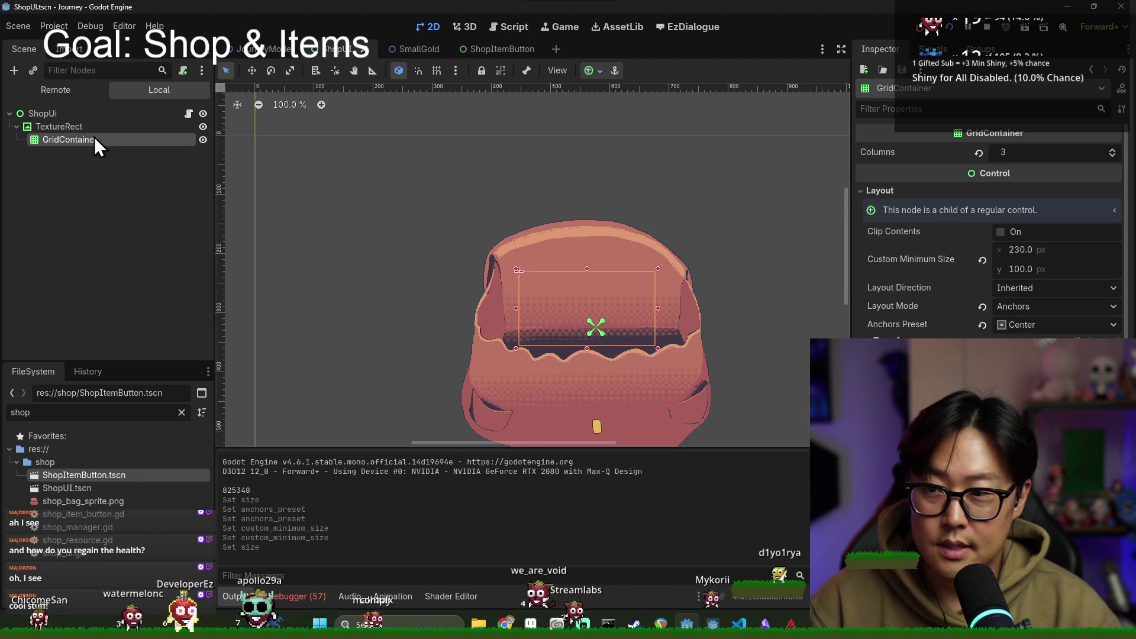
key("ctrl+s")
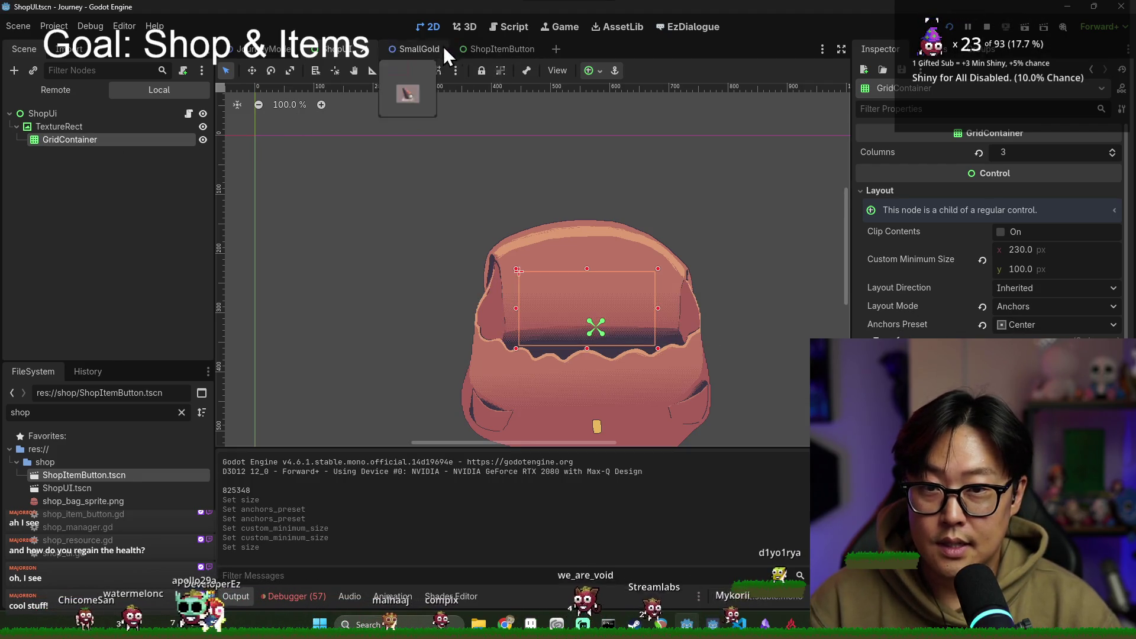
left_click(446, 49)
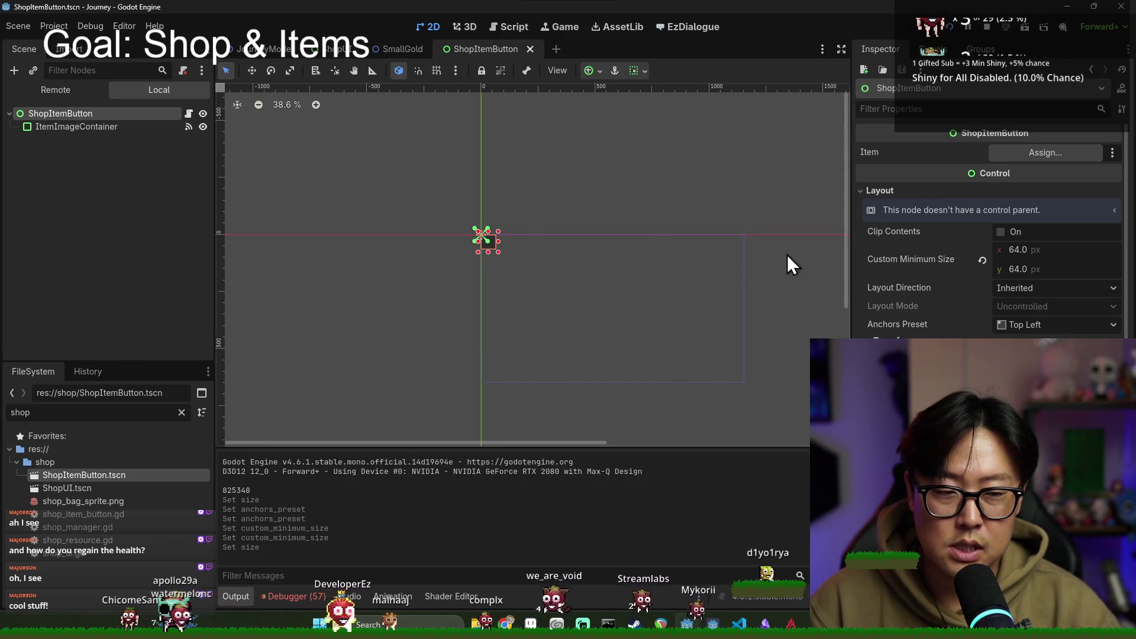
scroll(988, 237, "down", 3)
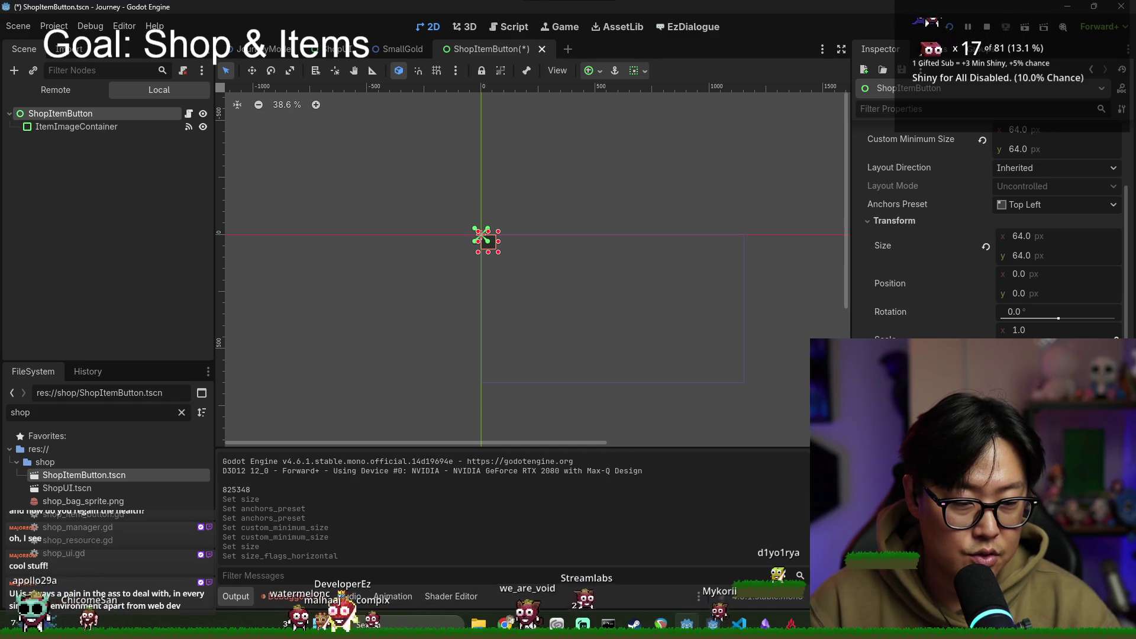
Playtest the shop, then return to ShopUI and begin editing the GridContainer's minimum width.
key("F5")
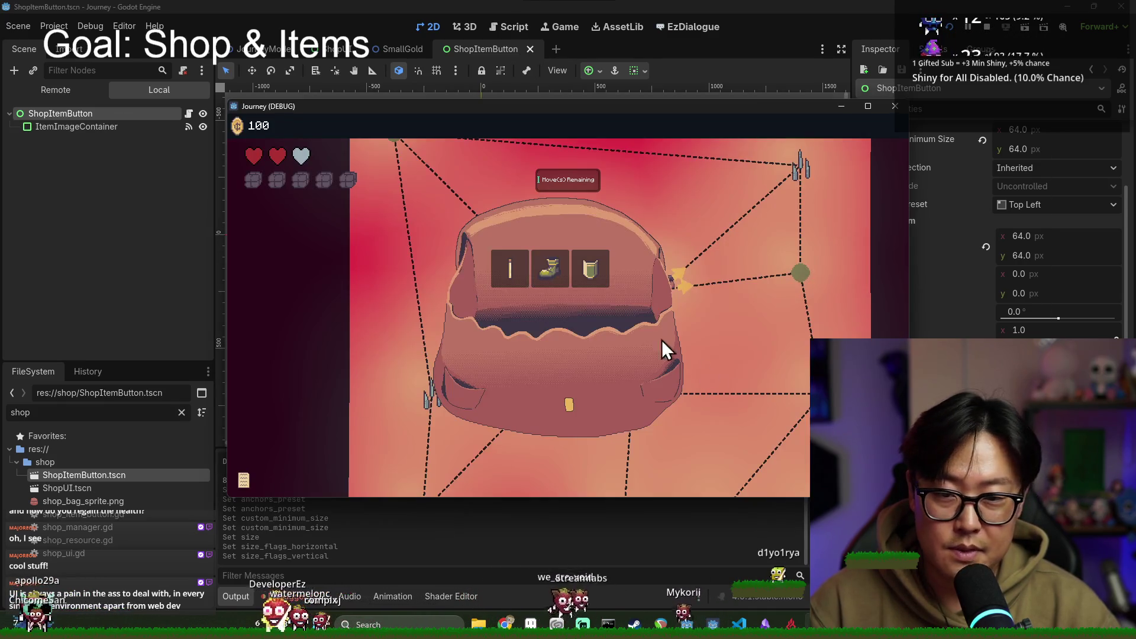
key("F8")
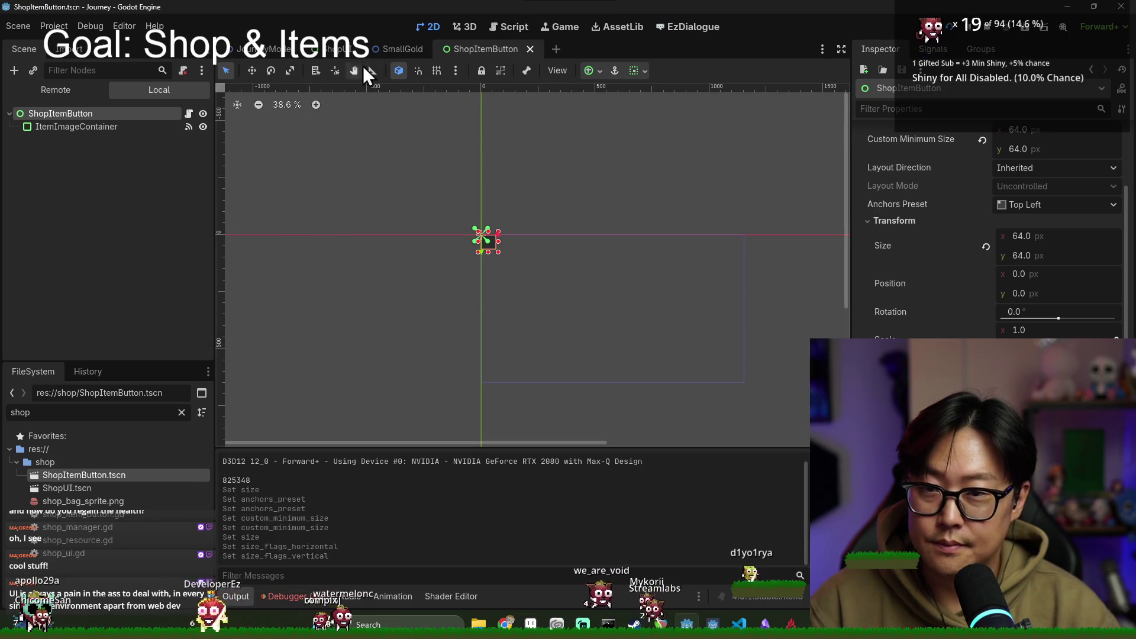
left_click(329, 48)
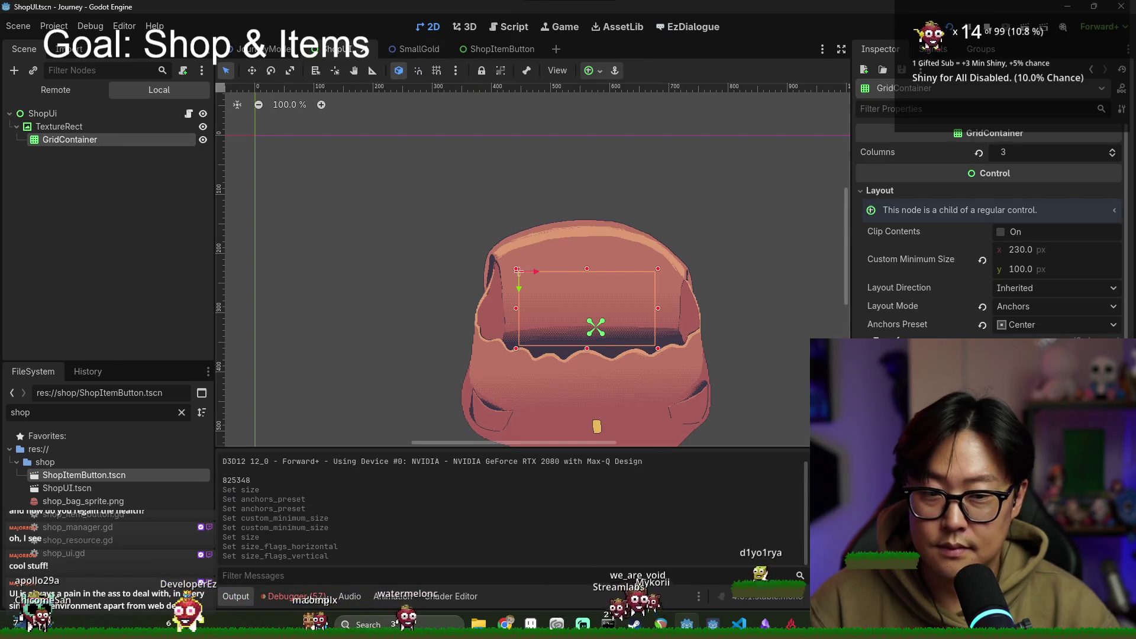
left_click(1041, 253)
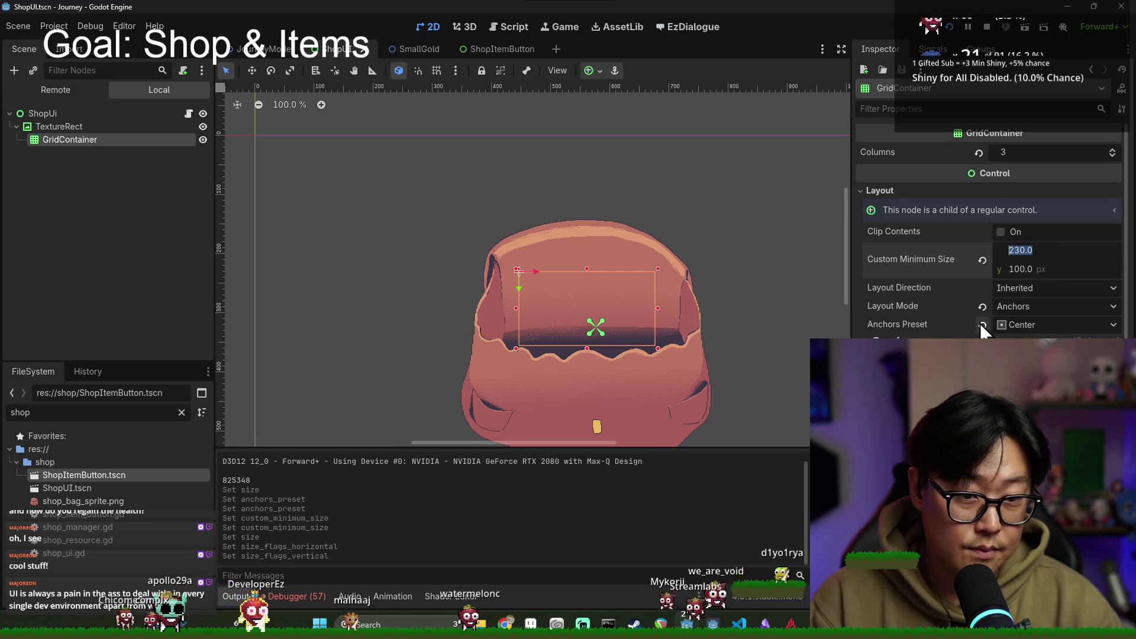
key("alt+Tab")
Shift the GridContainer within the bag using the Move tool and check it in the game.
left_click(545, 254)
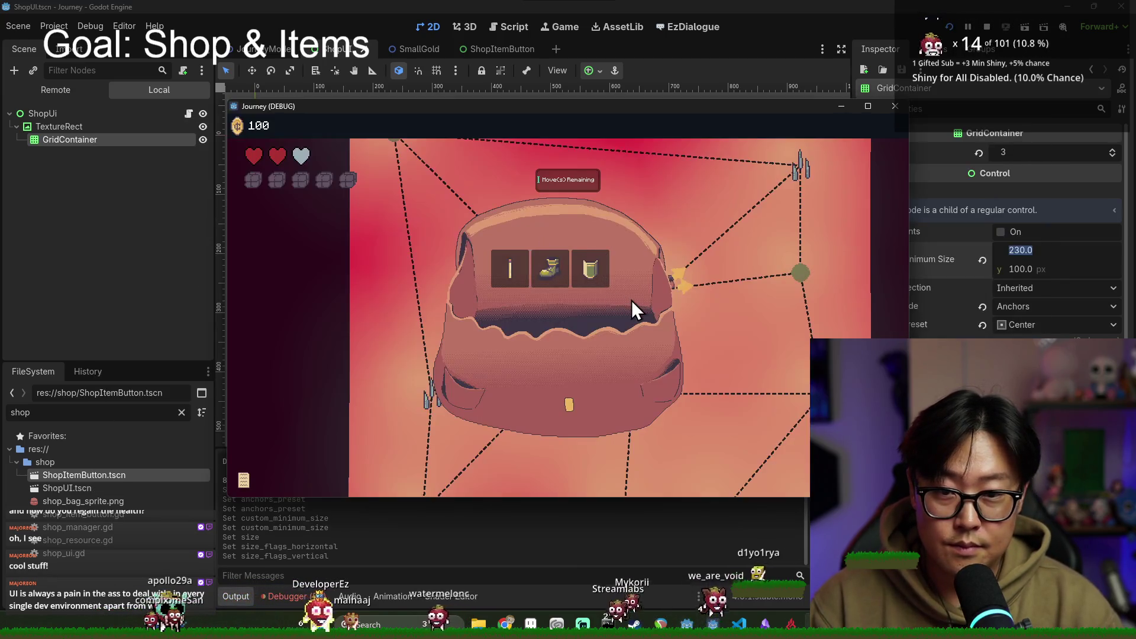
key("alt+Tab")
key("w")
left_click_drag(566, 297, 571, 297)
key("alt+Tab")
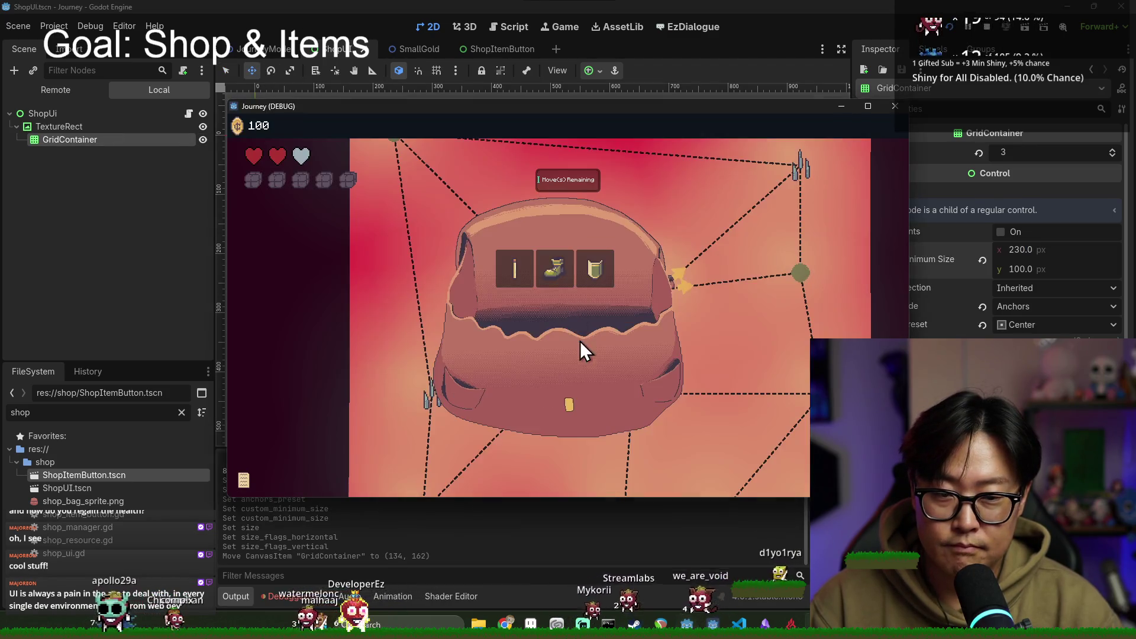
key("alt+Tab")
Set the GridContainer's minimum size to 68*3 (204) by 204 px and save ShopUI.
type("64")
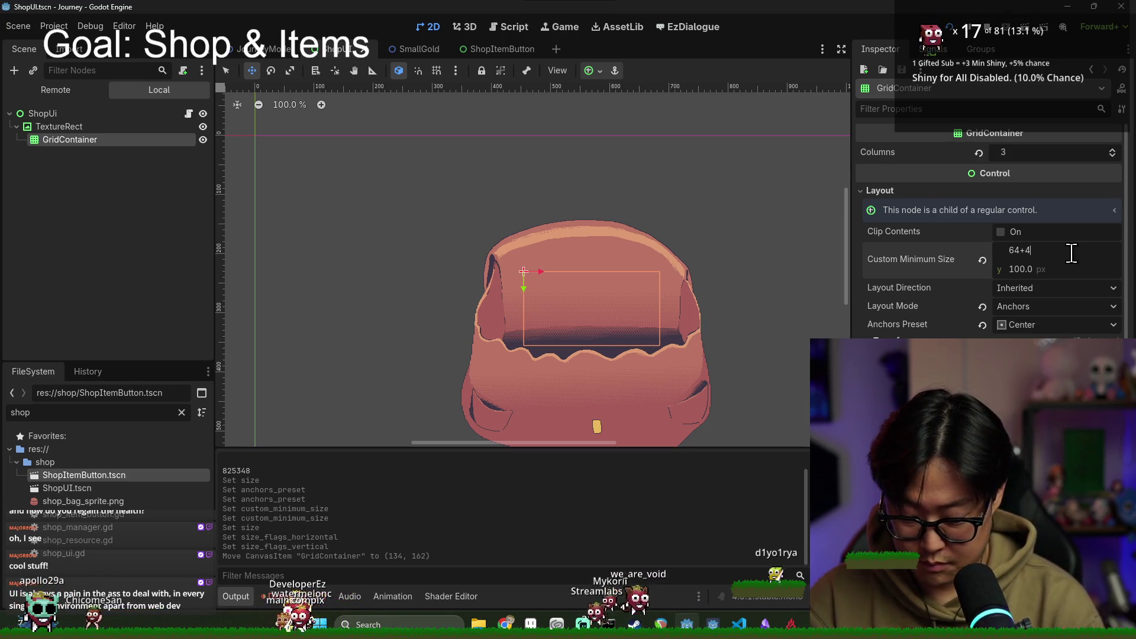
key("Tab")
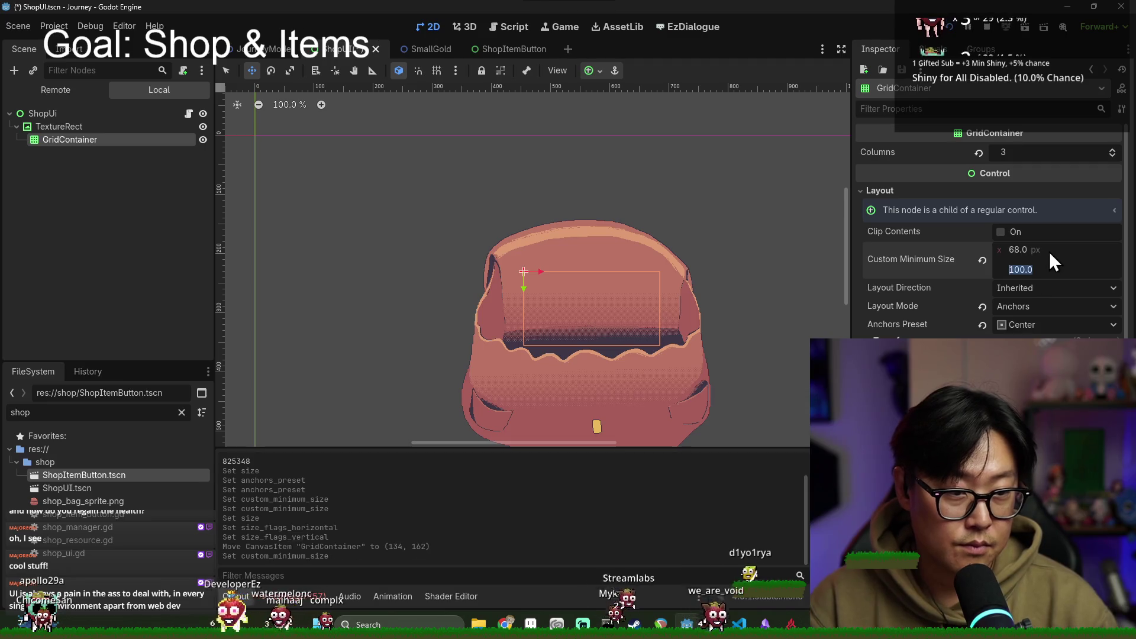
left_click(1059, 250)
type("*3")
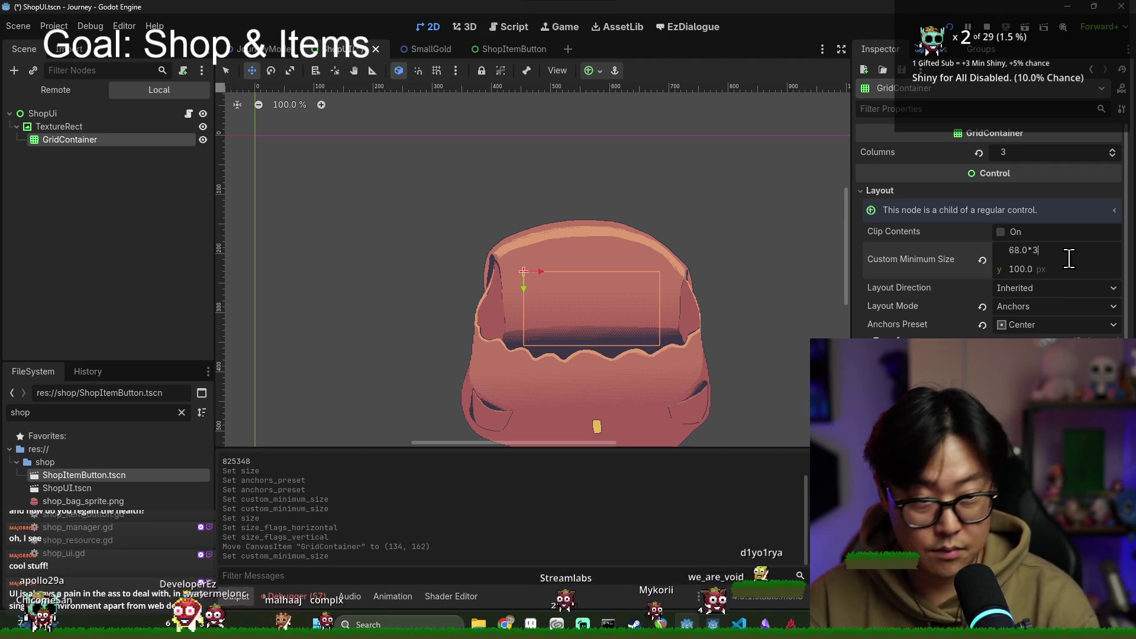
key("Return")
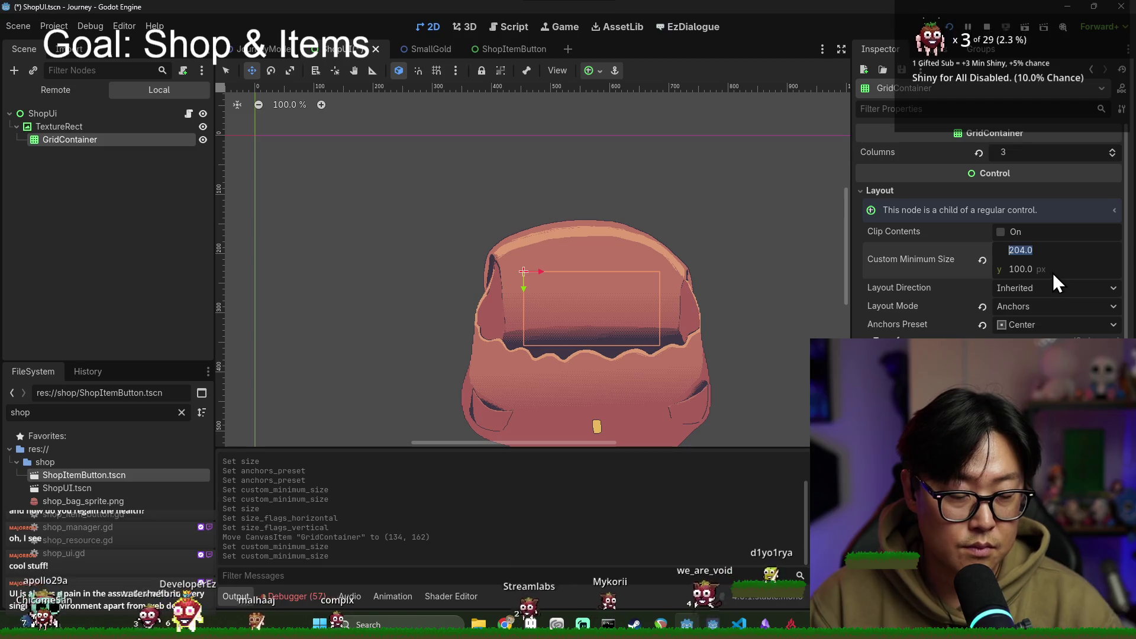
left_click(1048, 268)
type("204")
key("Return")
key("ctrl+s")
Drag the GridContainer down and slightly right inside the bag, playtesting each placement.
scroll(512, 254, "up", 5)
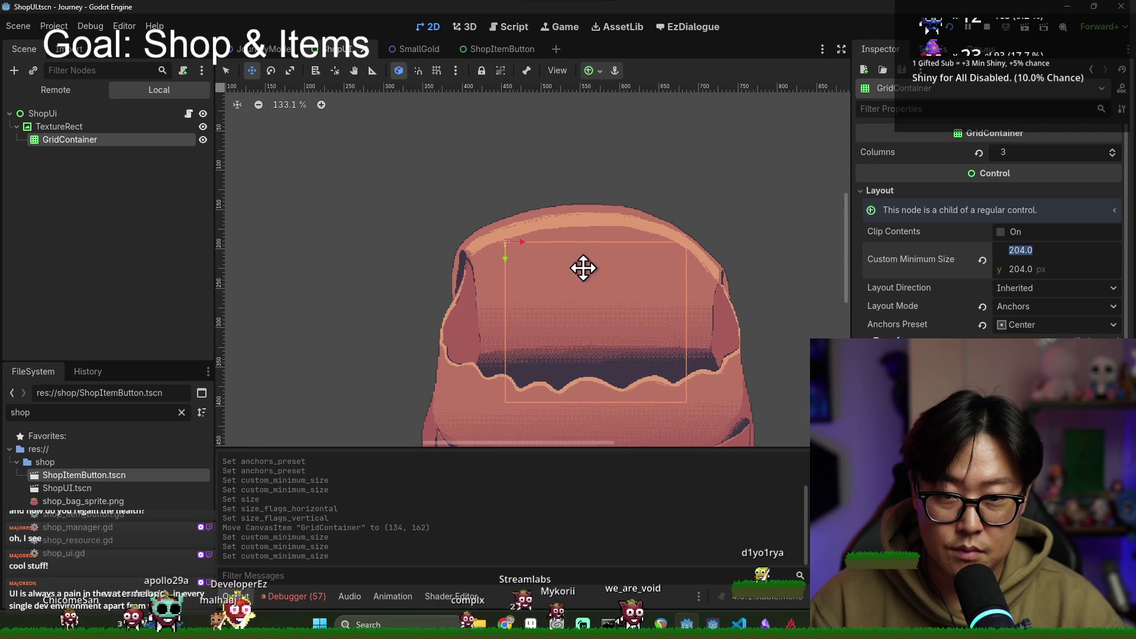
mouse_move(514, 254)
left_mouse_down()
mouse_move(501, 298)
mouse_move(517, 320)
left_mouse_up()
key("F5")
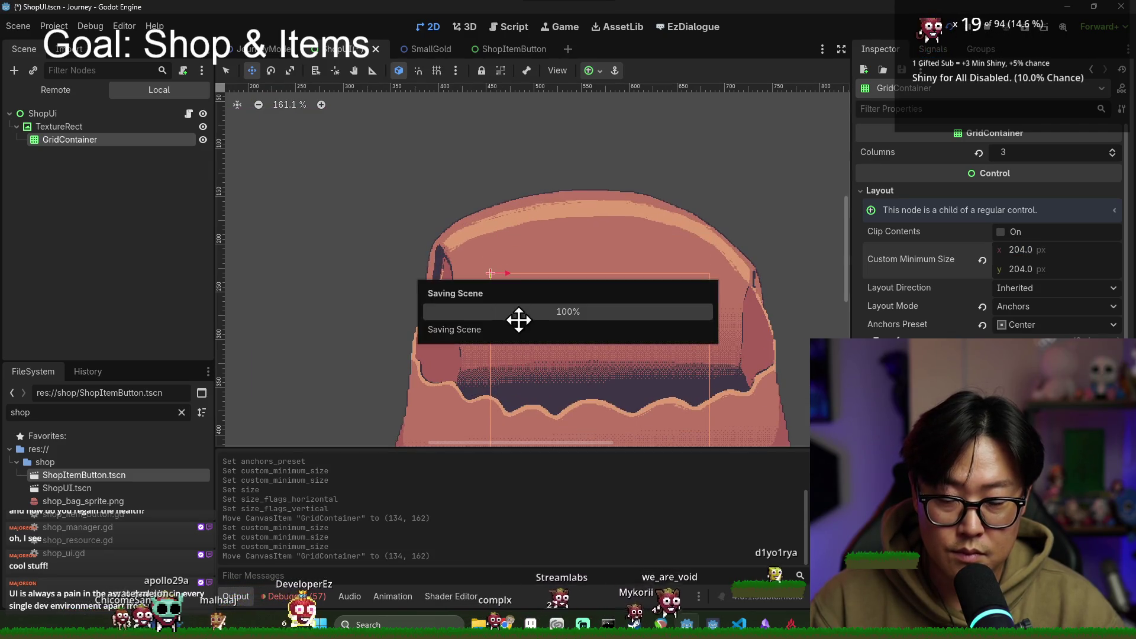
key("F8")
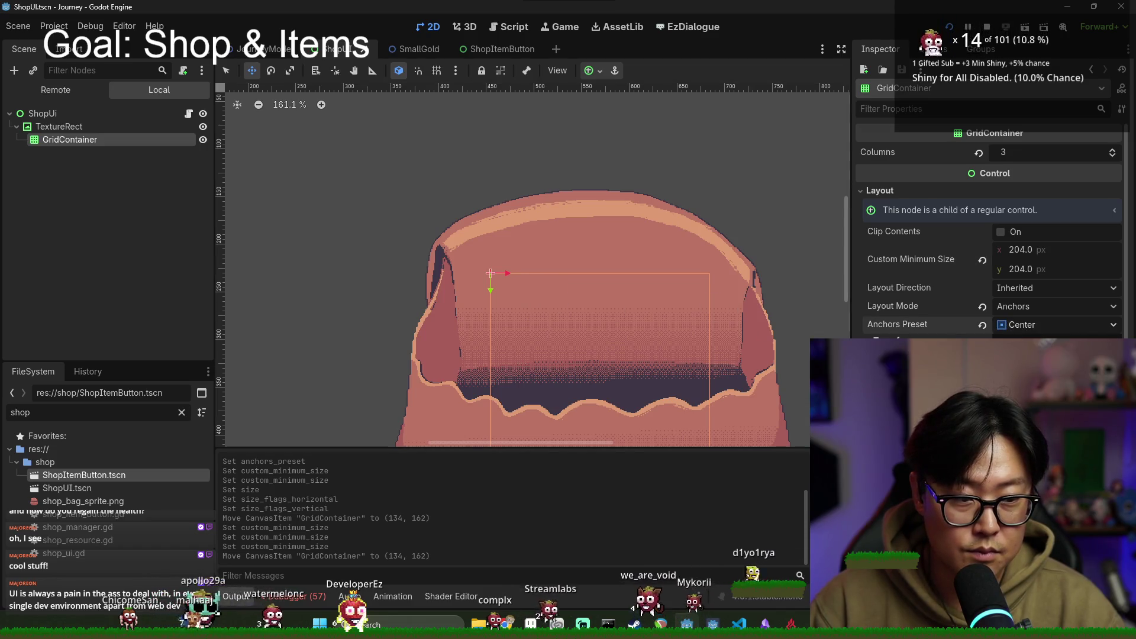
left_click_drag(484, 299, 487, 299)
key("F5")
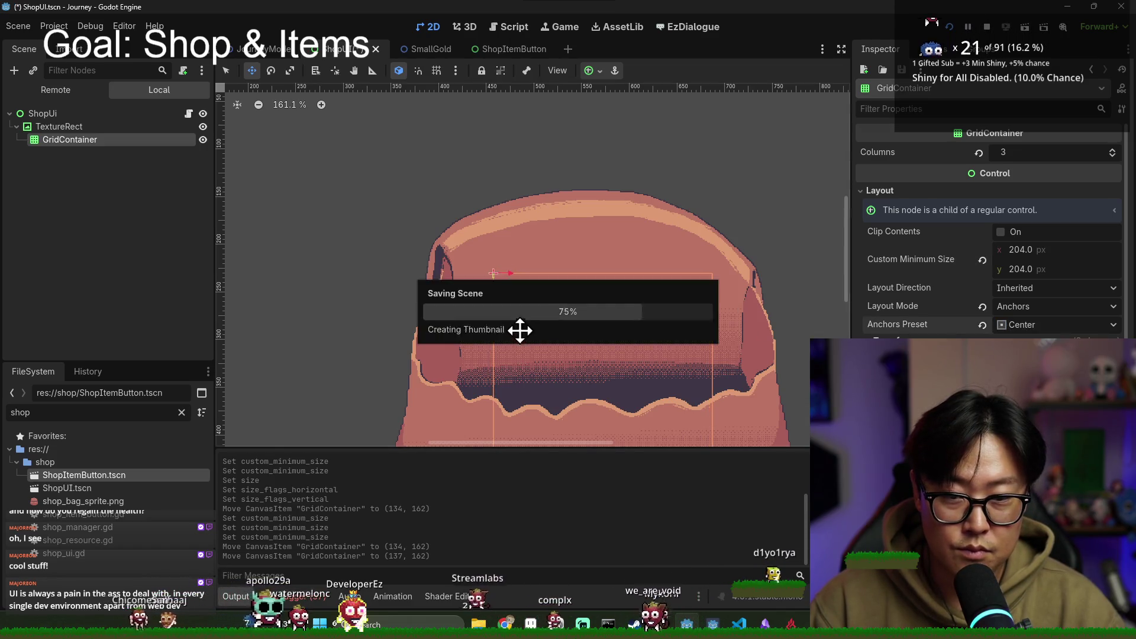
key("F8")
Fine-tune the GridContainer's position and retest until the three items sit centred.
left_click_drag(541, 266, 522, 297)
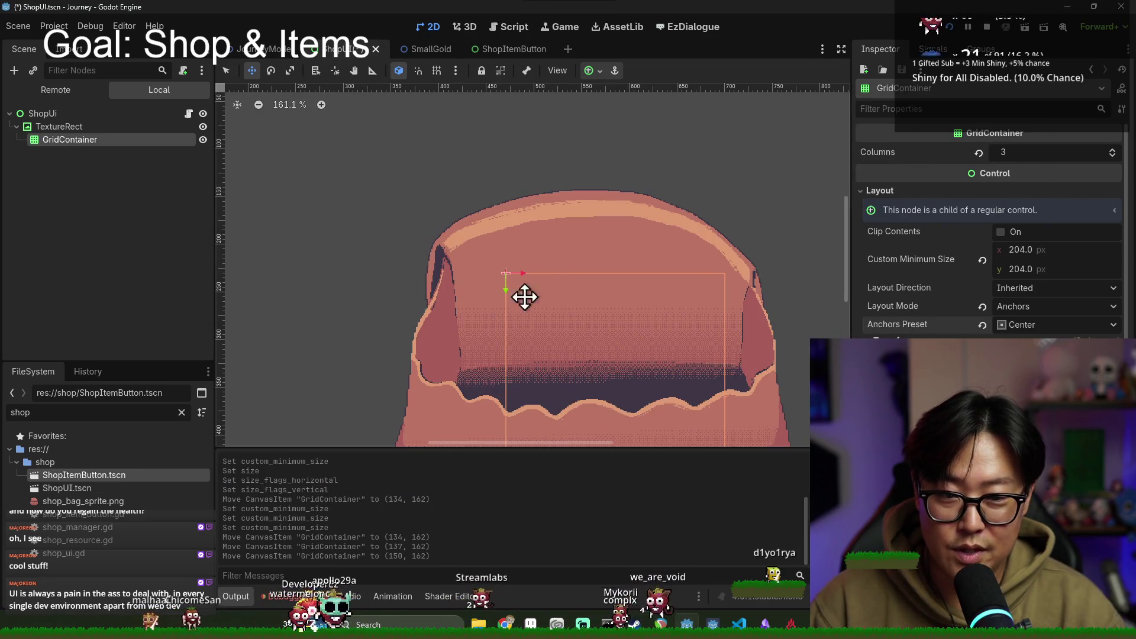
key("F5")
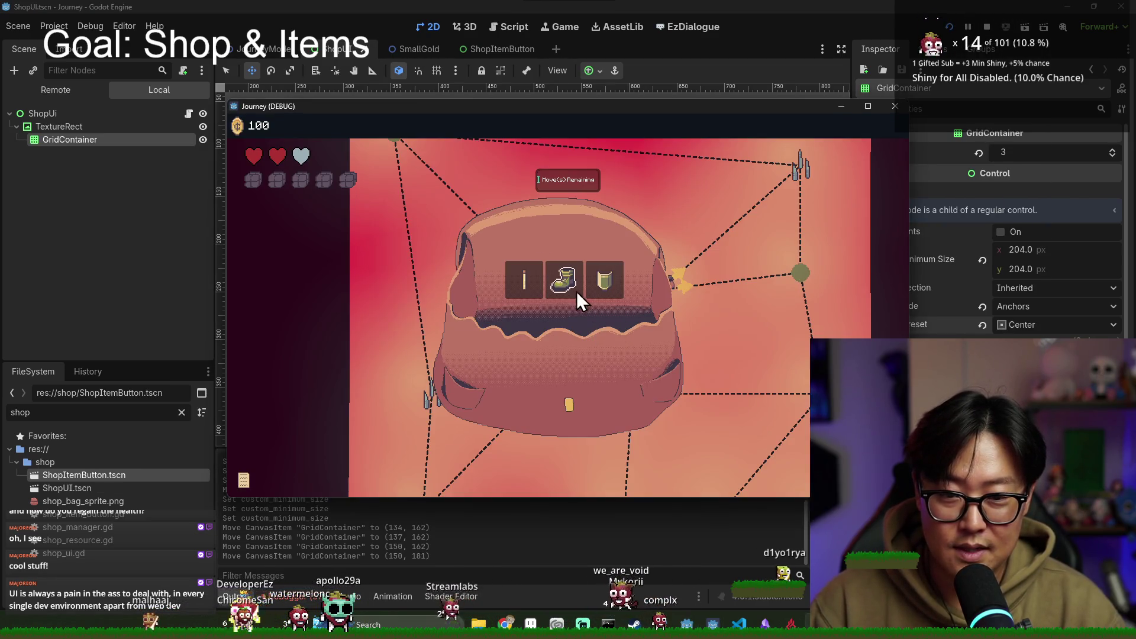
key("F8")
left_click_drag(548, 290, 545, 290)
key("F5")
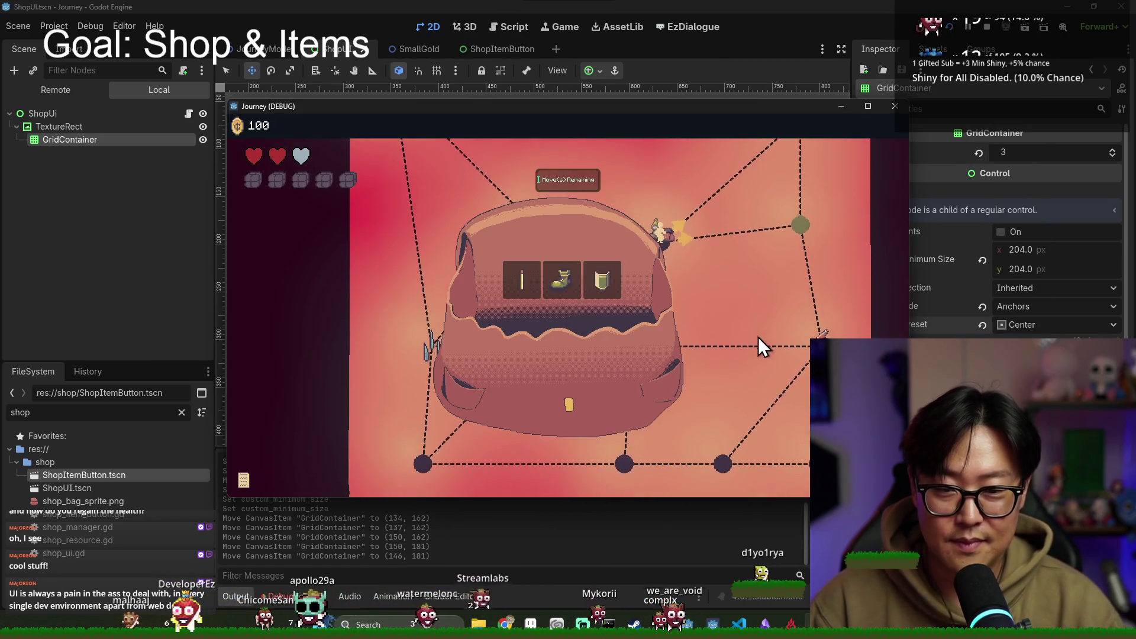
key("F8")
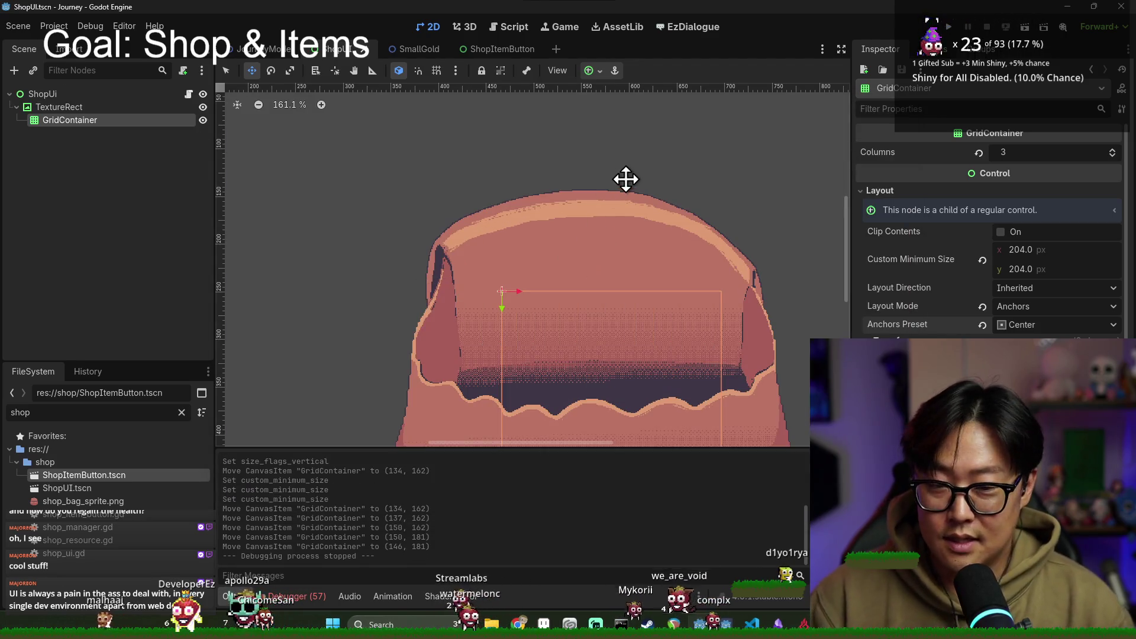
scroll(627, 178, "down", 4)
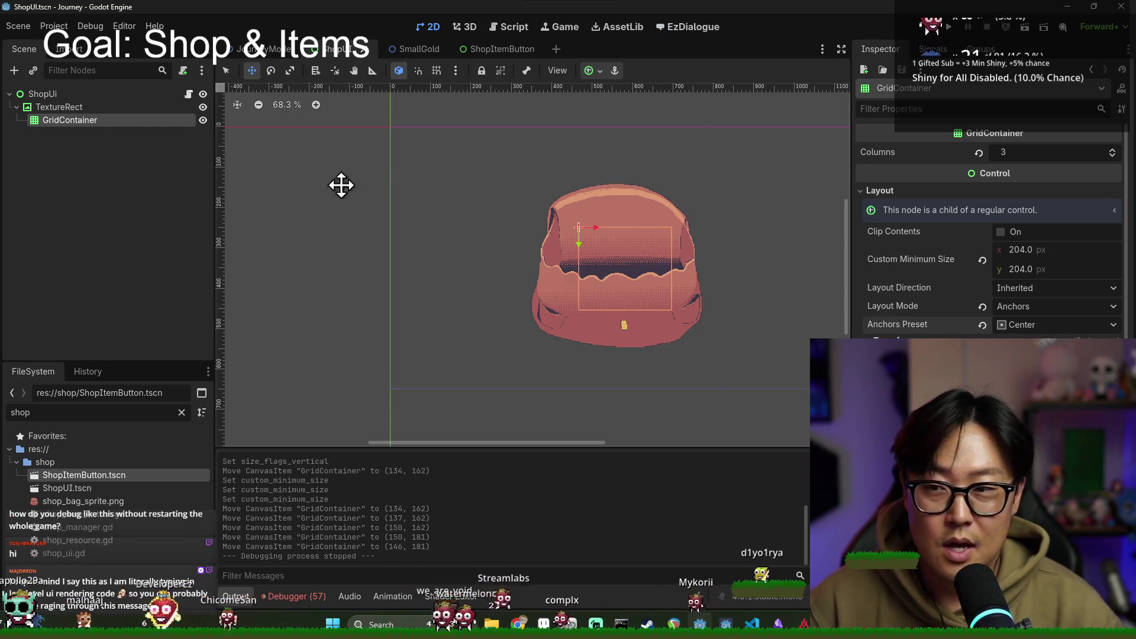
Deselect the GridContainer, save ShopUI, and launch the project for a fresh playtest.
left_click(128, 171)
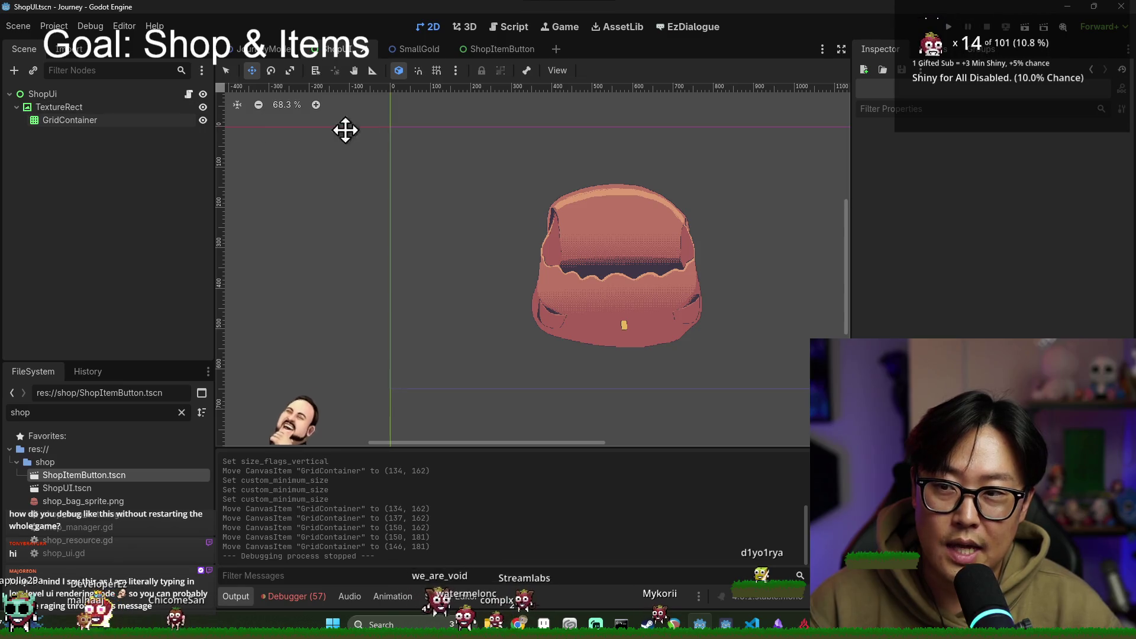
scroll(550, 203, "right", 5)
key("ctrl+s")
key("alt+Tab")
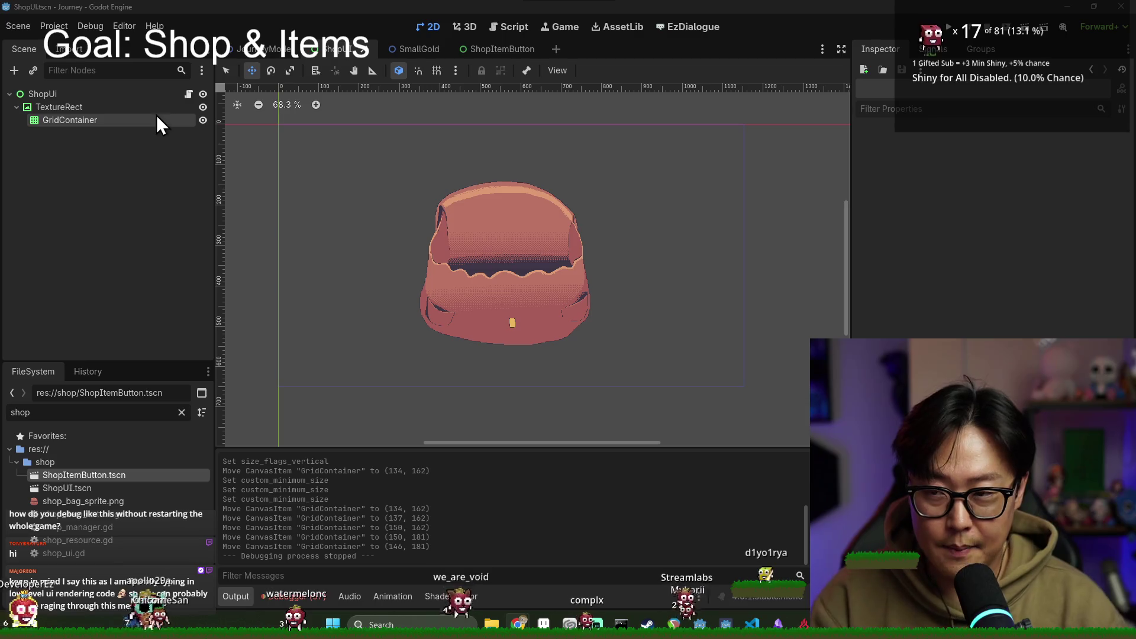
left_click(966, 27)
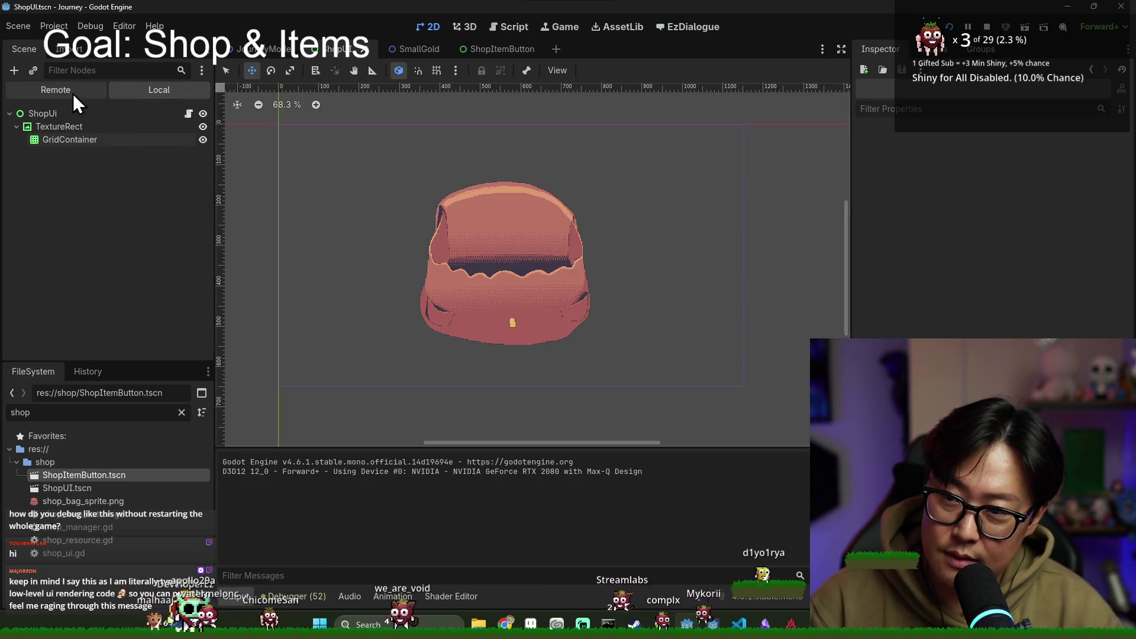
Browse the Remote tree's SubViewport, ColorRect and Title nodes to inspect the Crystal's PointLight2D.
left_click(52, 90)
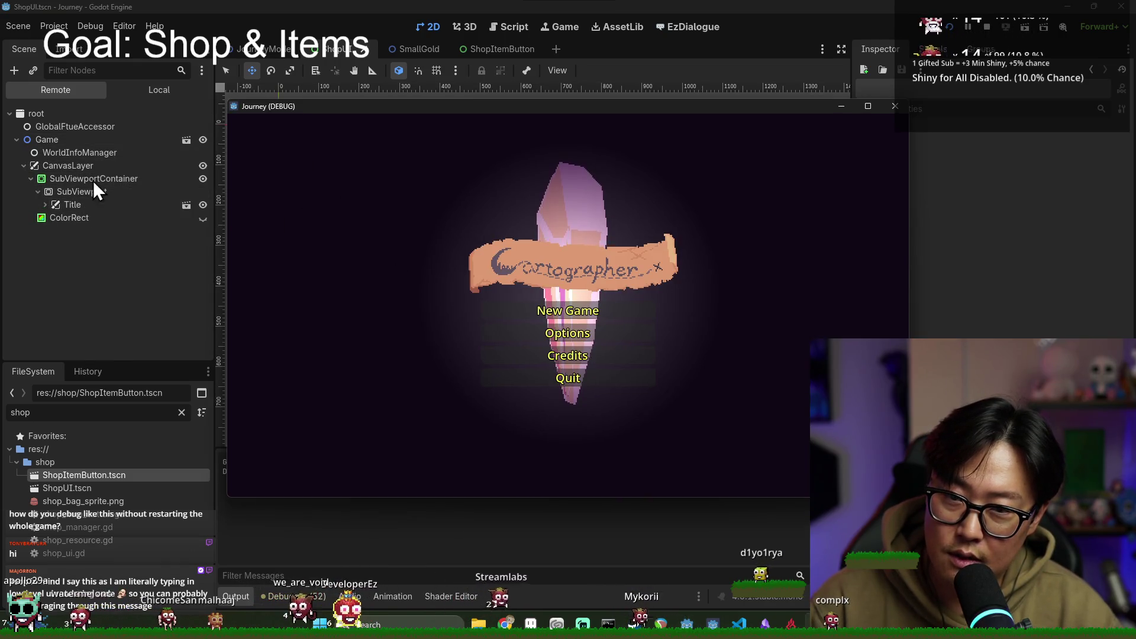
left_click(93, 188)
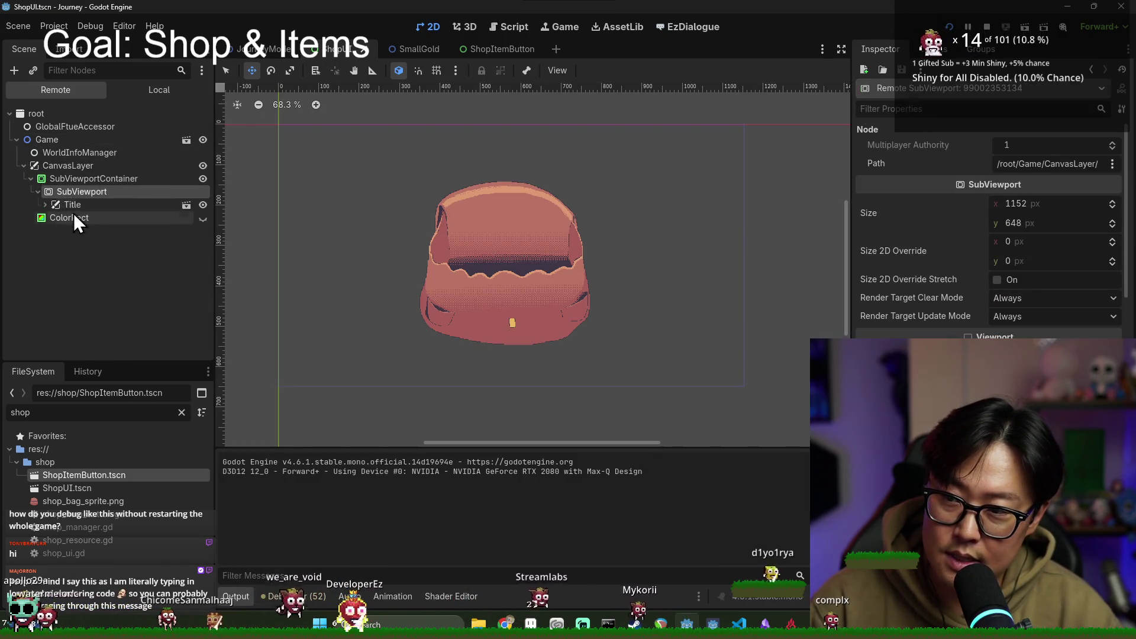
left_click(73, 217)
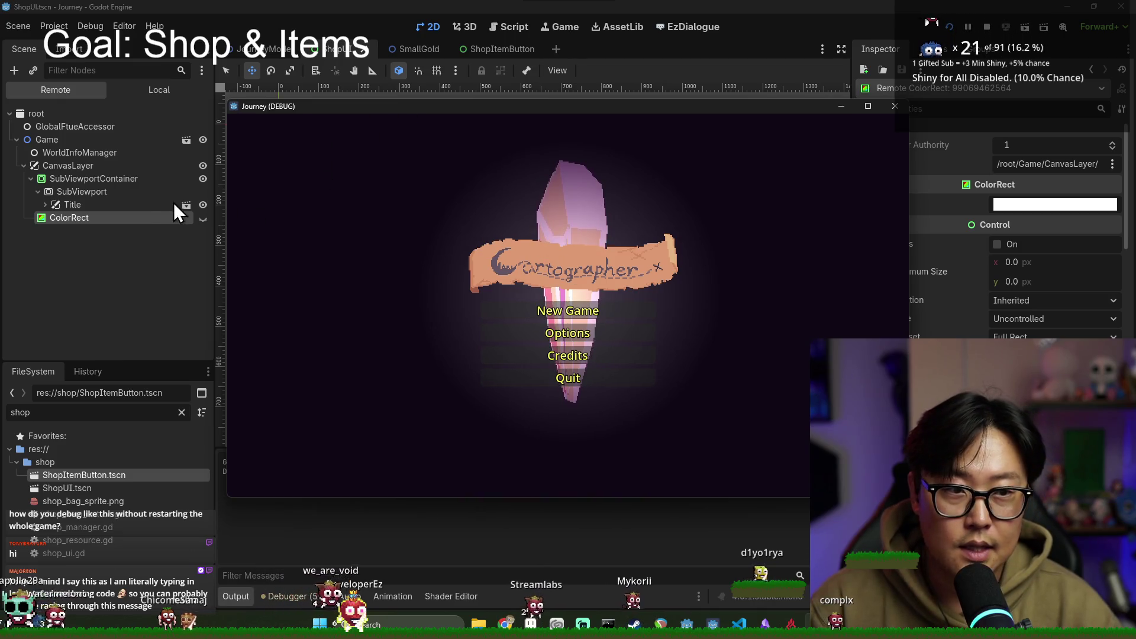
left_click(93, 204)
left_click(86, 188)
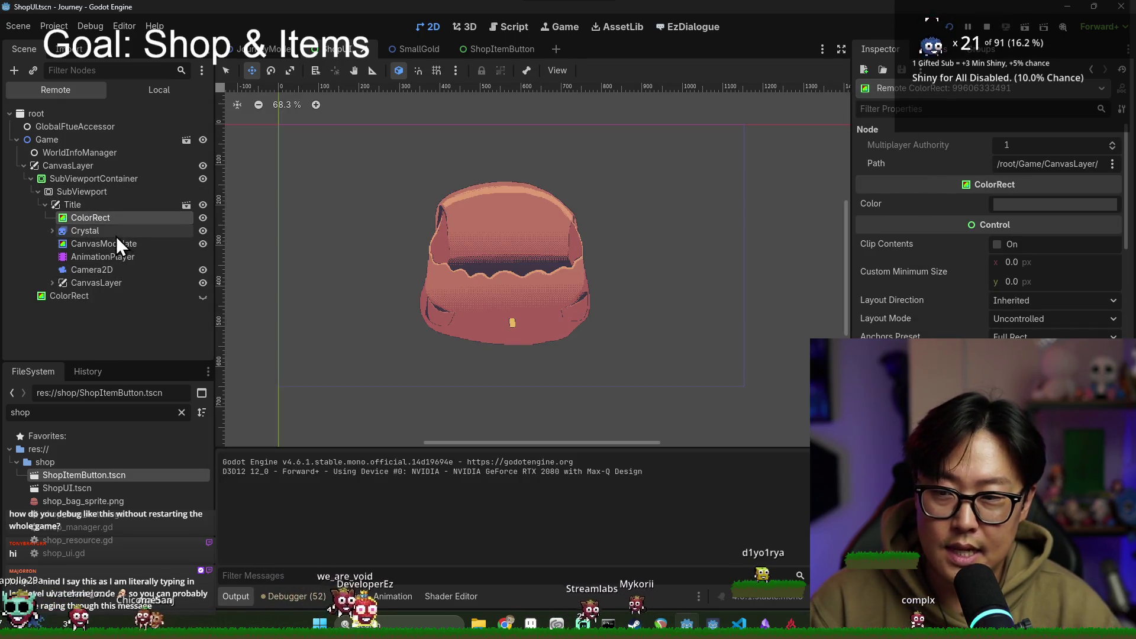
left_click(114, 234)
left_click(129, 244)
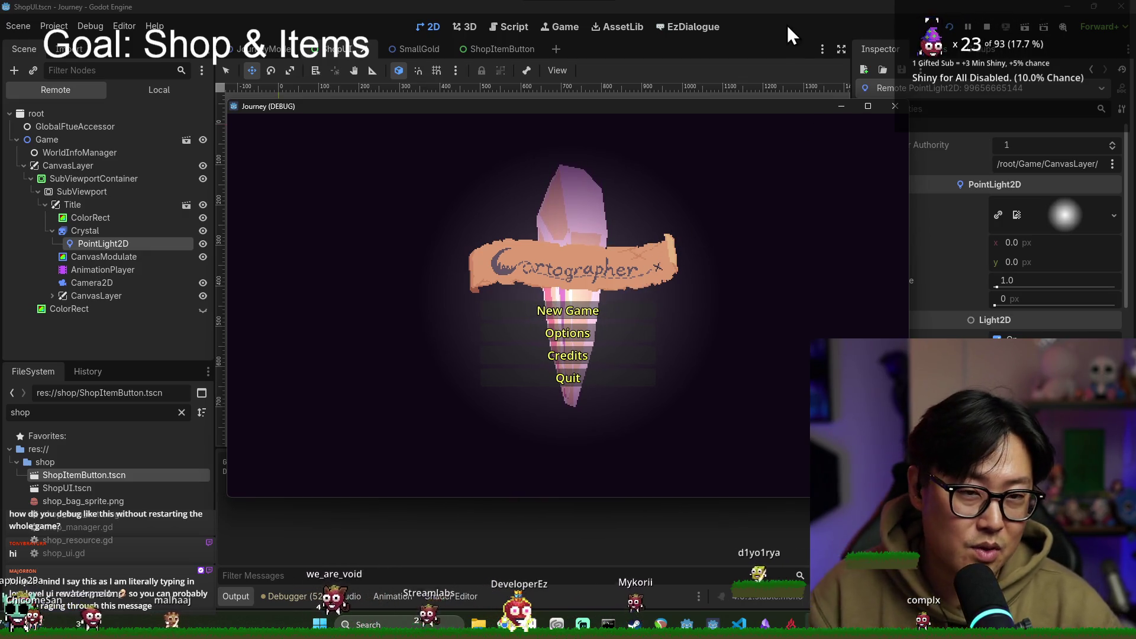
Start a New Game, crack the title crystal, and pick a destination on the journey map.
left_click(808, 37)
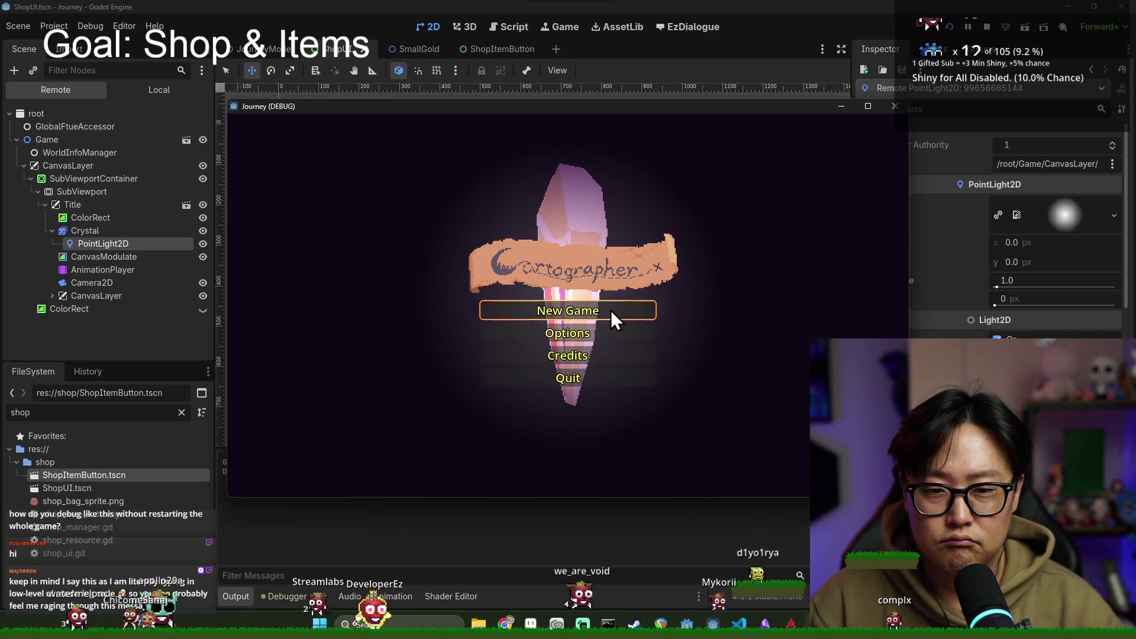
left_click(611, 310)
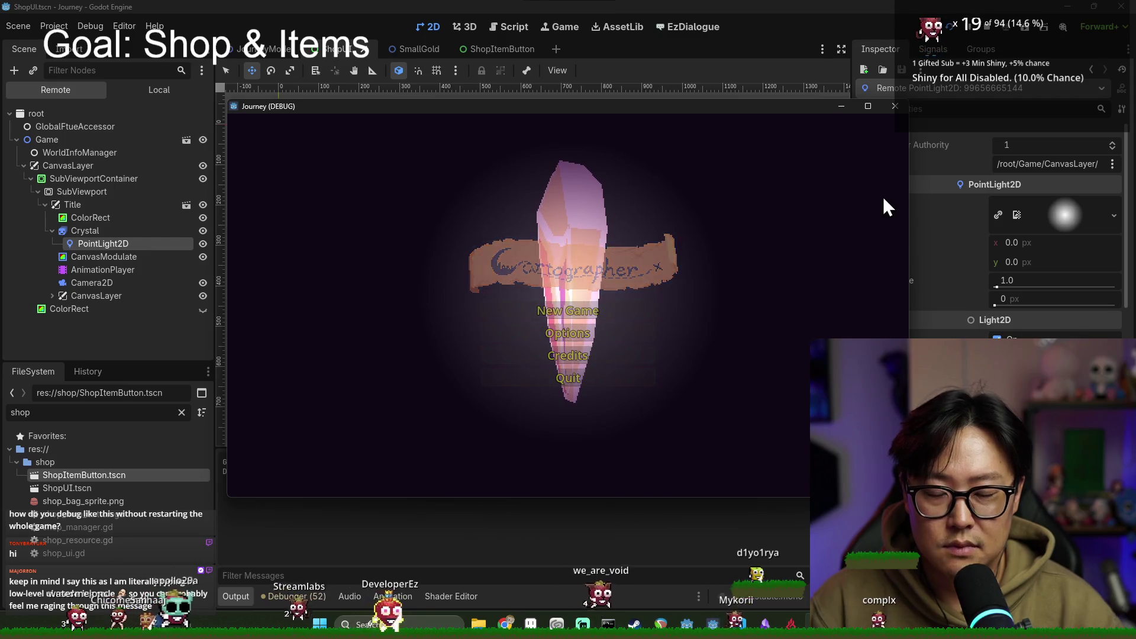
left_click(573, 245)
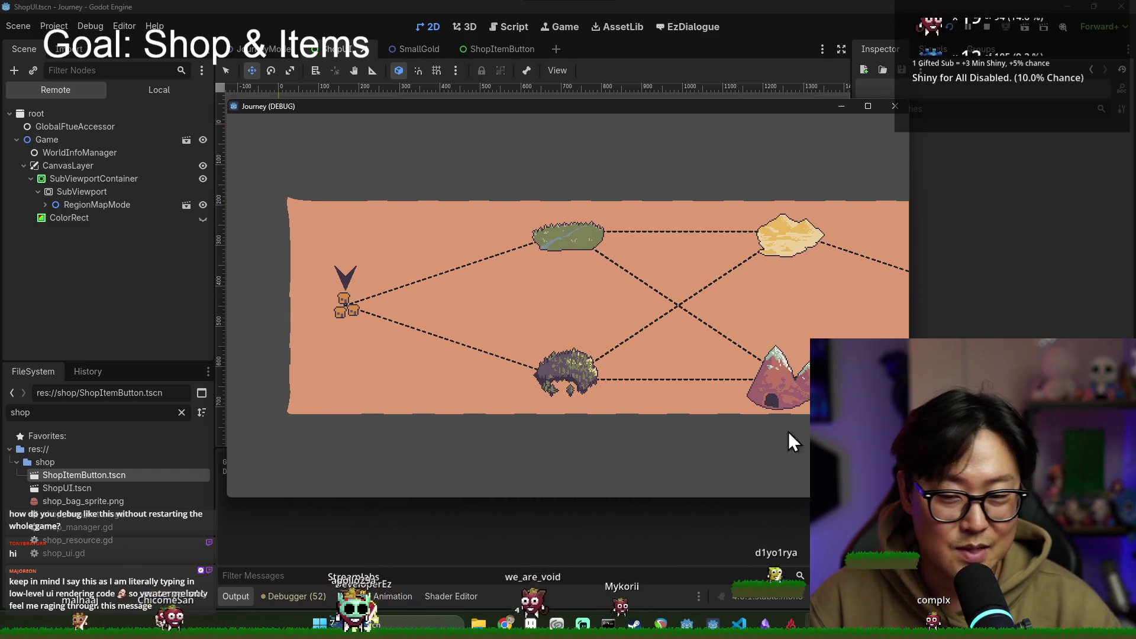
left_click(357, 309)
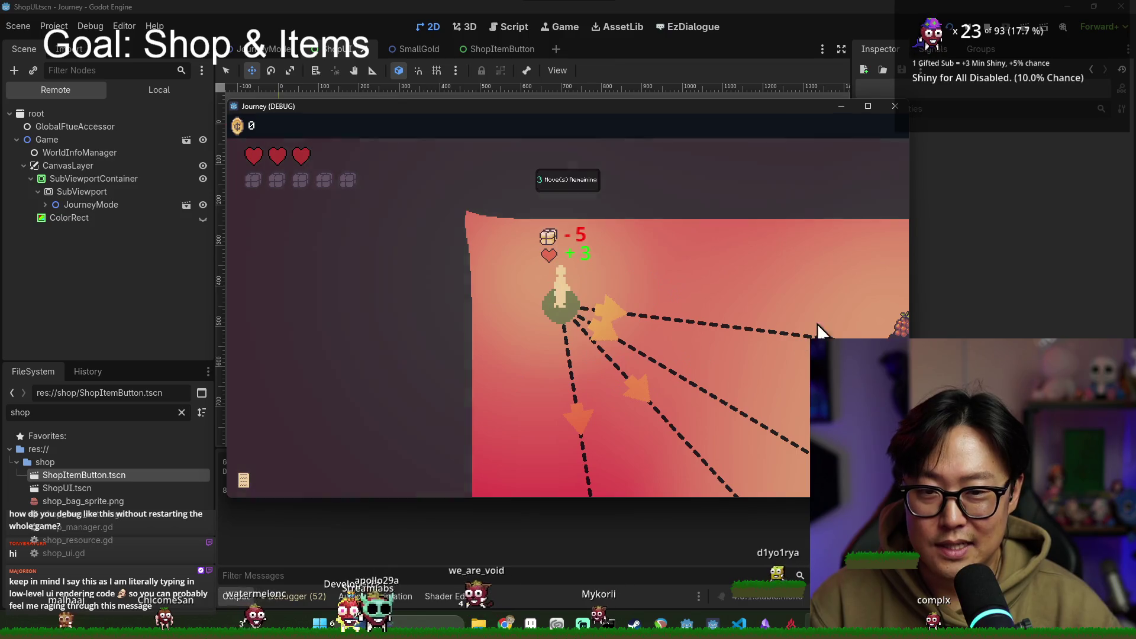
left_click(949, 214)
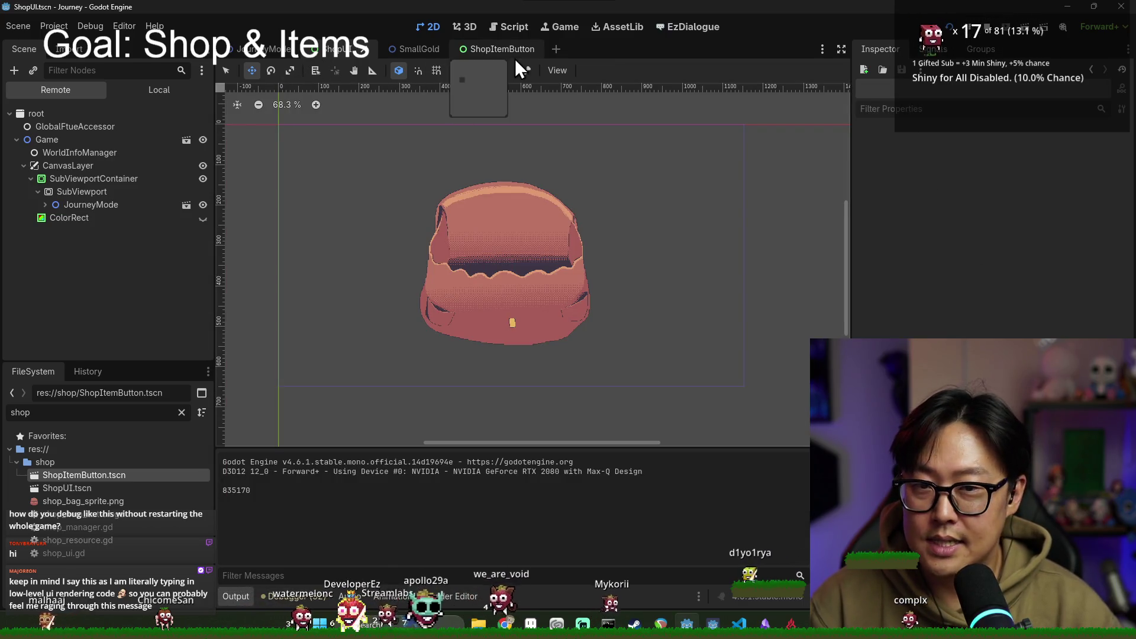
Return to the ShopItemButton scene's Local tree, save, and select ItemImageContainer.
left_click(514, 55)
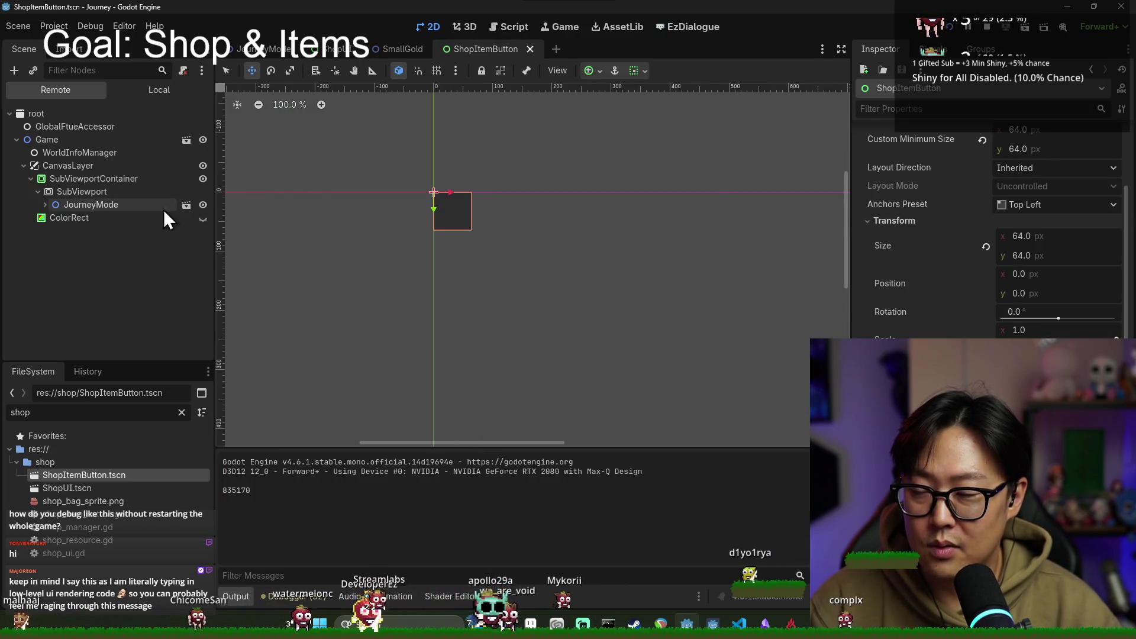
scroll(431, 256, "up", 6)
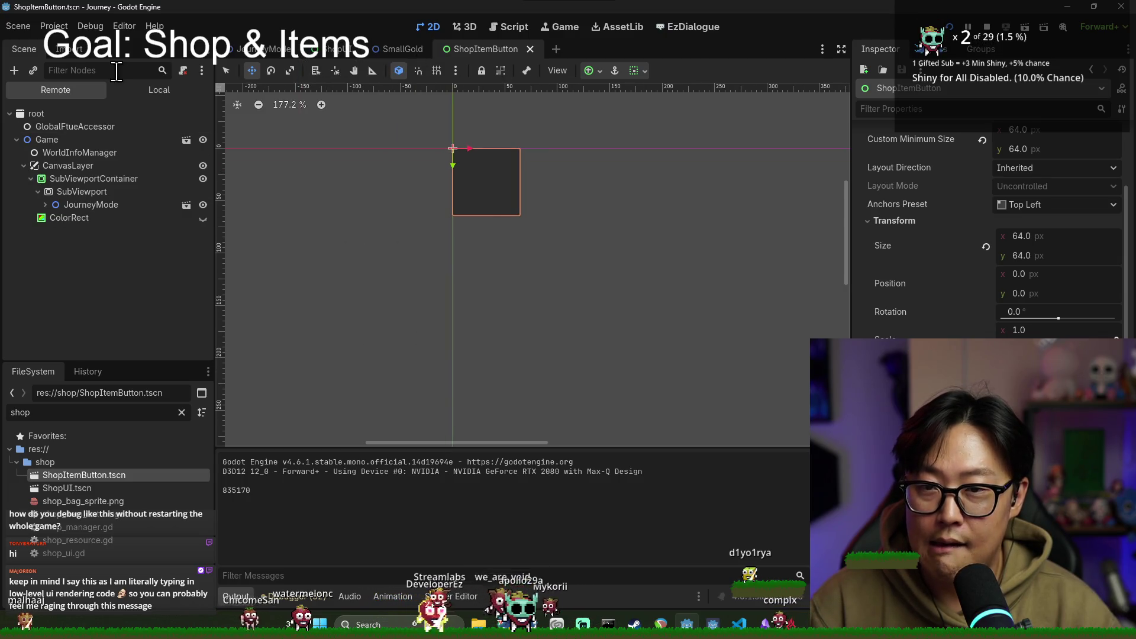
left_click(158, 89)
key("ctrl+s")
left_click(98, 127)
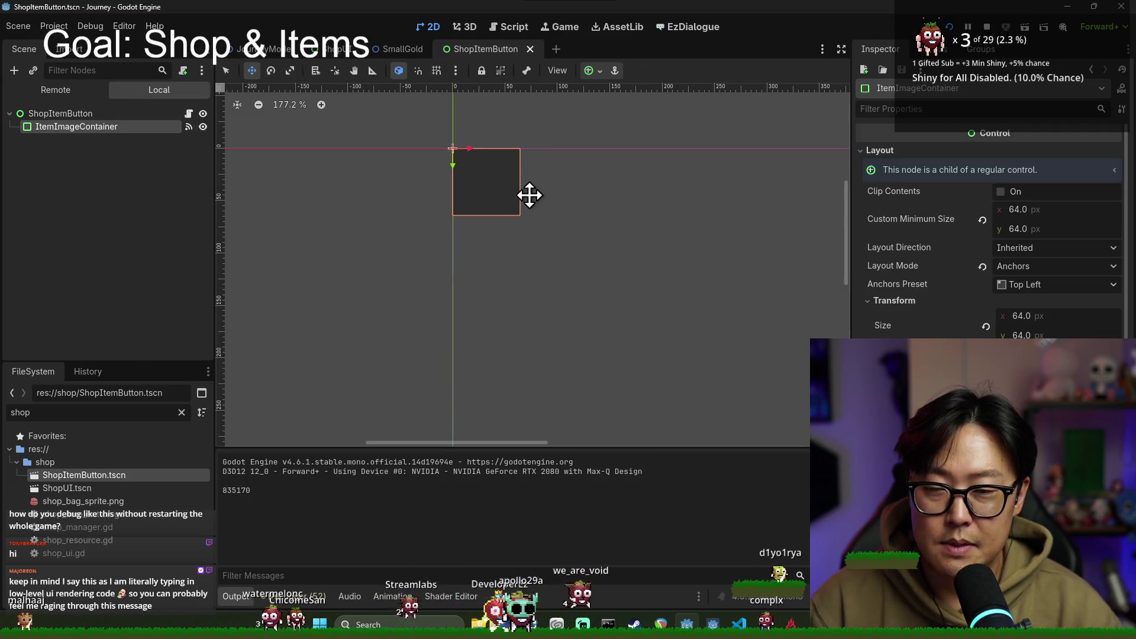
Add an HBoxContainer child to ShopItemButton, undoing an accidental VBoxContainer first.
right_click(45, 113)
left_click(83, 139)
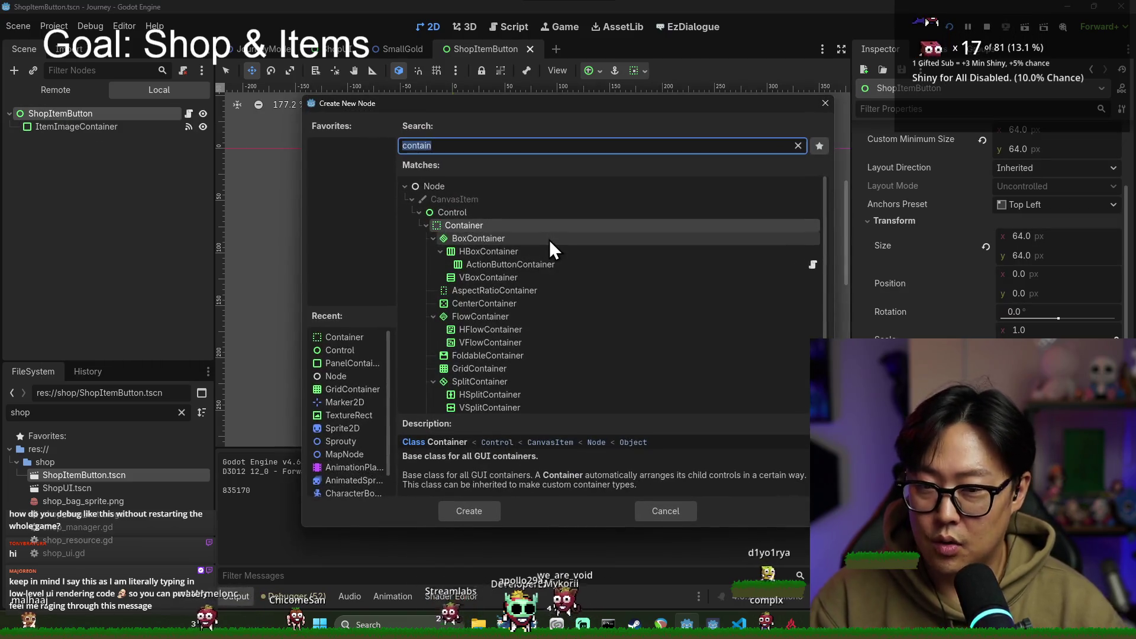
type("PRICE")
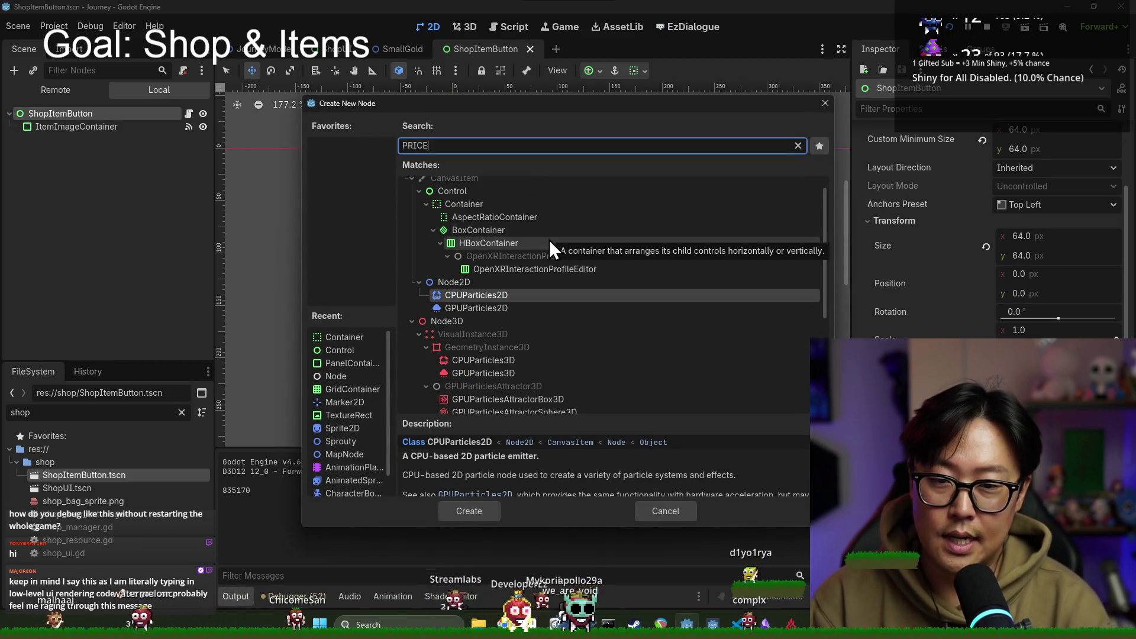
key("ctrl+a")
key("BackSpace")
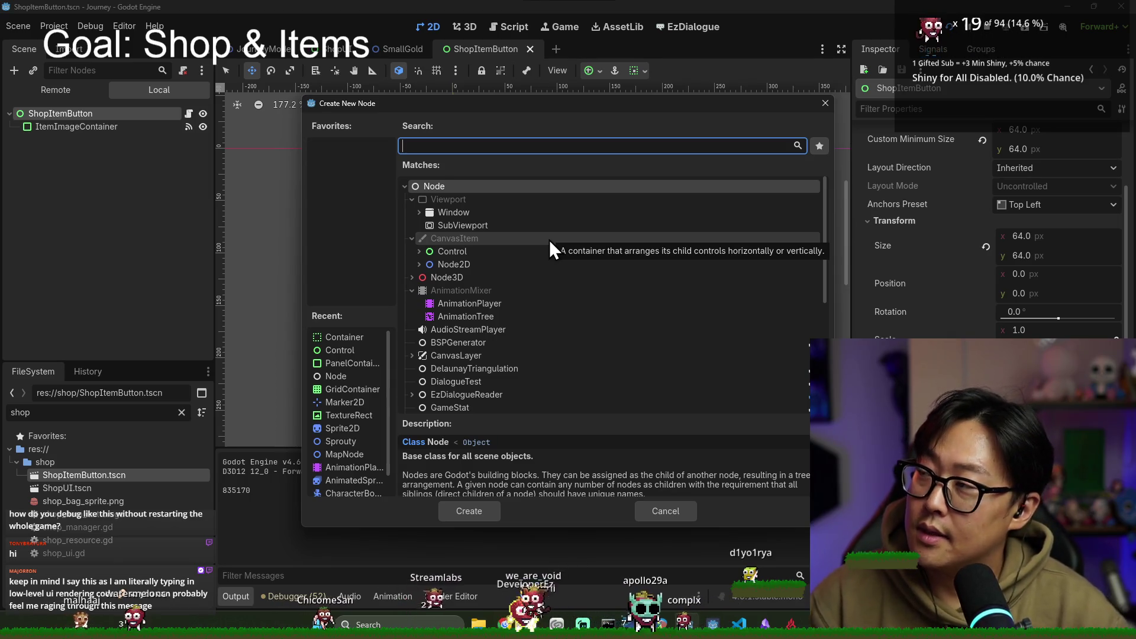
type("vbox")
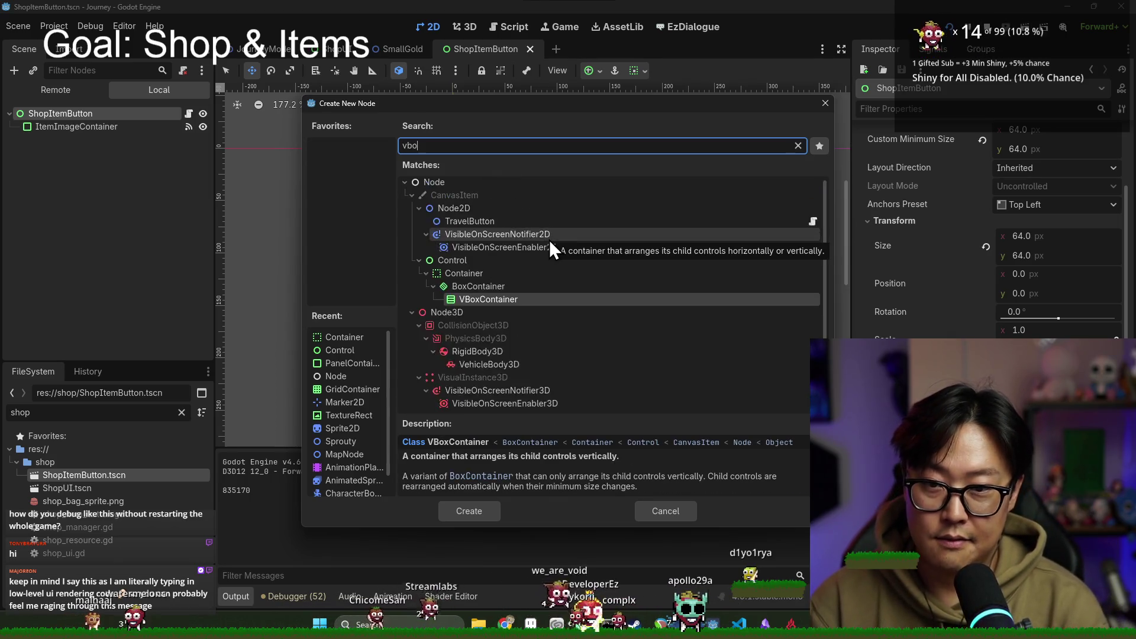
key("Return")
key("ctrl+z")
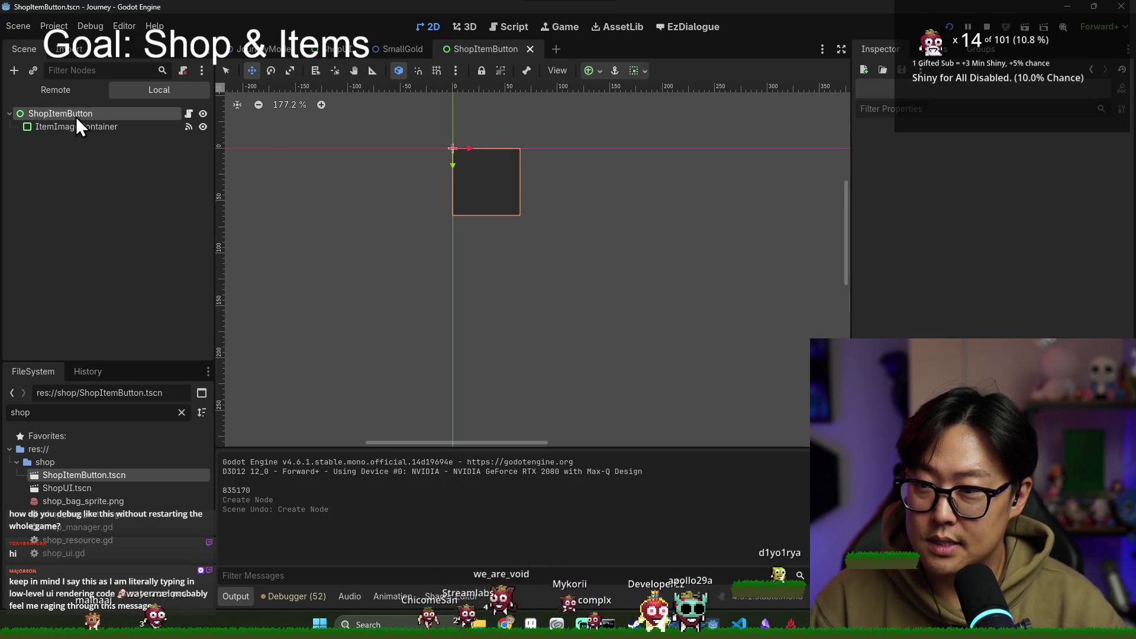
right_click(75, 115)
left_click(117, 147)
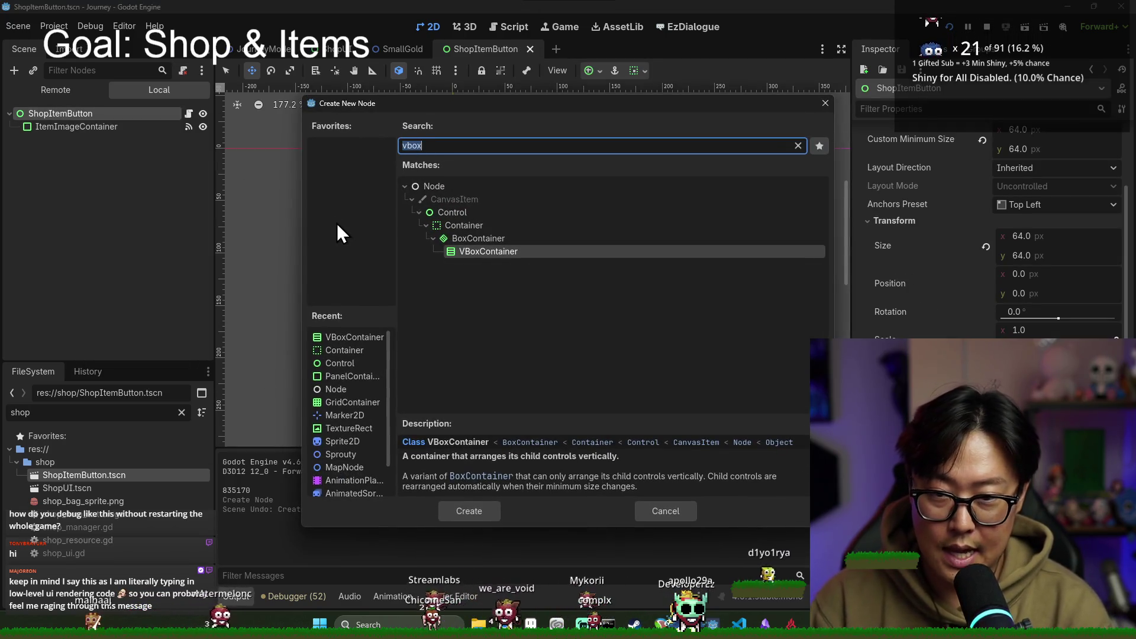
type("hbox")
key("Return")
Add a TextureRect and a Label inside the HBoxContainer and begin setting the Cost text to 100.
right_click(96, 136)
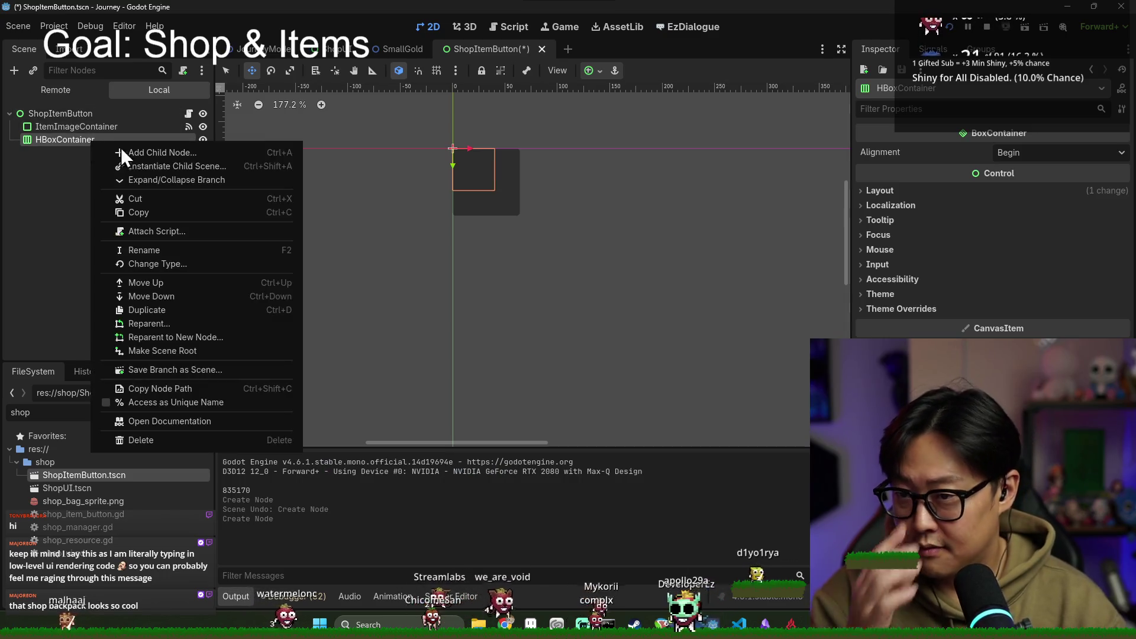
left_click(120, 147)
type("textu")
key("Return")
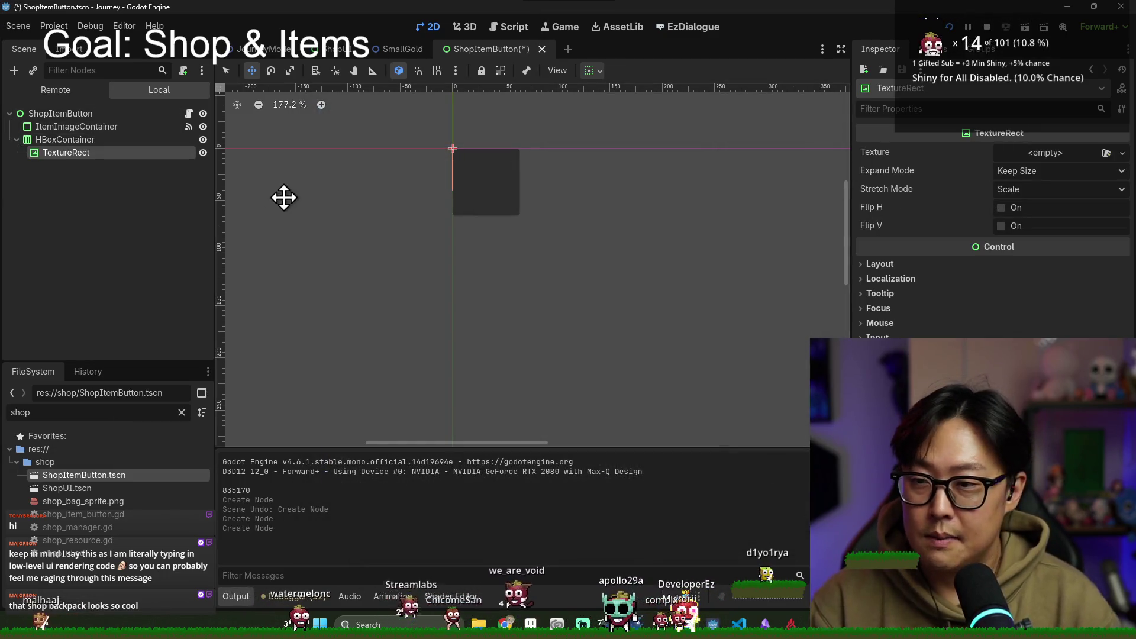
right_click(110, 145)
left_click(165, 154)
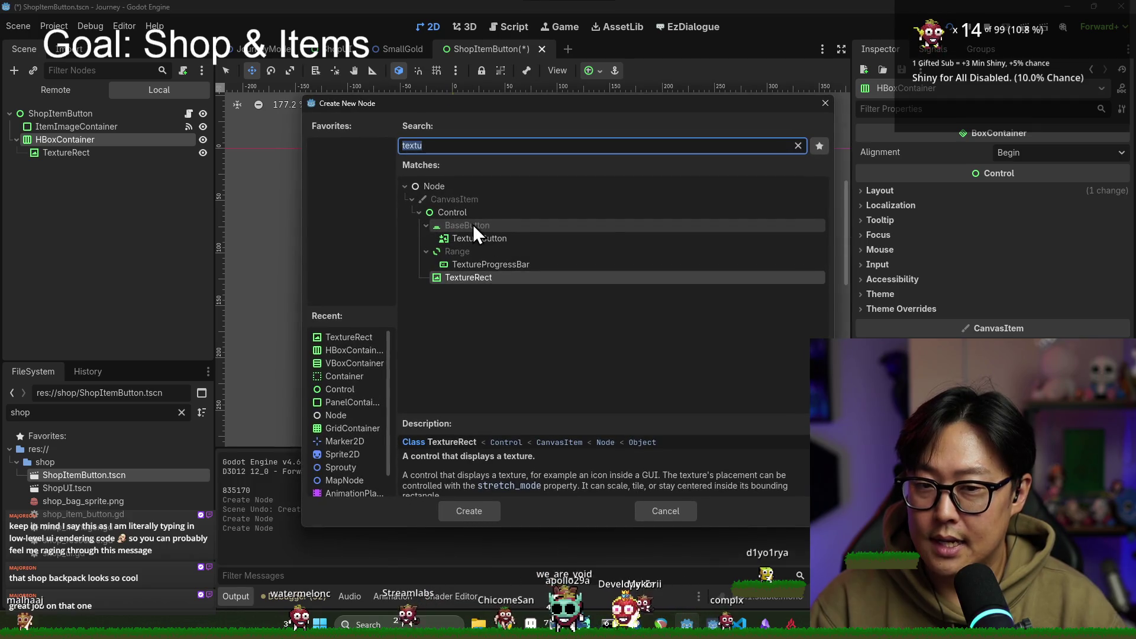
type("lab")
key("Escape")
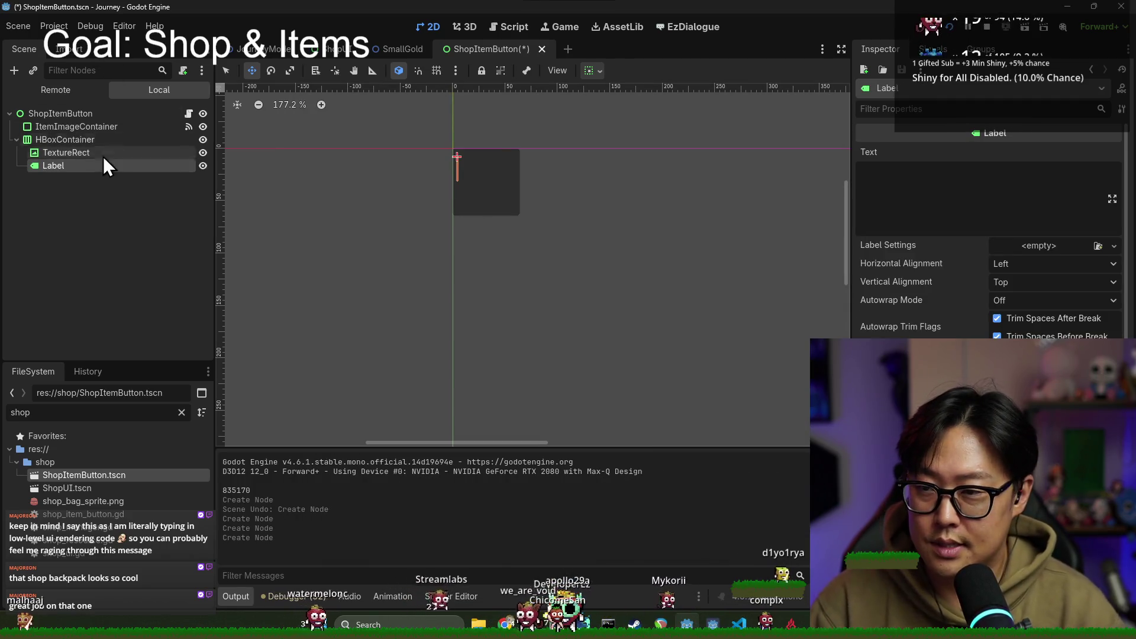
left_click(1043, 201)
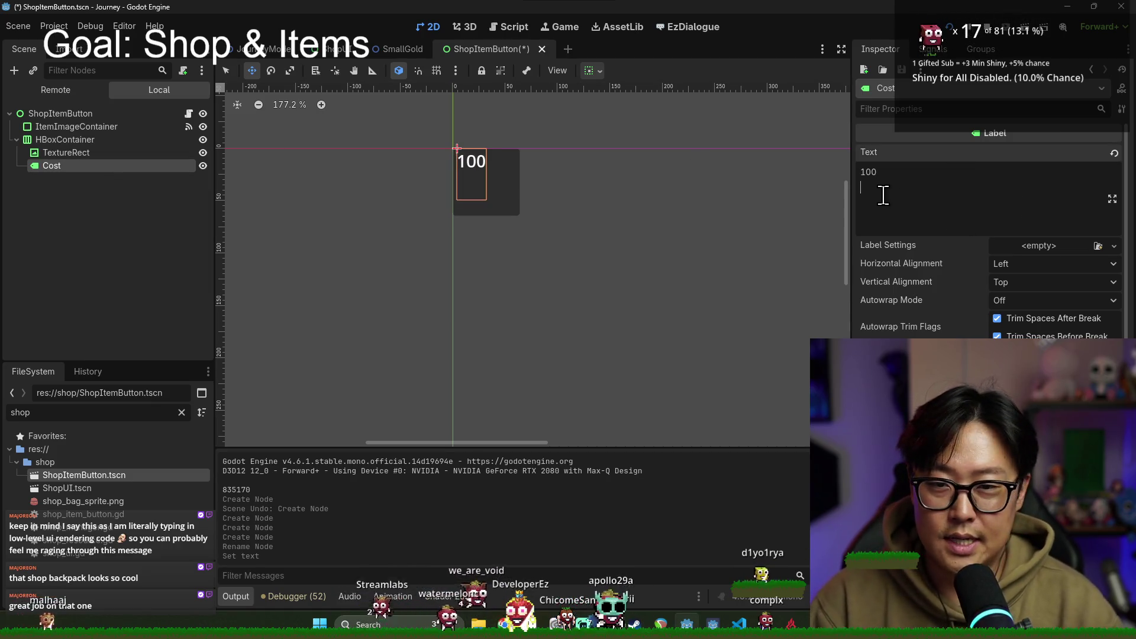
Trim the Cost label's trailing line, save, and apply the tiny.tres label style.
key("BackSpace")
key("ctrl+s")
left_click(1097, 245)
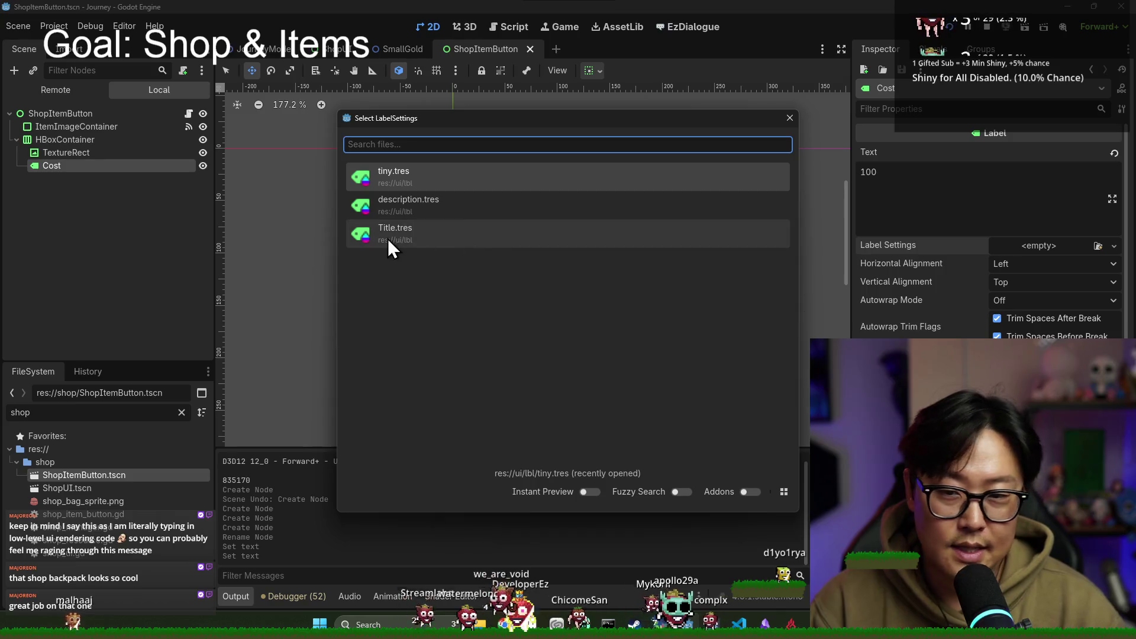
left_click(409, 180)
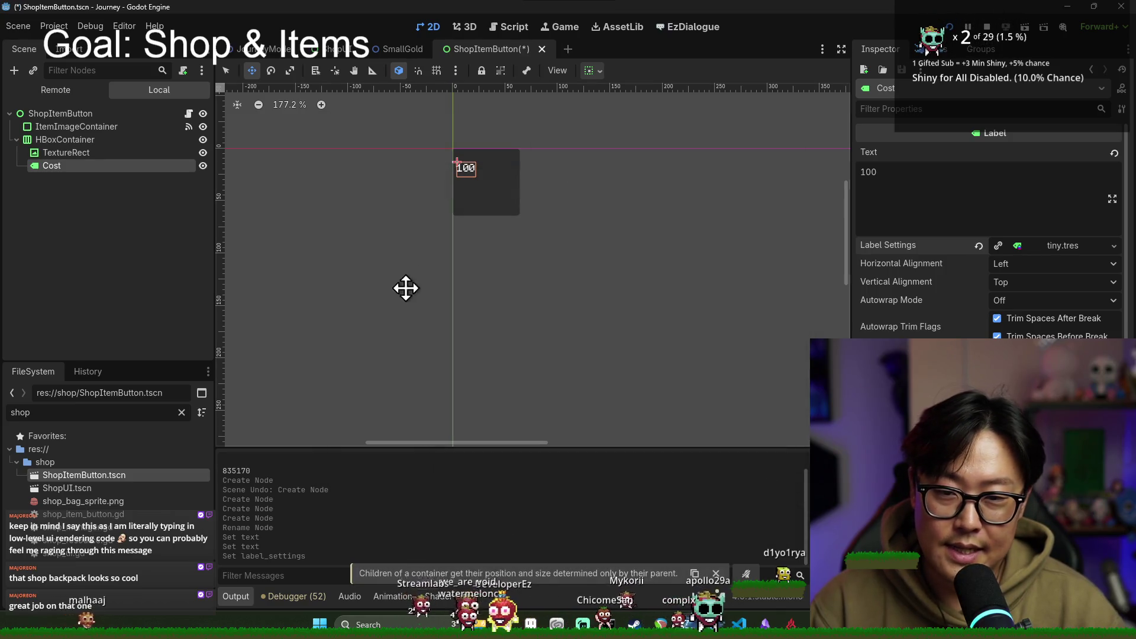
Load the coin image into the TextureRect with Keep stretch mode and save.
left_click(76, 152)
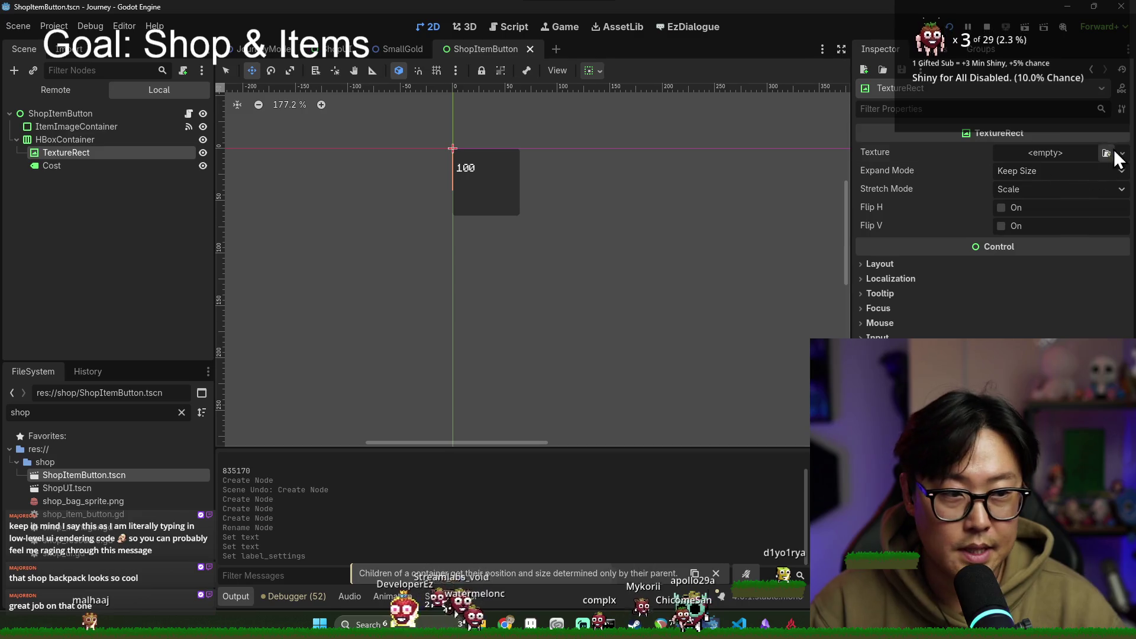
left_click(1106, 152)
scroll(430, 258, "down", 3)
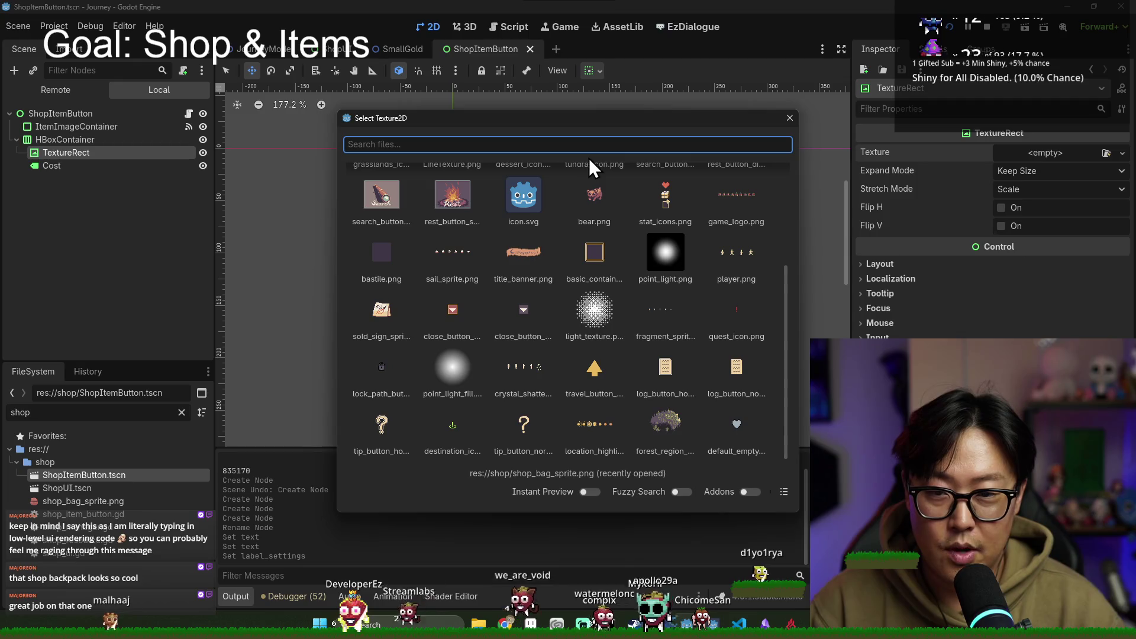
type("coin")
double_click(400, 191)
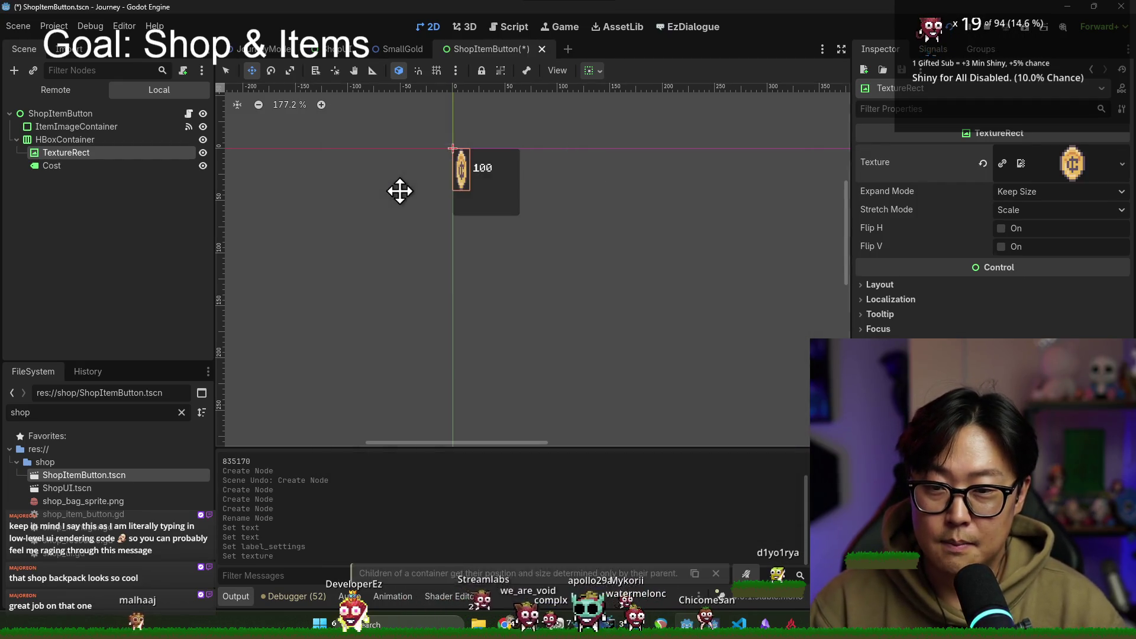
left_click(1009, 210)
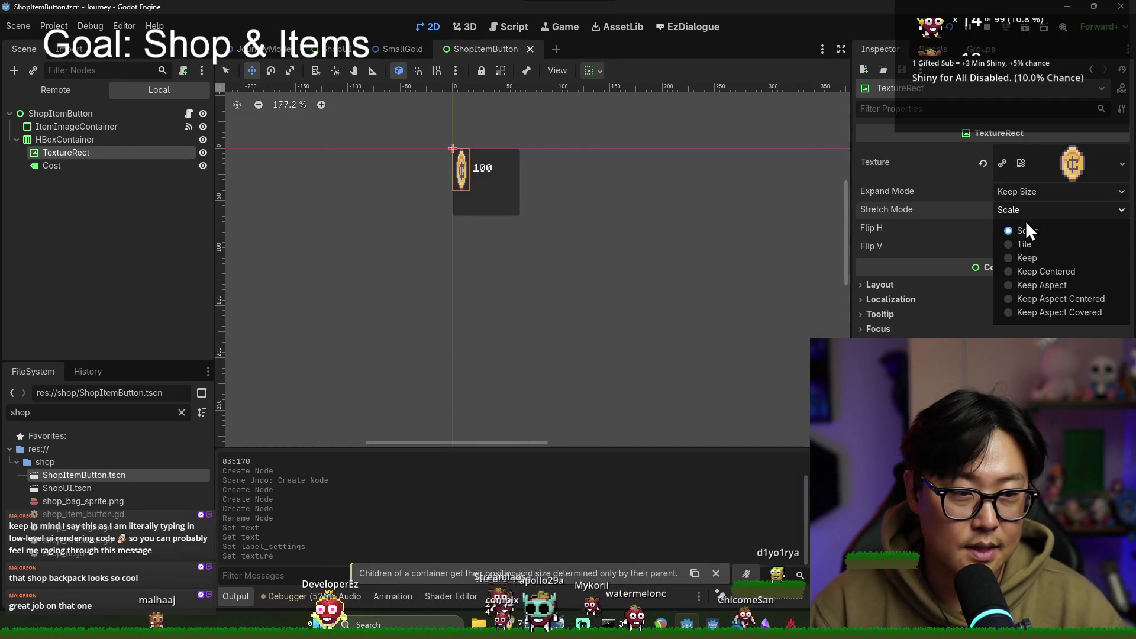
left_click(1022, 256)
key("ctrl+s")
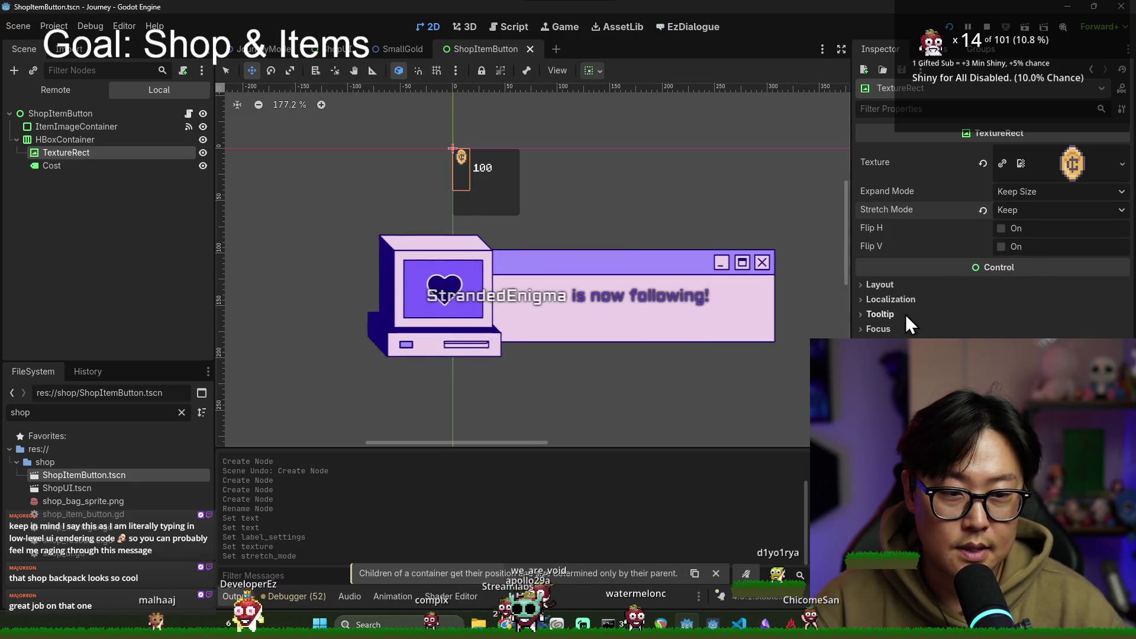
Set the TextureRect's vertical size flag to Shrink Center and save the scene.
left_click(879, 285)
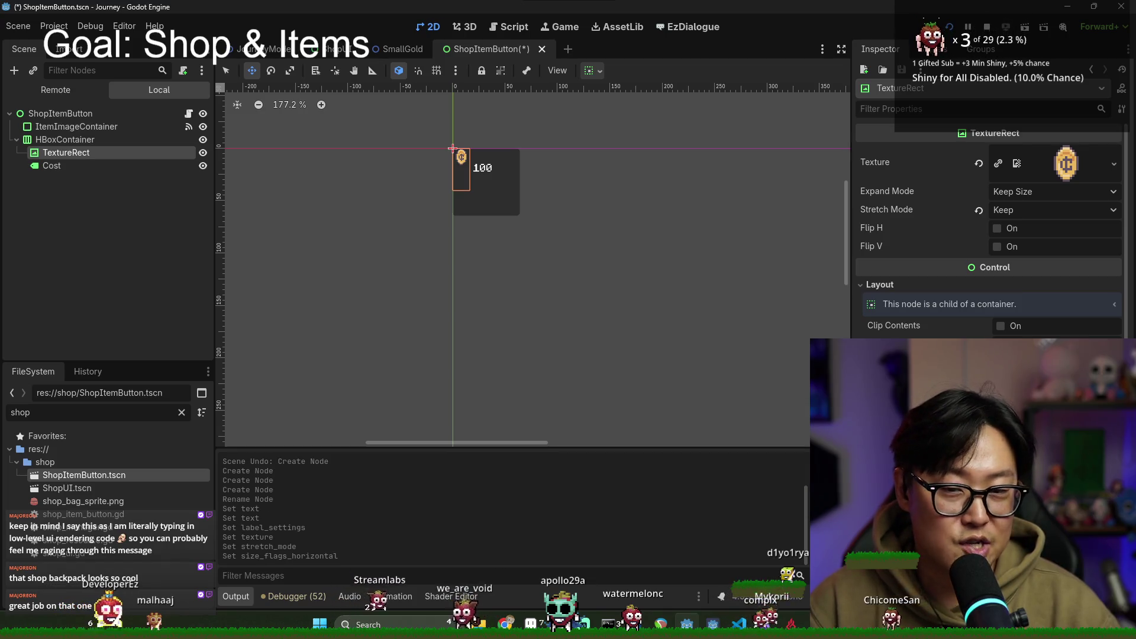
key("ctrl+s")
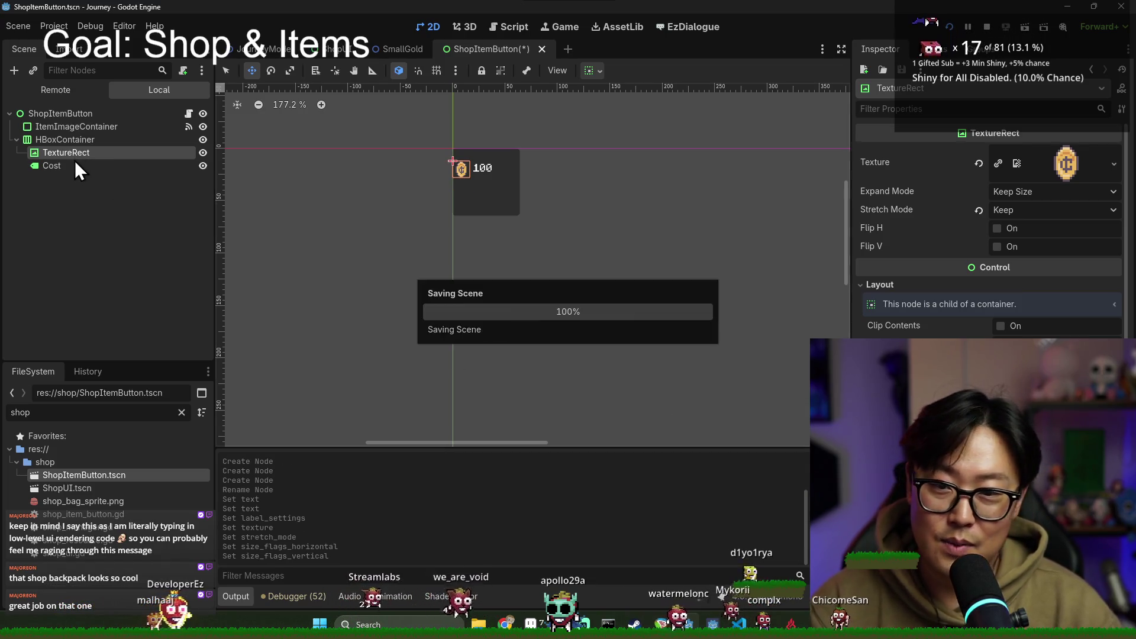
left_click(75, 167)
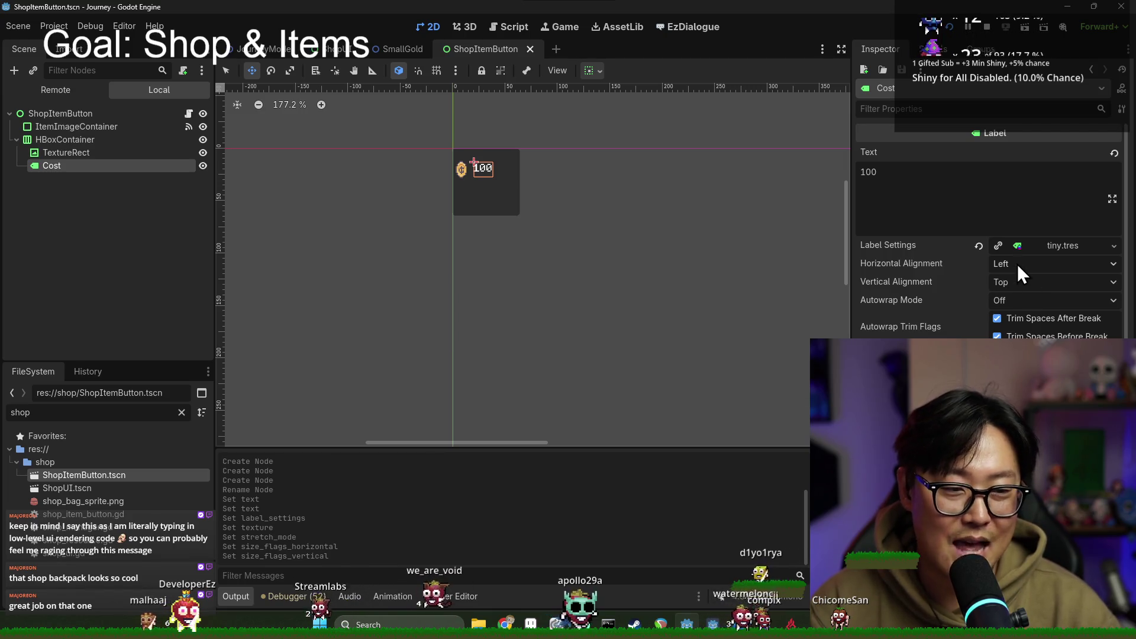
Move the HBoxContainer cost row under ItemImageContainer in the scene tree.
left_click(65, 139)
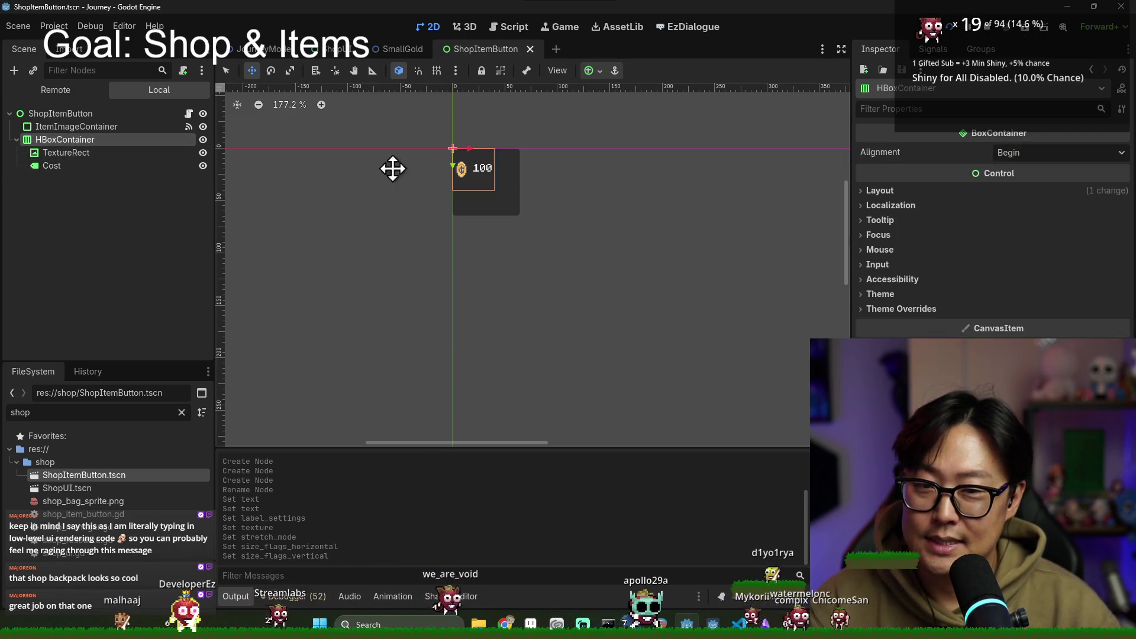
scroll(477, 171, "down", 3)
scroll(588, 172, "right", 2)
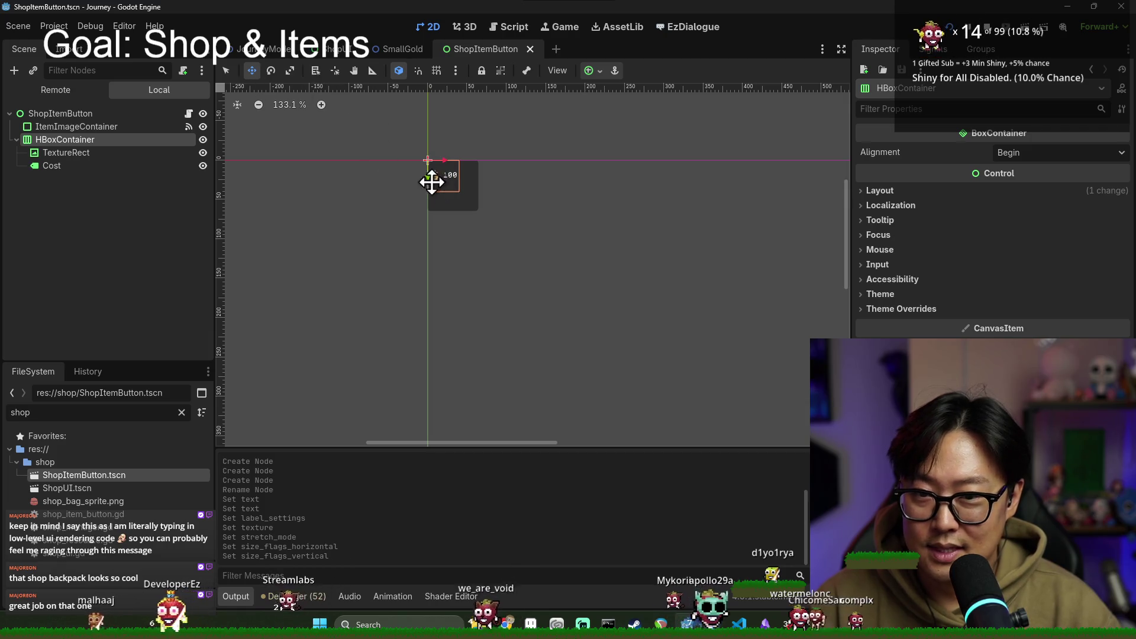
left_click(48, 126)
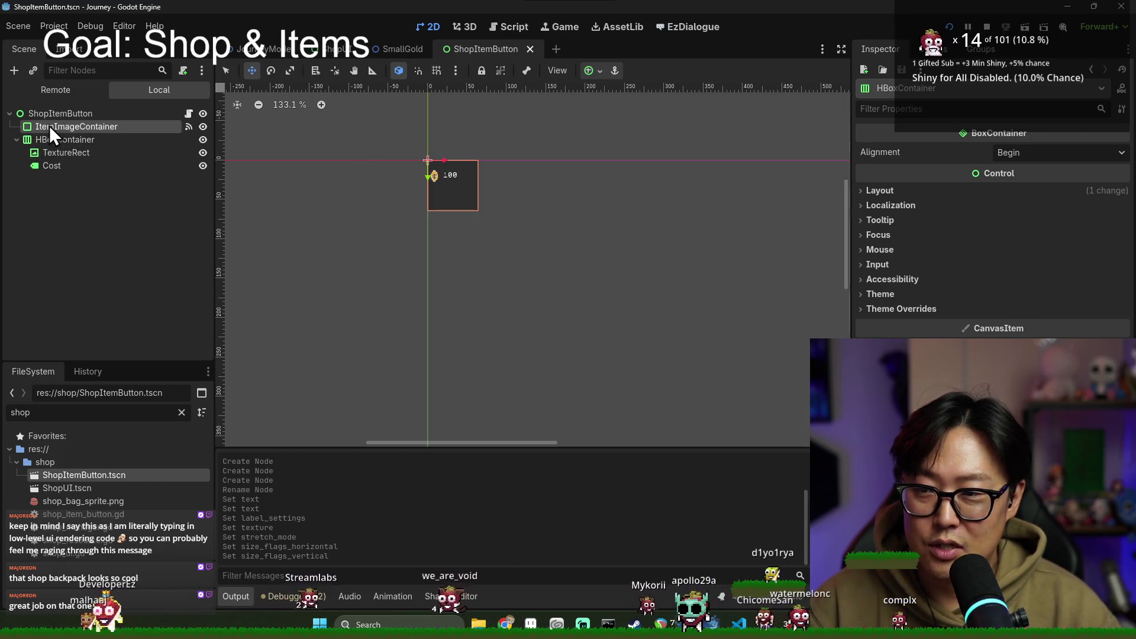
left_click(64, 138)
left_click_drag(75, 126, 75, 127)
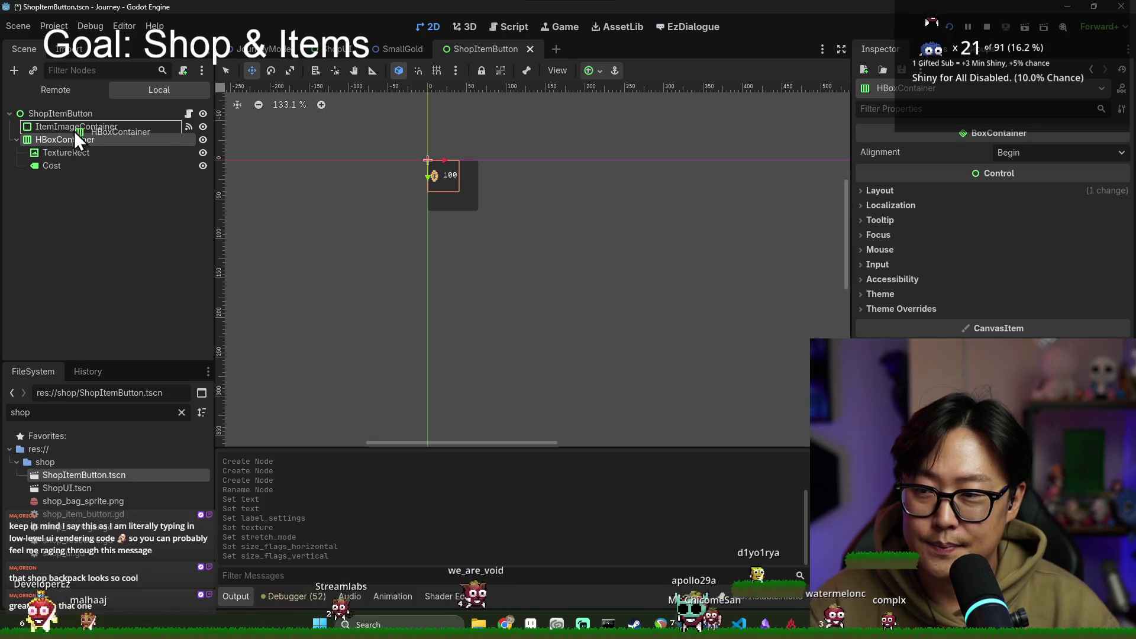
scroll(304, 183, "up", 2)
left_click(76, 128)
left_click(145, 143)
left_click(58, 127)
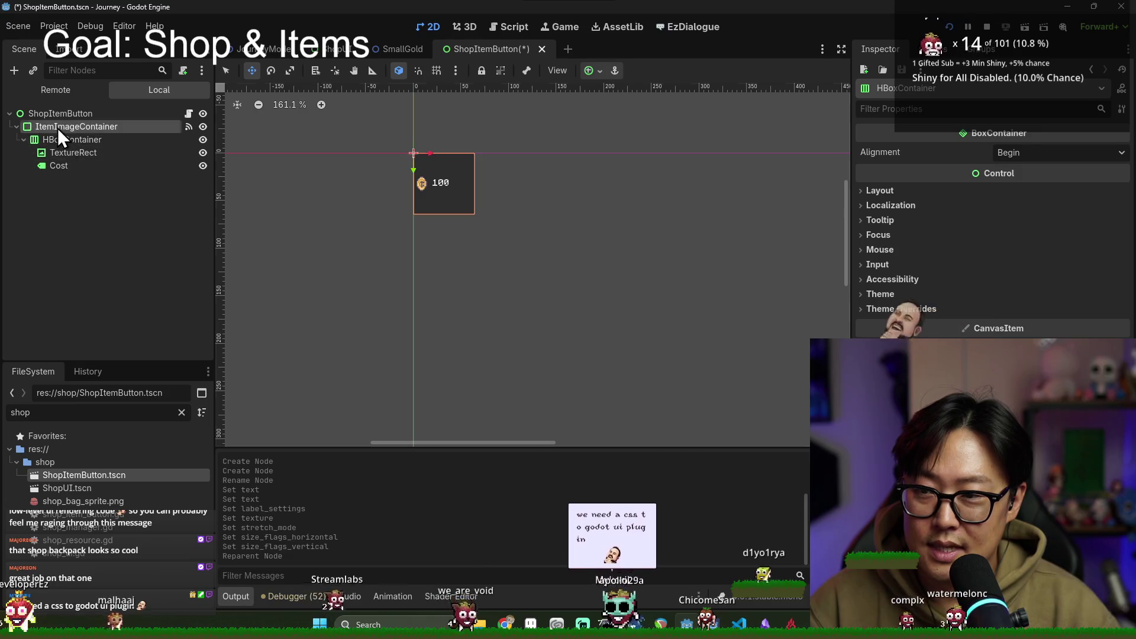
left_click(42, 140)
Set the cost row's Alignment to Center and save the scene.
left_click(1030, 154)
left_click(1024, 207)
left_click(1032, 153)
left_click(1027, 185)
key("ctrl+s")
Set the cost row's vertical size flag to Shrink End so it sits at the bottom.
left_click(930, 192)
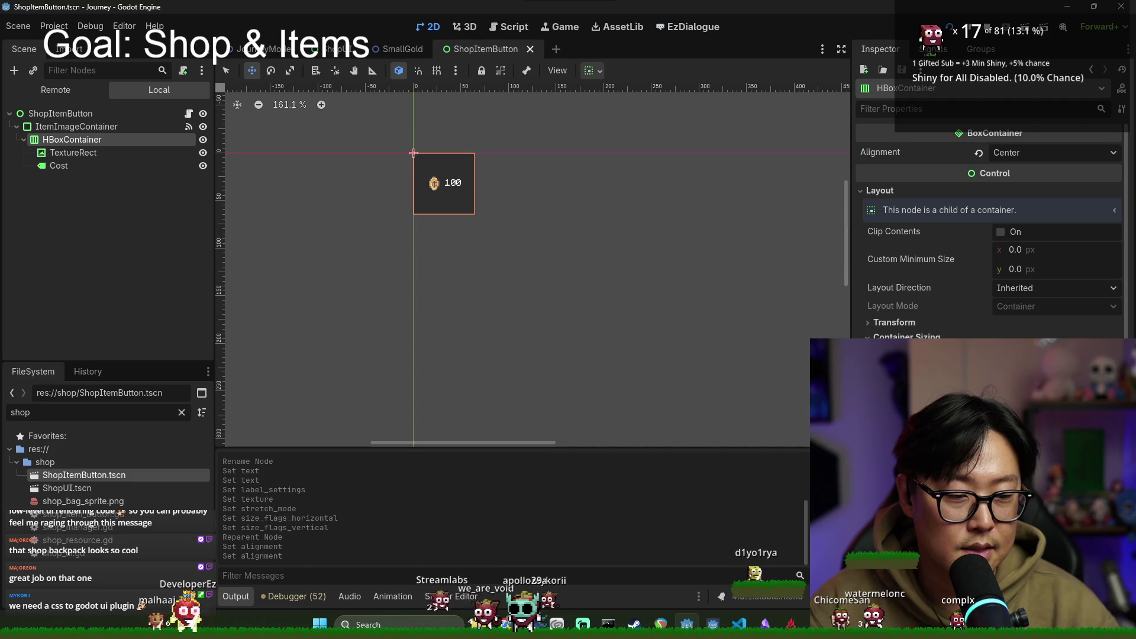
left_click(1032, 378)
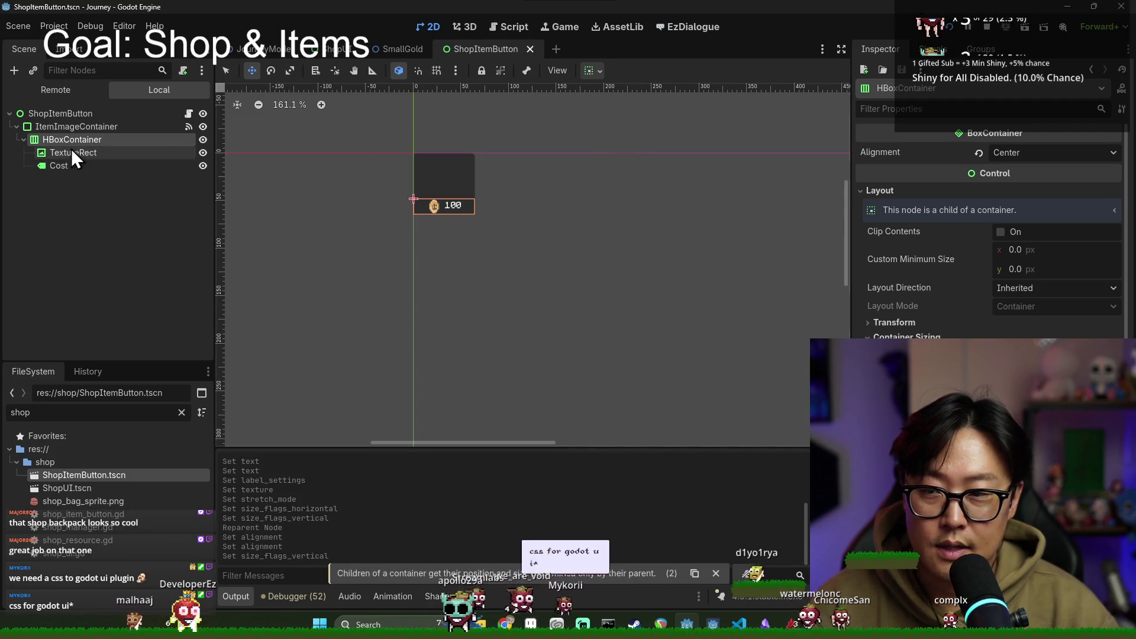
left_click(55, 124)
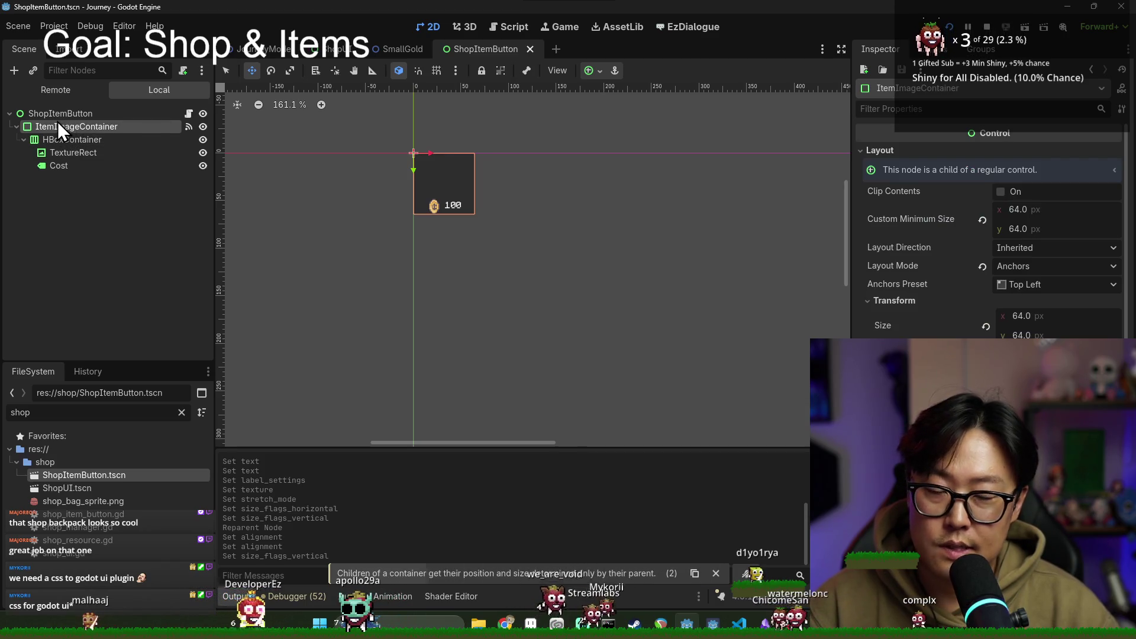
right_click(55, 123)
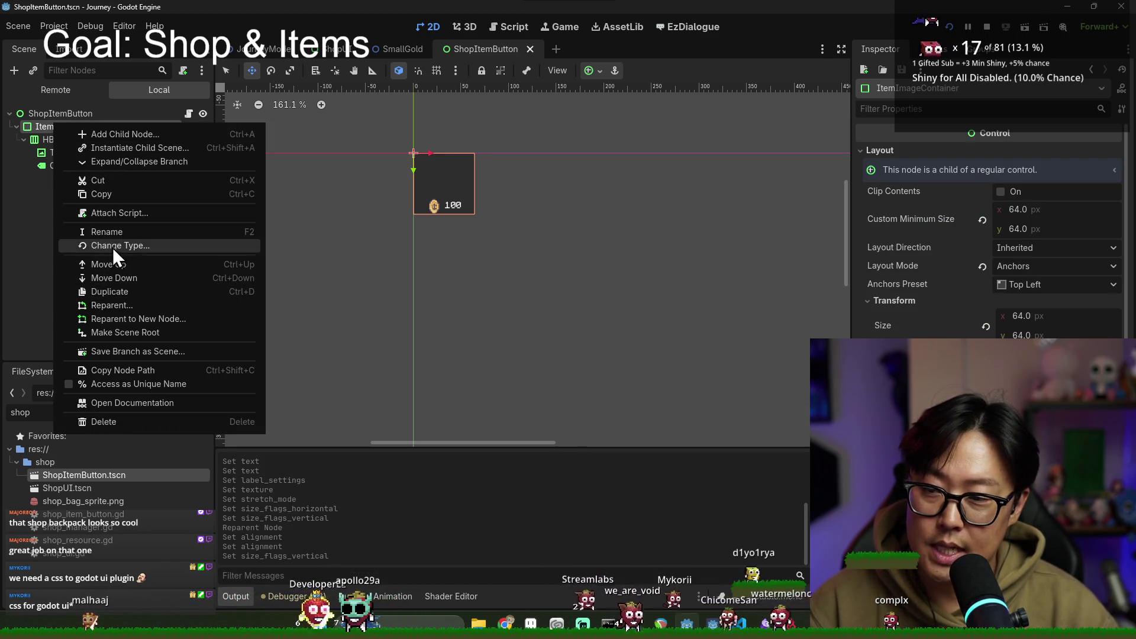
Save the scene and collapse HBoxContainer's children in the scene tree.
left_click(27, 211)
key("ctrl+s")
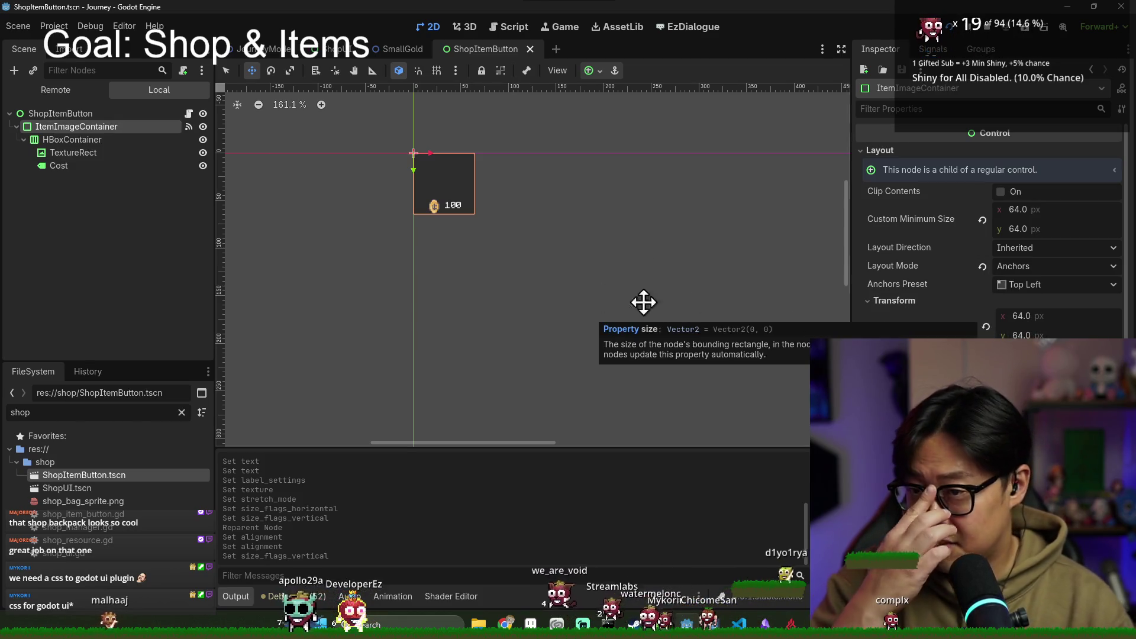
key("ctrl+s")
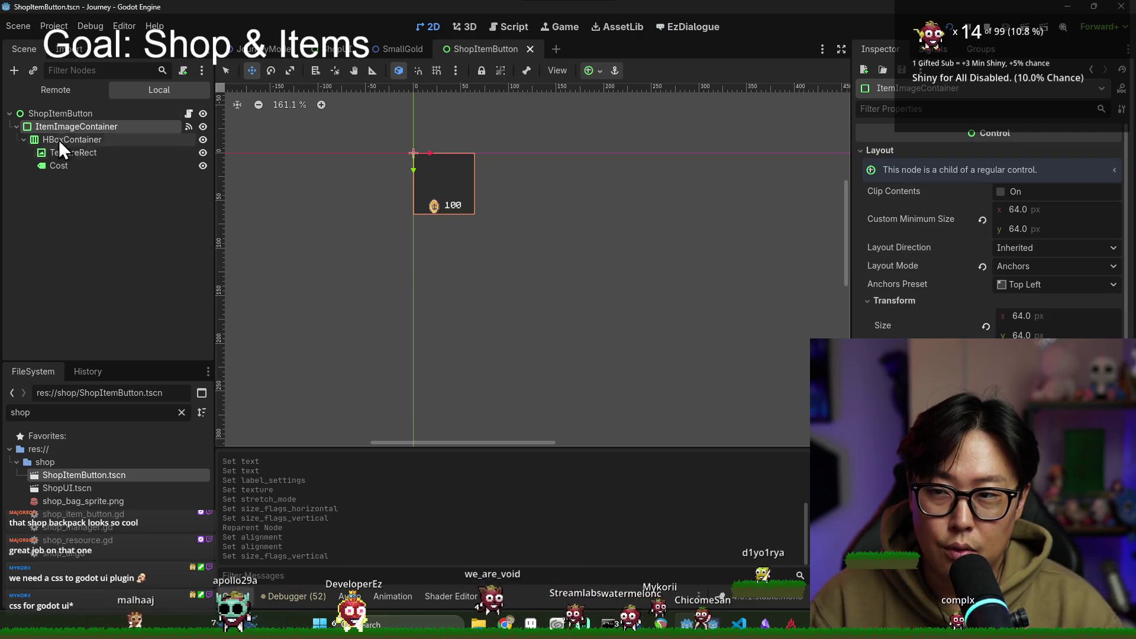
key("ctrl+s")
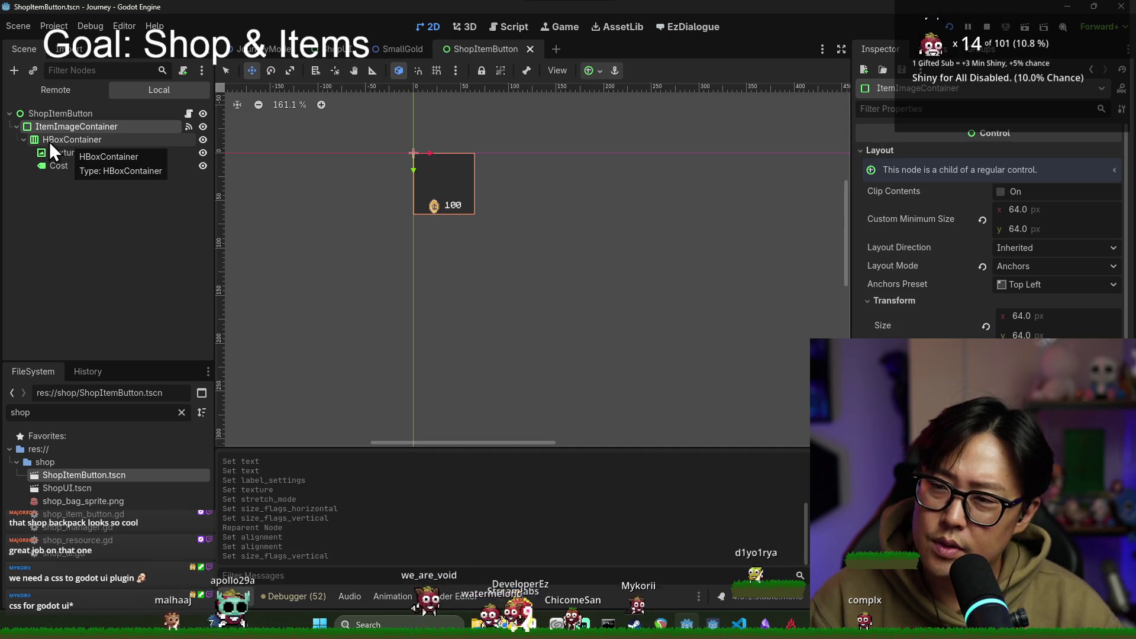
left_click(24, 140)
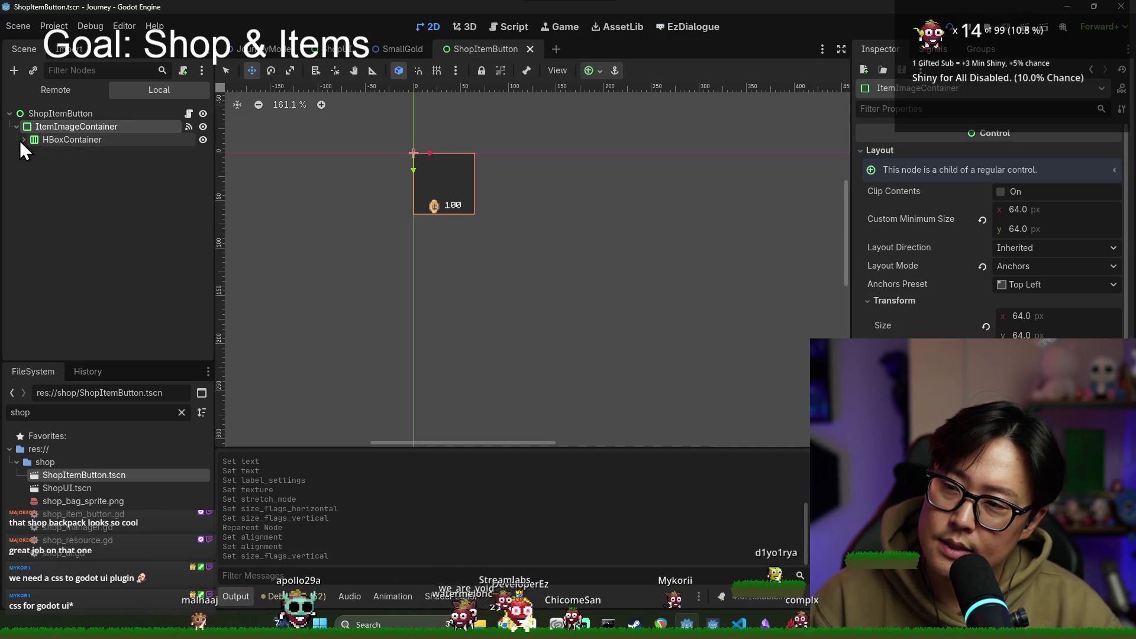
Add a Container child named ItemNodeContainer to ItemImageContainer, placed above HBoxContainer.
right_click(48, 127)
left_click(109, 137)
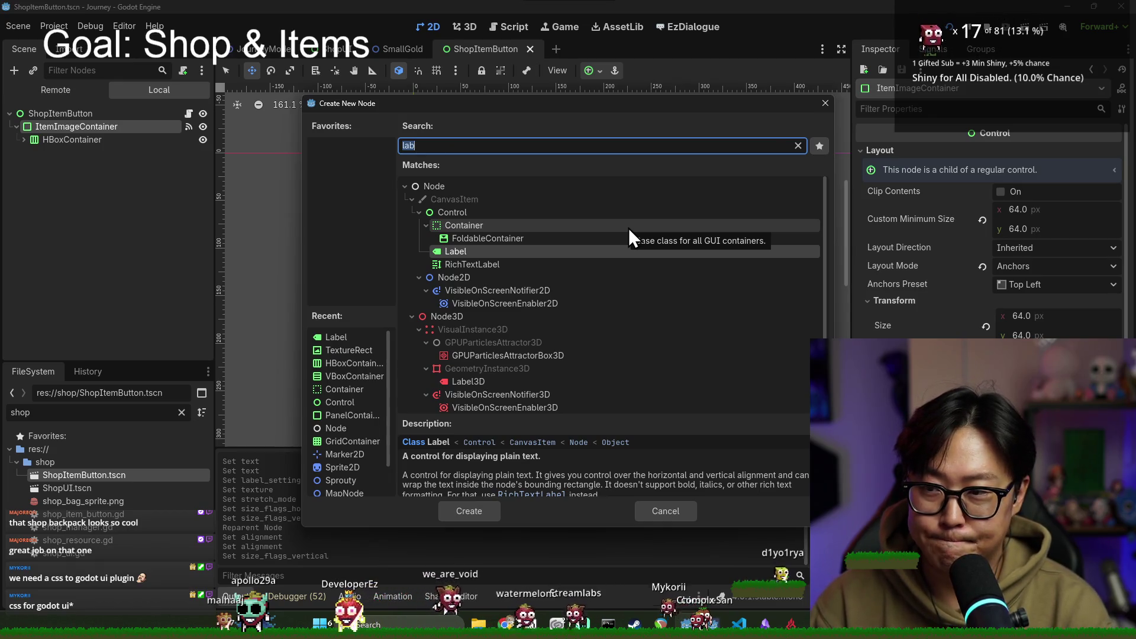
type("cotain")
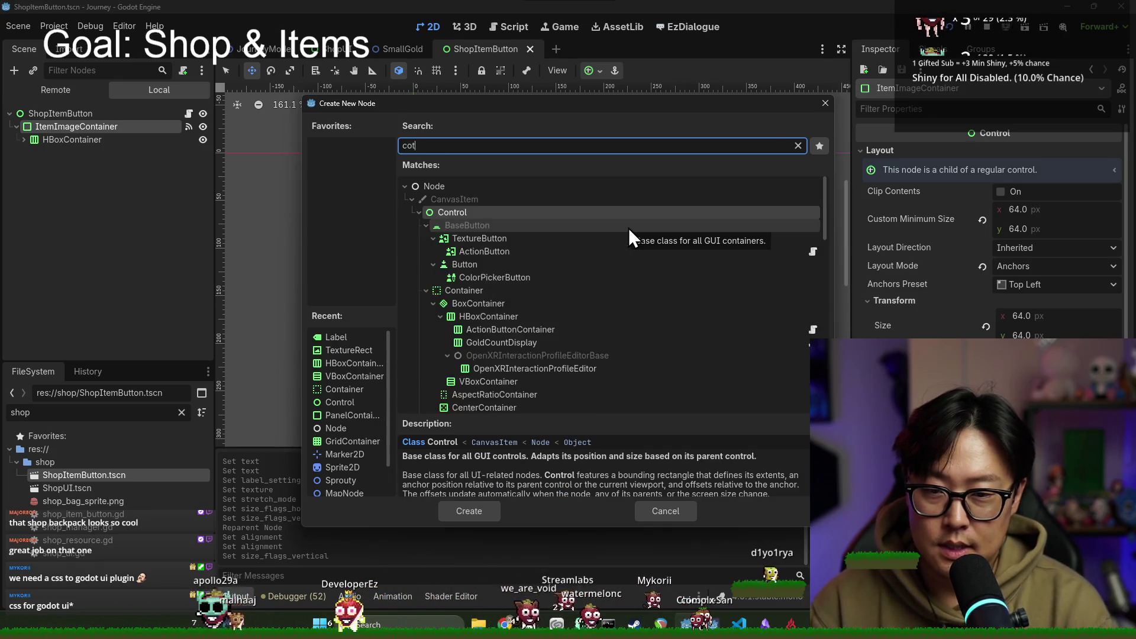
double_click(502, 225)
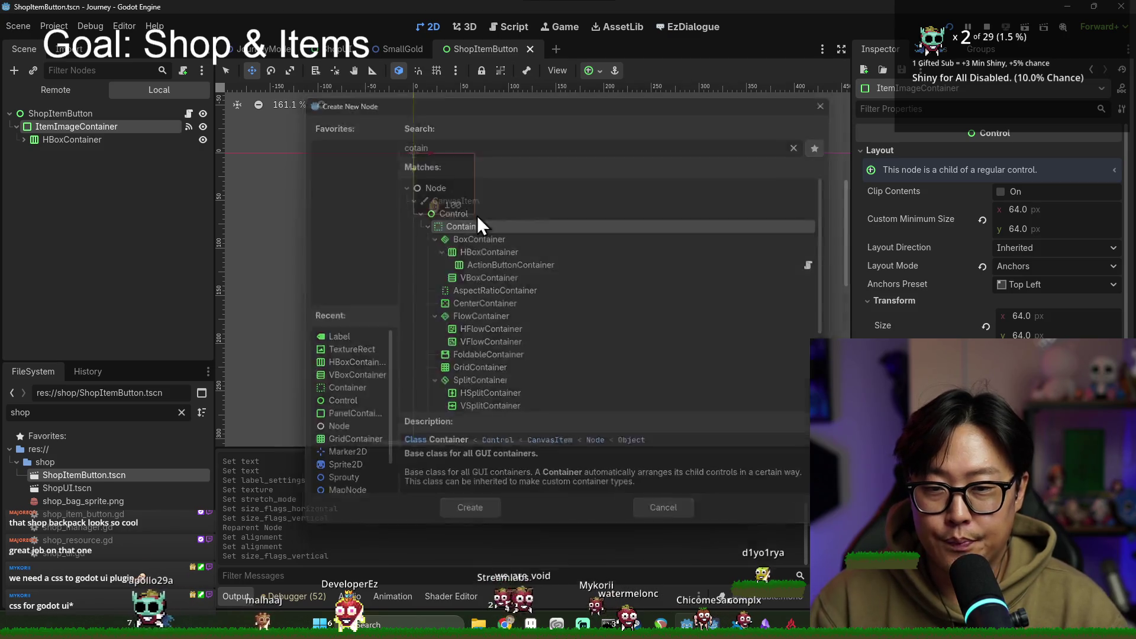
left_click_drag(58, 150, 60, 136)
key("F2")
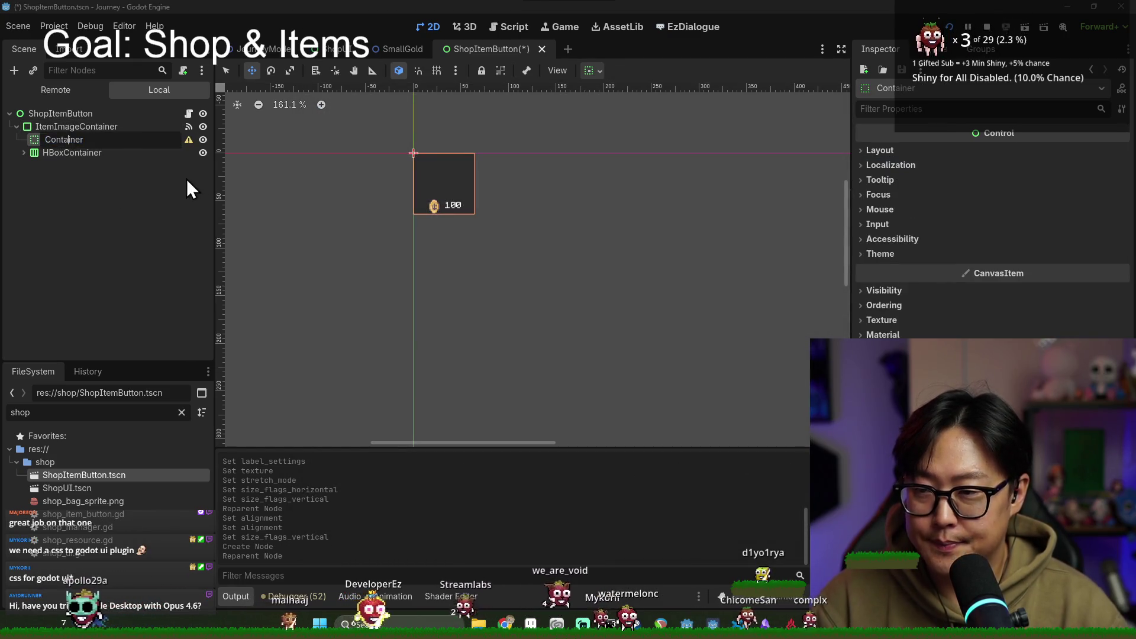
type("ItemNodeContainer")
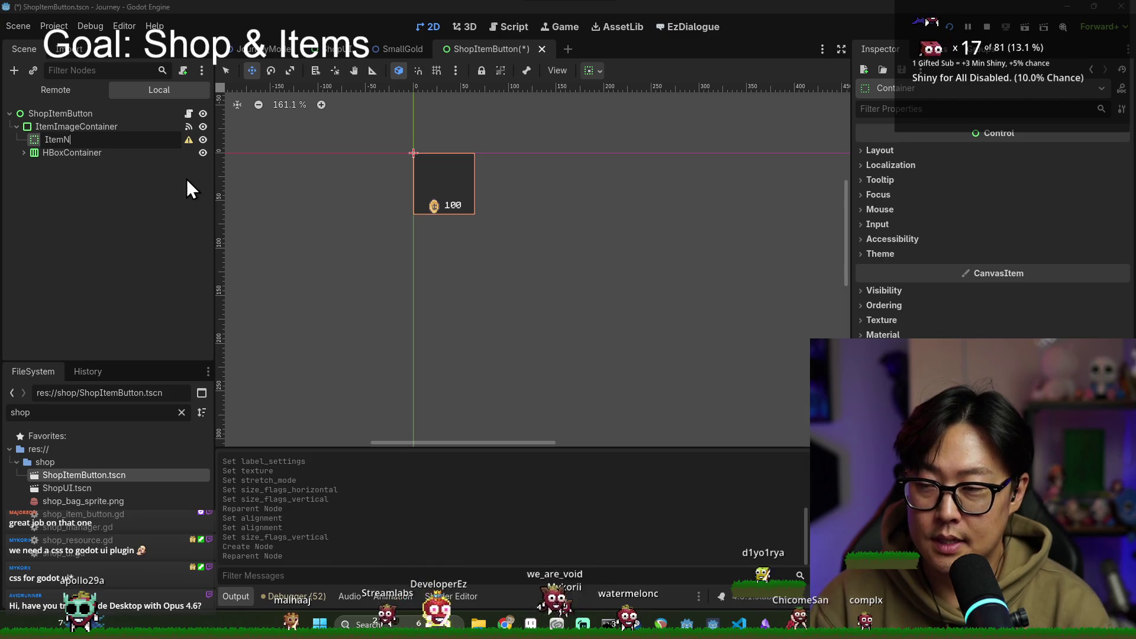
key("Return")
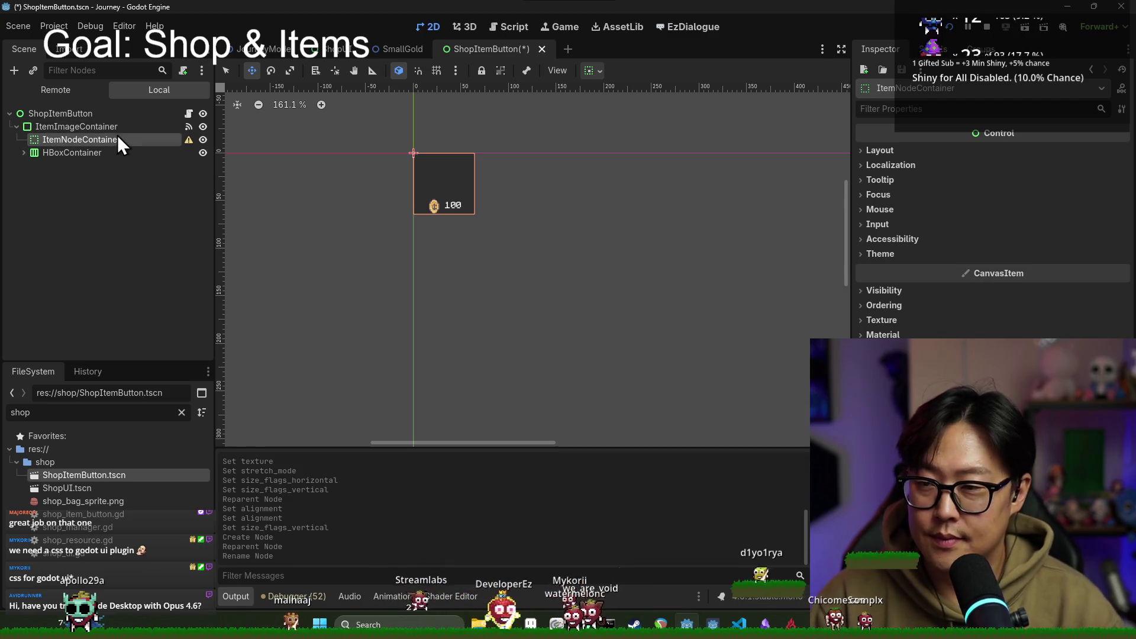
Change ItemImageContainer's type to VBoxContainer and save the scene.
right_click(102, 122)
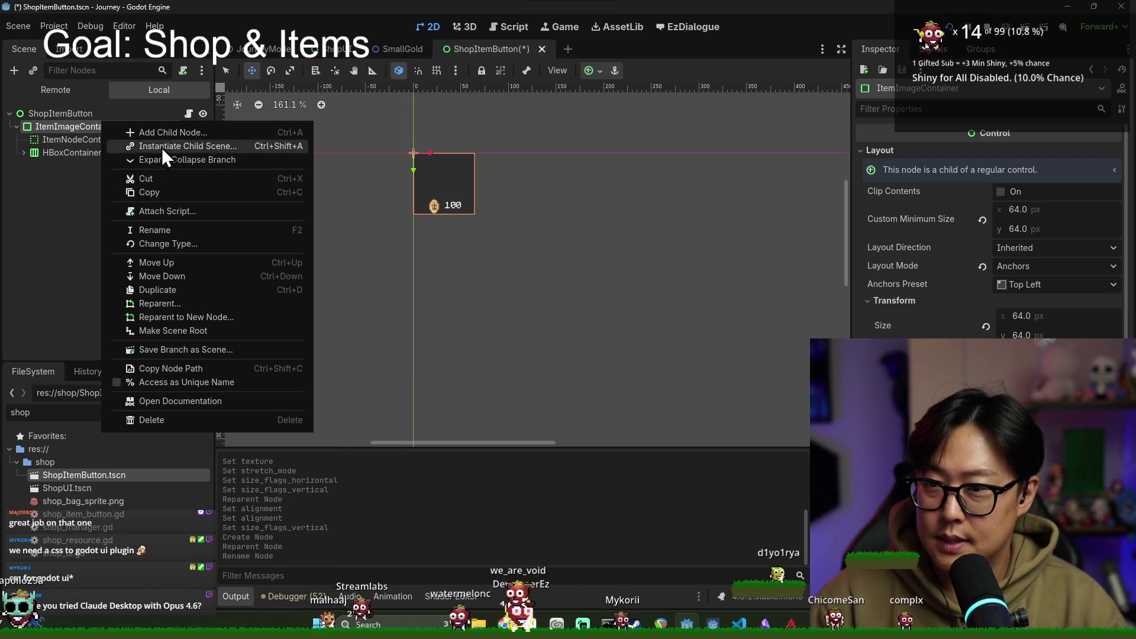
left_click(176, 243)
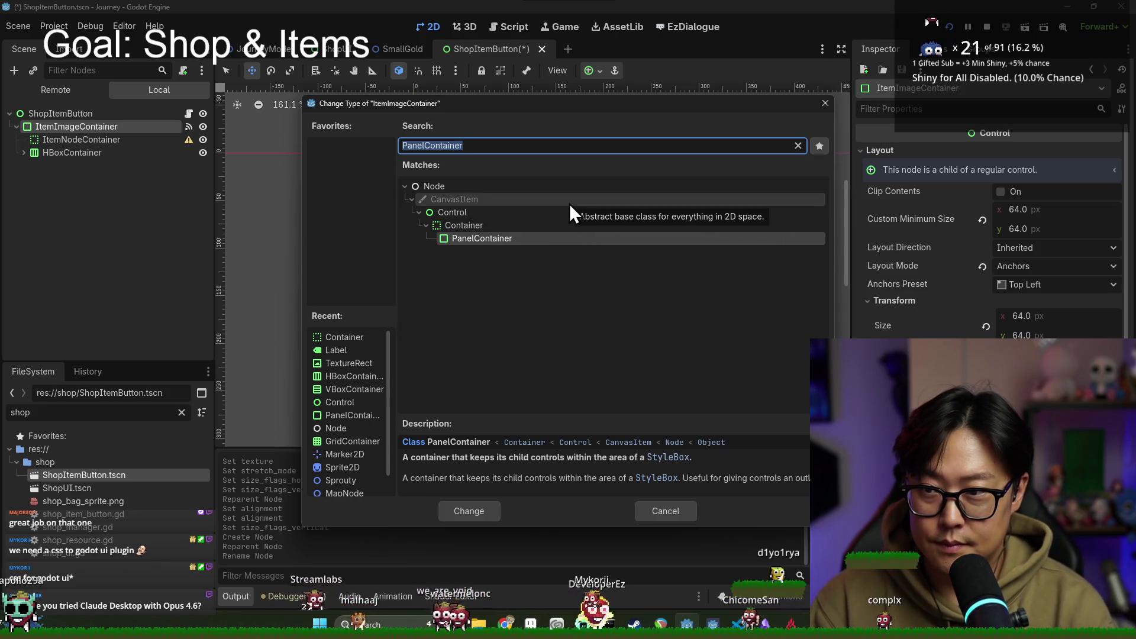
type("hbox")
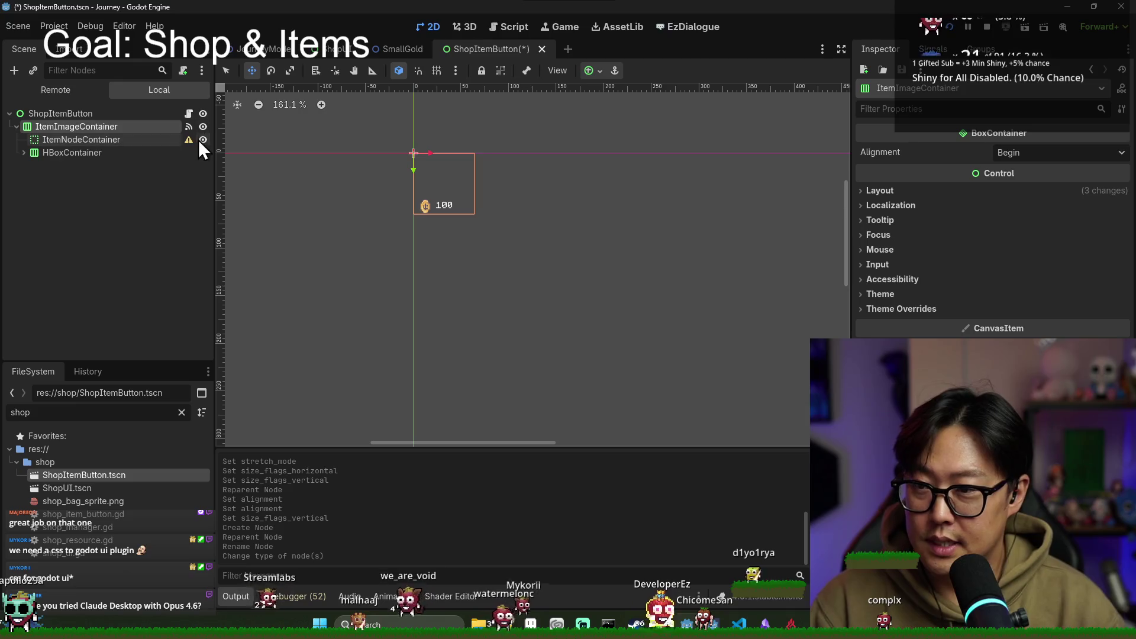
right_click(52, 129)
left_click(118, 252)
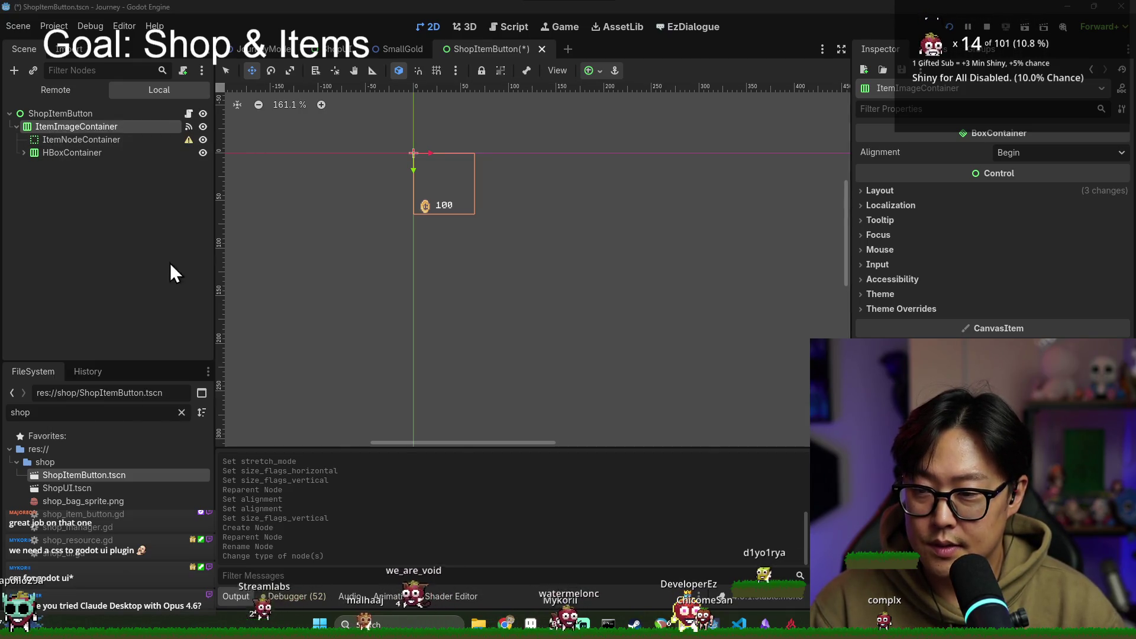
type("vbox")
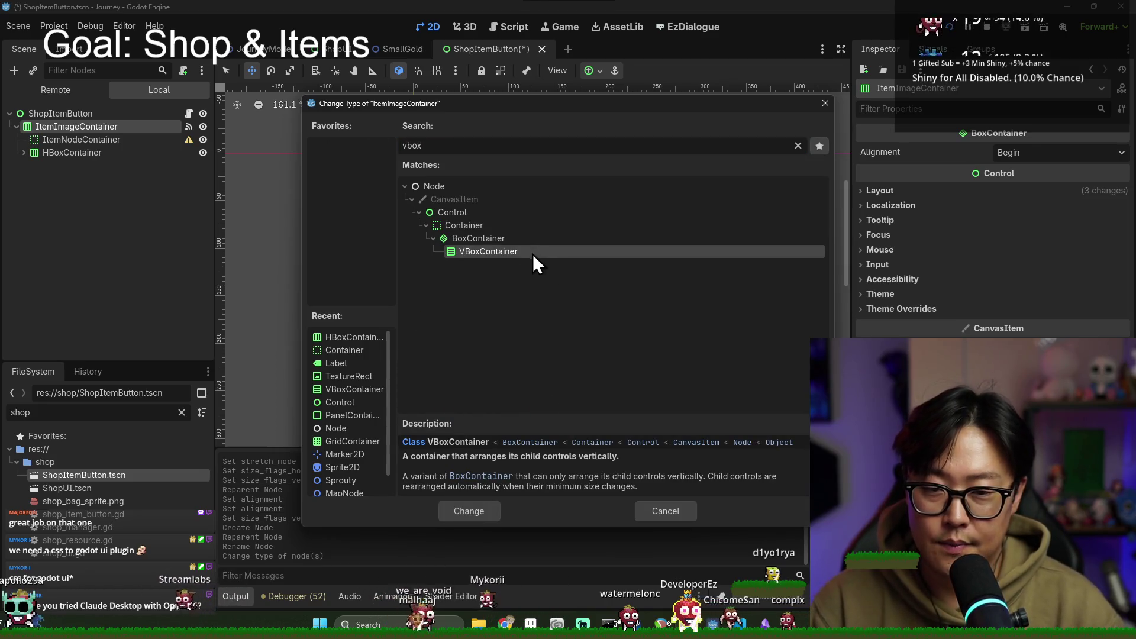
double_click(532, 252)
key("ctrl+s")
Give ItemNodeContainer a Custom Minimum Size of 64×64 and save.
left_click(78, 113)
left_click(148, 139)
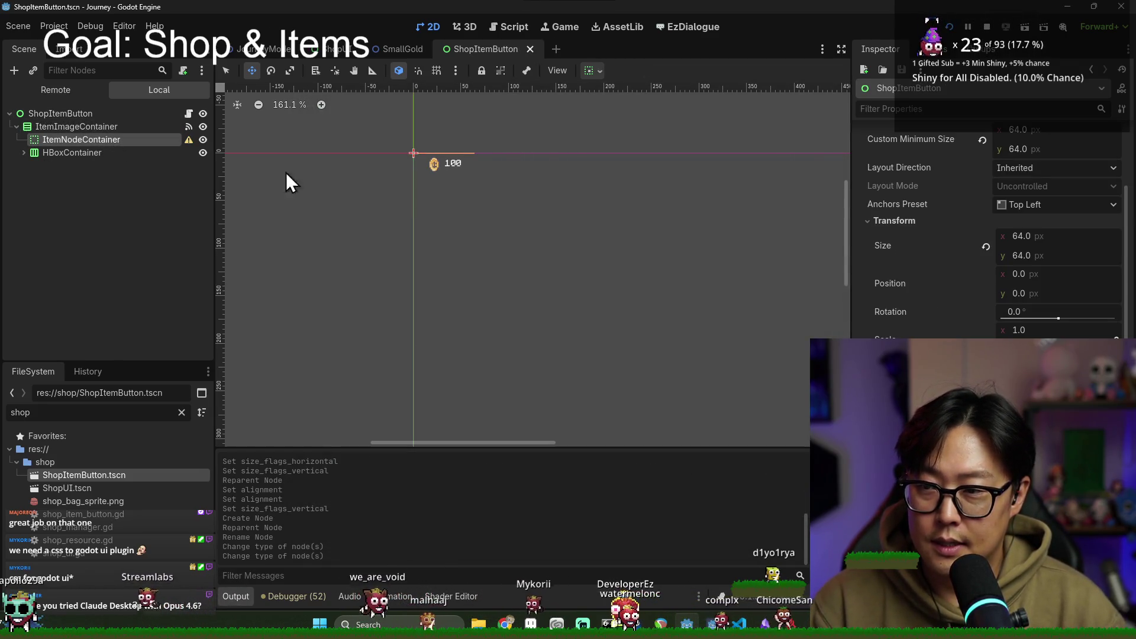
left_click(101, 125)
left_click(106, 138)
left_click(879, 150)
left_click(1034, 210)
type("64")
key("Return")
key("ctrl+s")
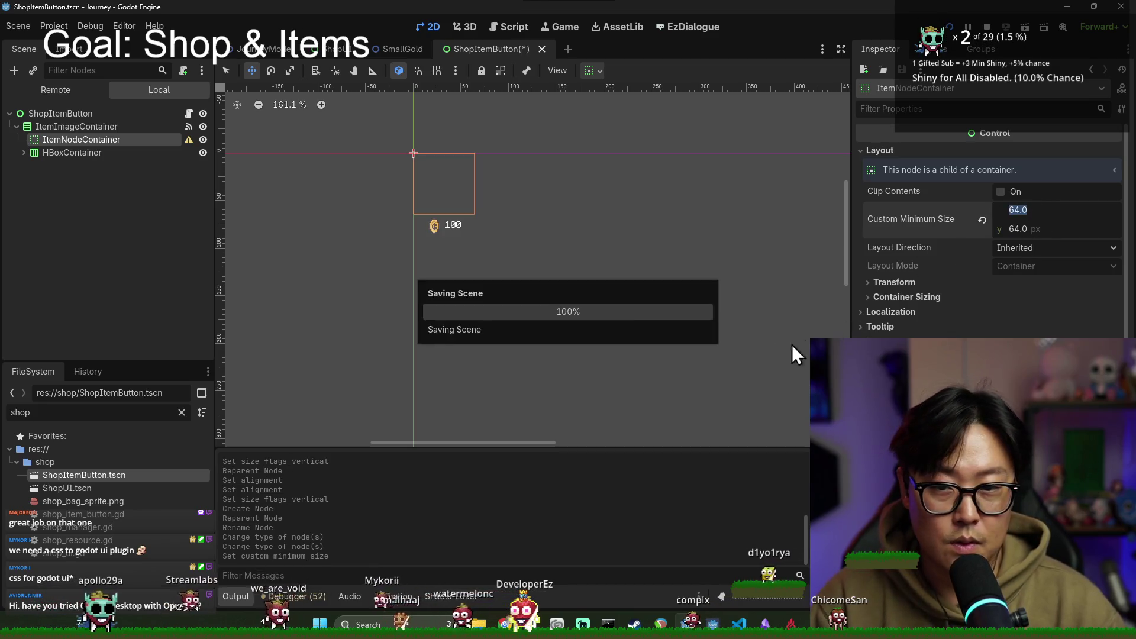
Check ItemNodeContainer's container sizing options, then go to line 7 of the ShopItemButton script.
left_click(900, 282)
left_click(911, 283)
left_click(958, 296)
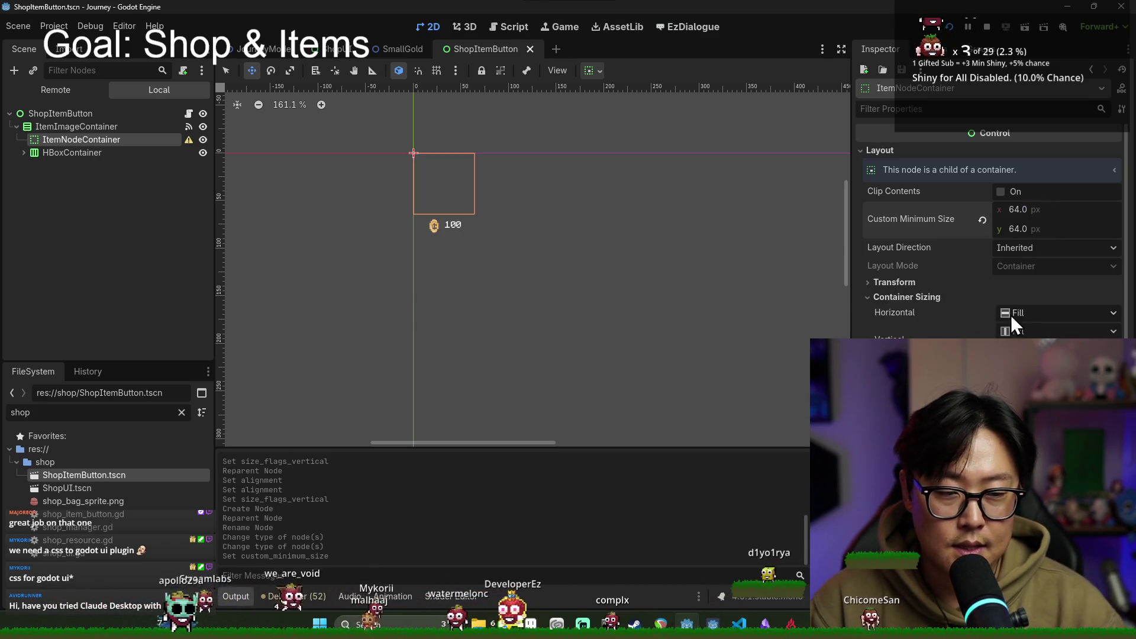
left_click(189, 113)
scroll(423, 200, "up", 2)
left_click(423, 203)
Replace the old item_image_container declaration on line 7 with an ItemNodeContainer reference.
triple_click(423, 203)
key("BackSpace")
left_click_drag(94, 139, 394, 204)
key("ctrl+s")
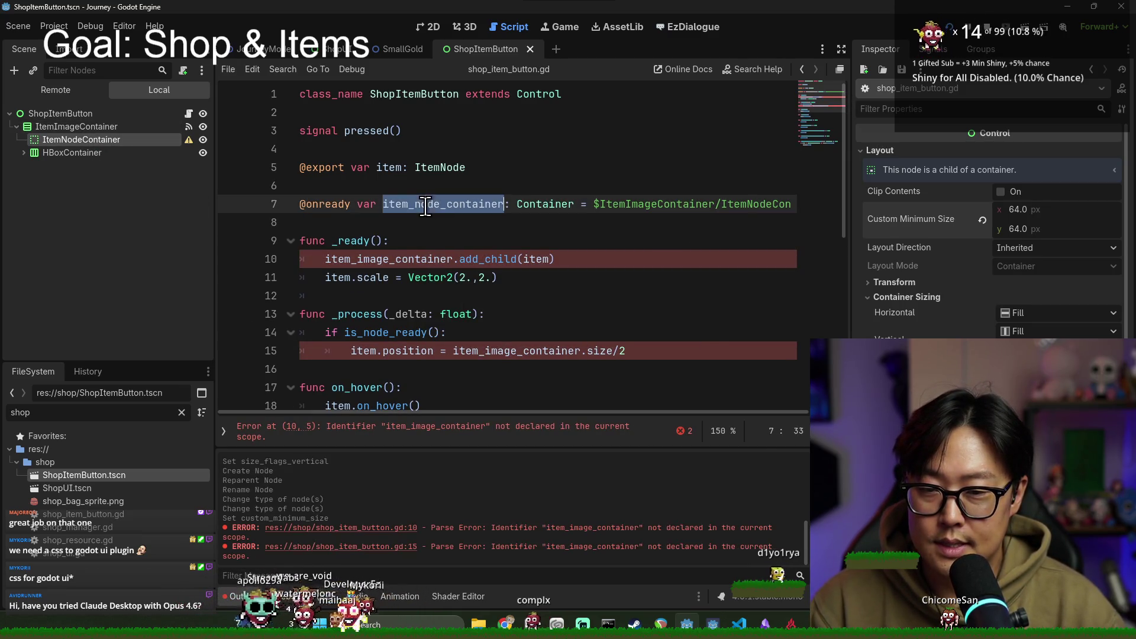
Change the container name on line 15 to item_node_container and save.
double_click(385, 259)
type("item_node_container")
double_click(508, 350)
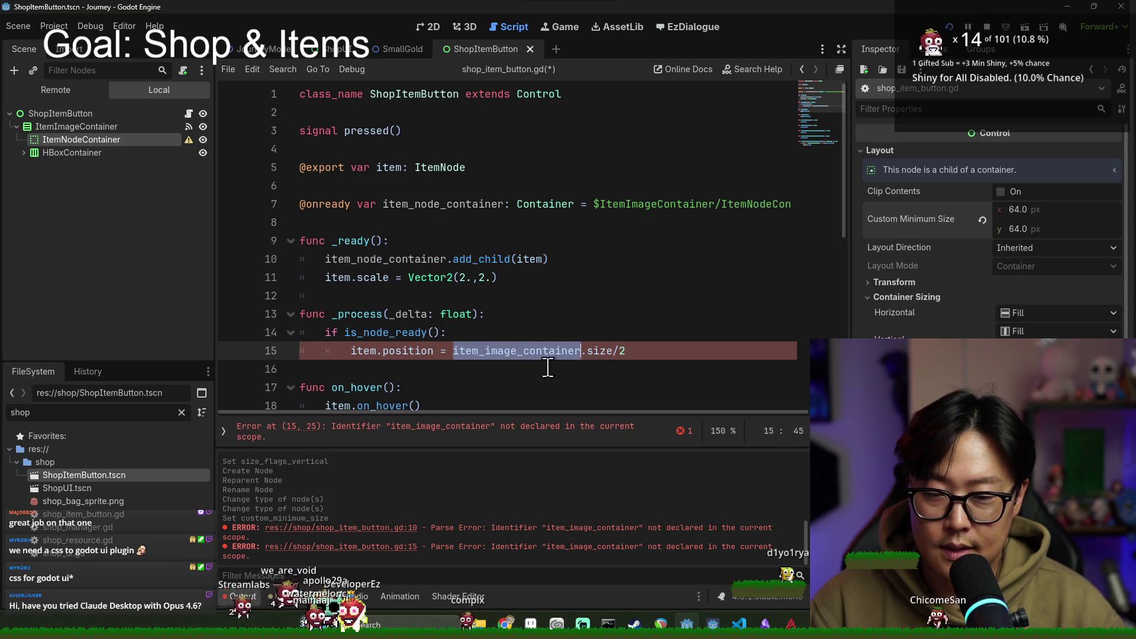
scroll(427, 317, "down", 1)
type("item_node_container")
key("ctrl+s")
Move the item position line into _ready and delete the leftover is_node_ready check.
left_click(362, 311)
left_click(528, 296)
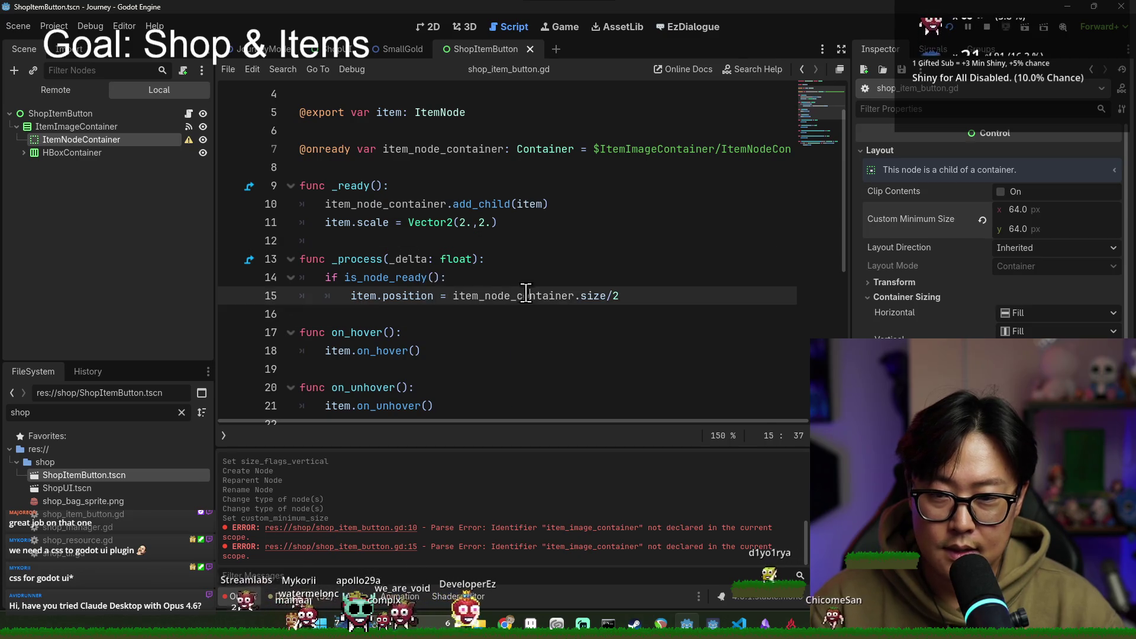
double_click(483, 296)
left_click(638, 299, "shift")
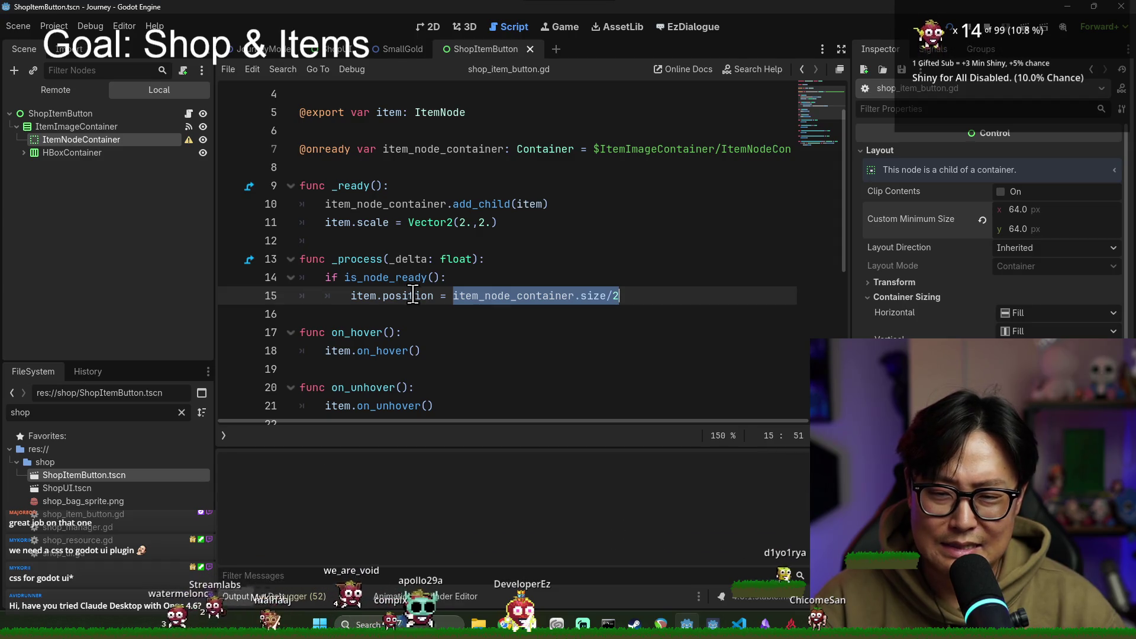
double_click(362, 295)
left_click(640, 298, "shift")
key("ctrl+x")
left_click(379, 241)
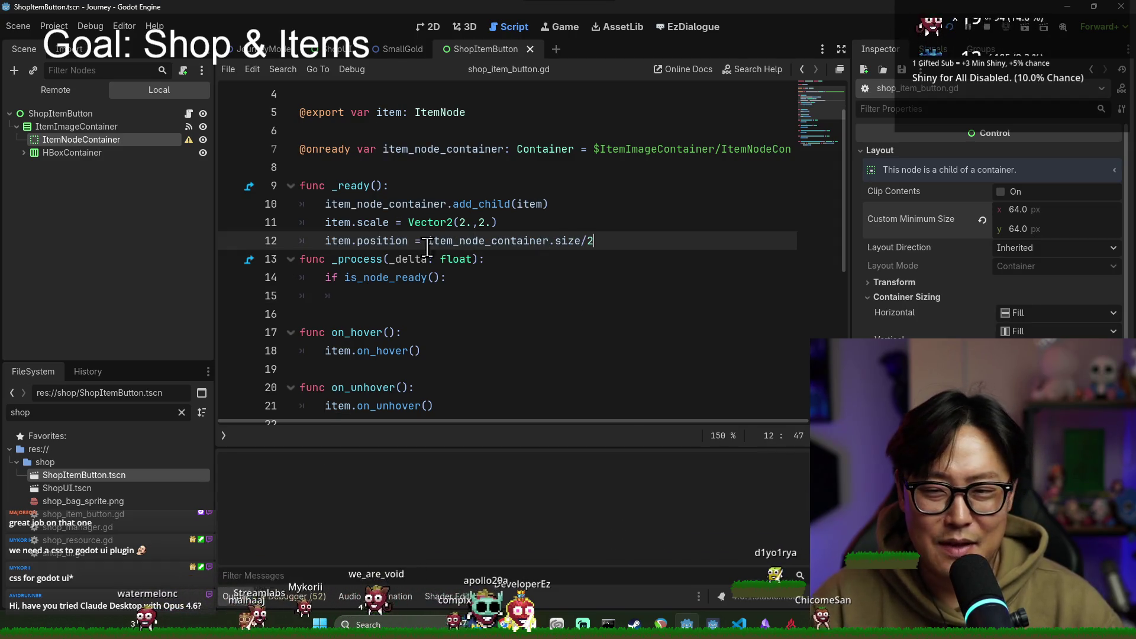
left_click_drag(446, 309, 322, 277)
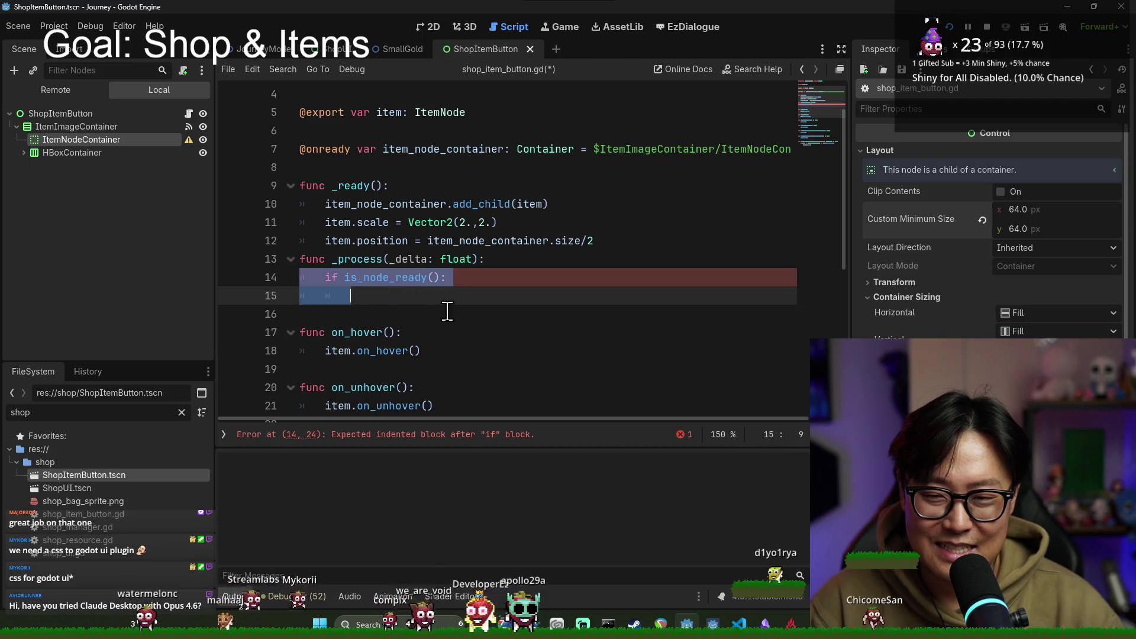
key("BackSpace")
Delete the empty _process function and set the position to Vector2(32, 32), then save.
key("BackSpace")
left_click(611, 240, "shift")
key("BackSpace")
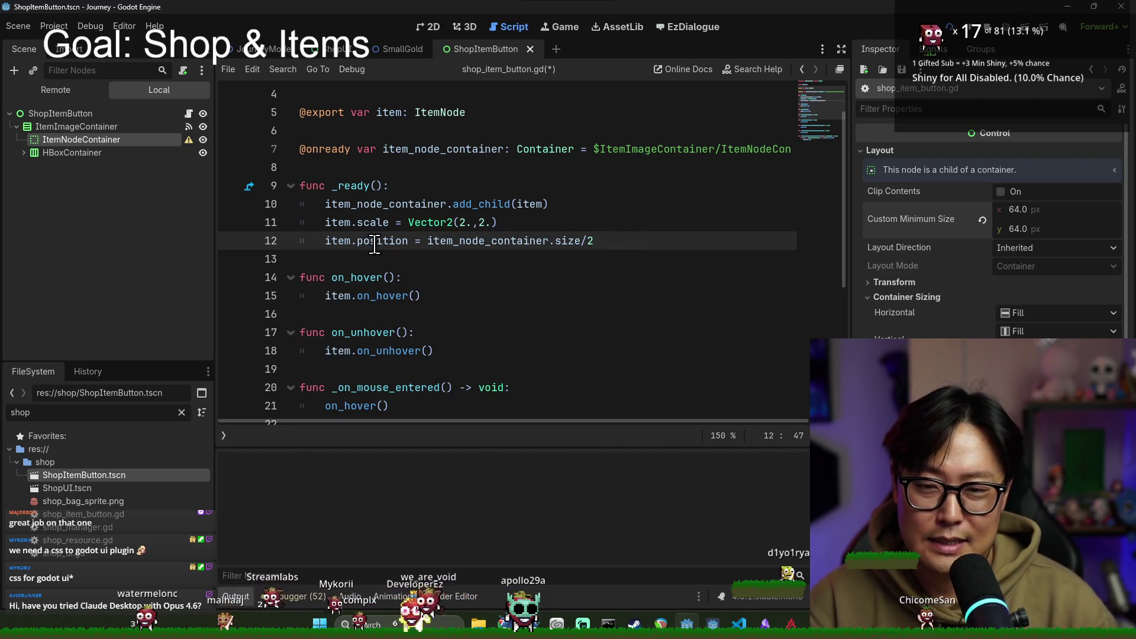
left_click(425, 241, "shift")
key("BackSpace")
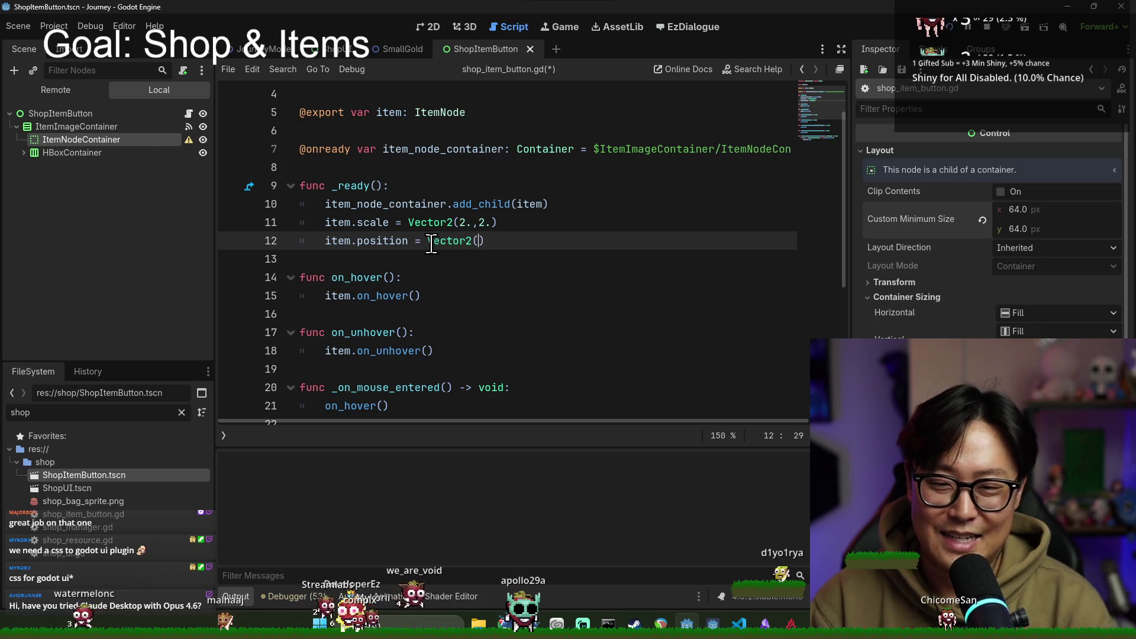
type("32, 32")
key("ctrl+s")
Add a decimal point to the second scale value in _ready and save the script.
left_click(510, 204)
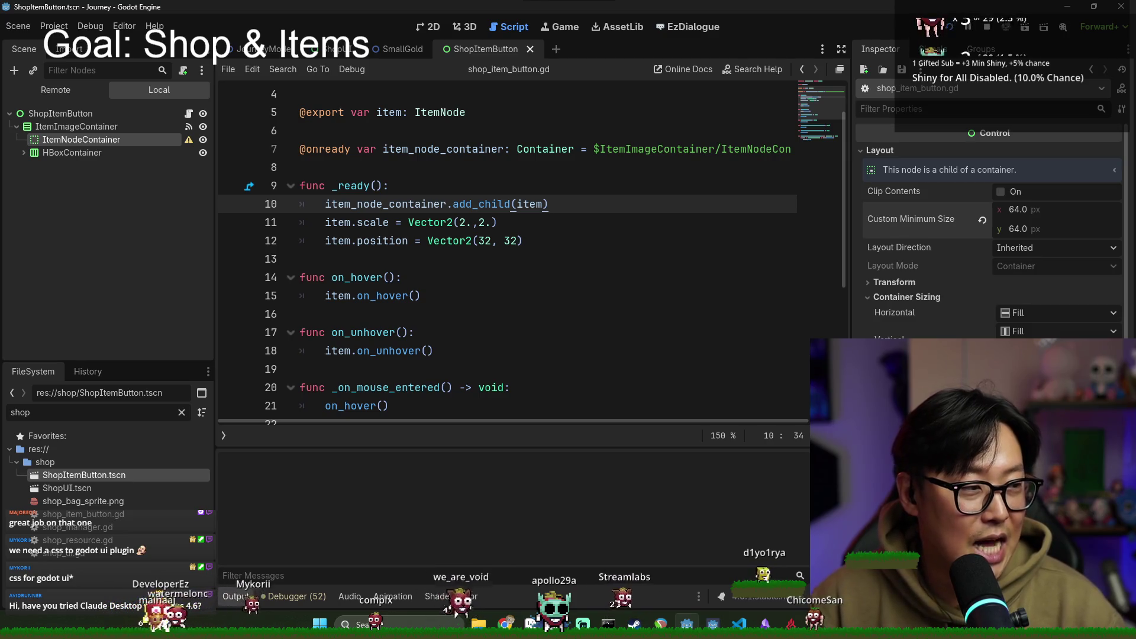
left_click(340, 236)
key("ctrl+s")
left_click(486, 222)
type(".")
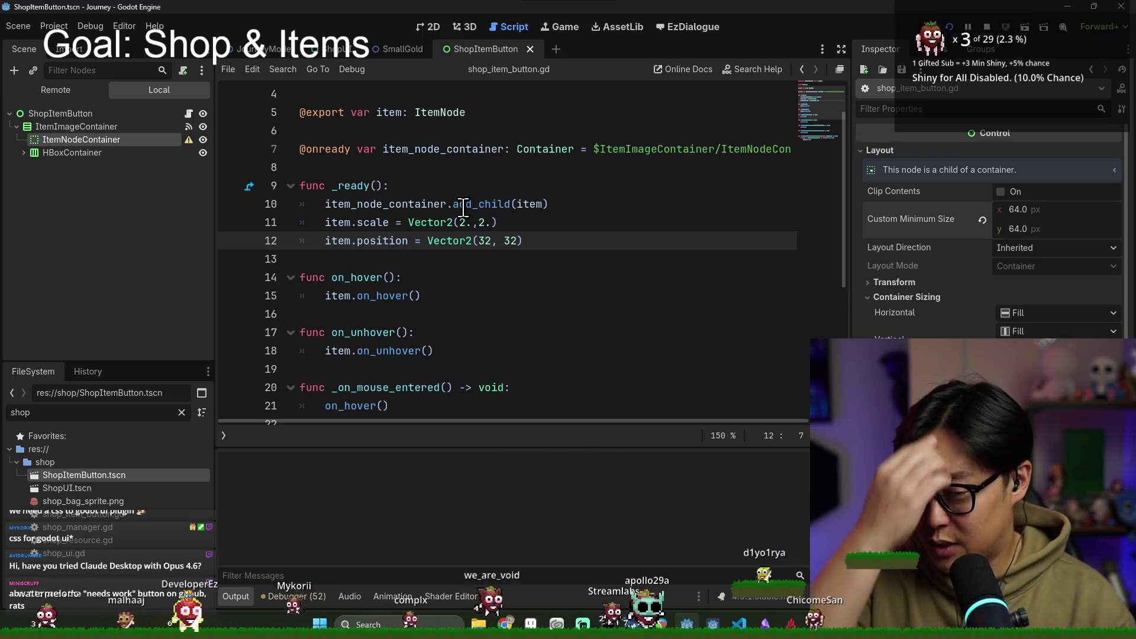
left_click(424, 258)
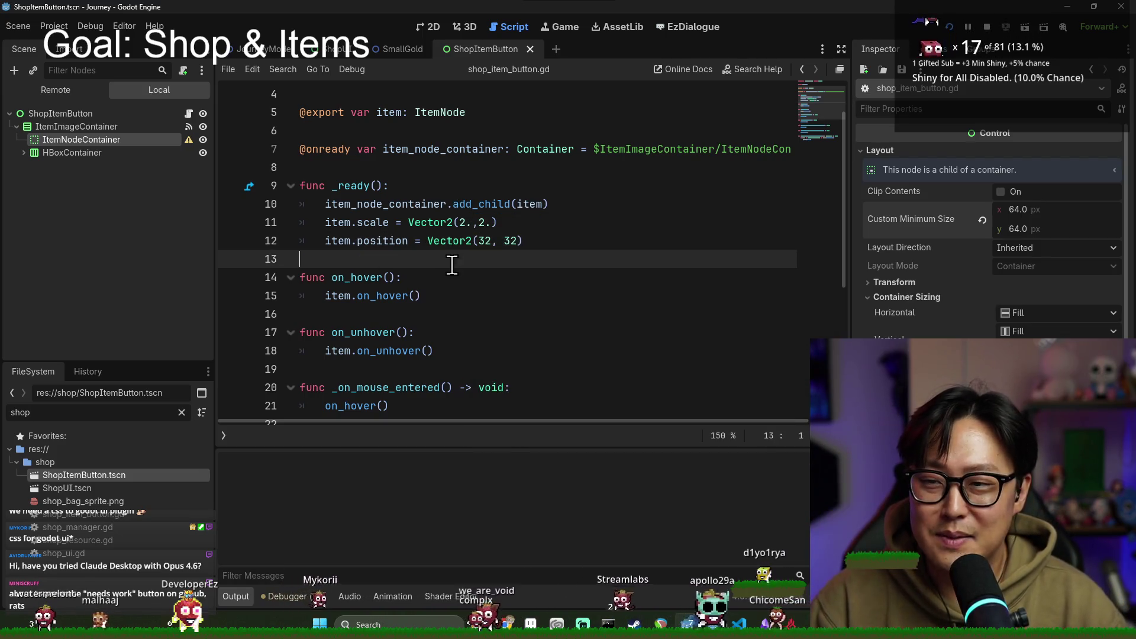
left_click(539, 168)
scroll(540, 214, "up", 1)
key("ctrl+s")
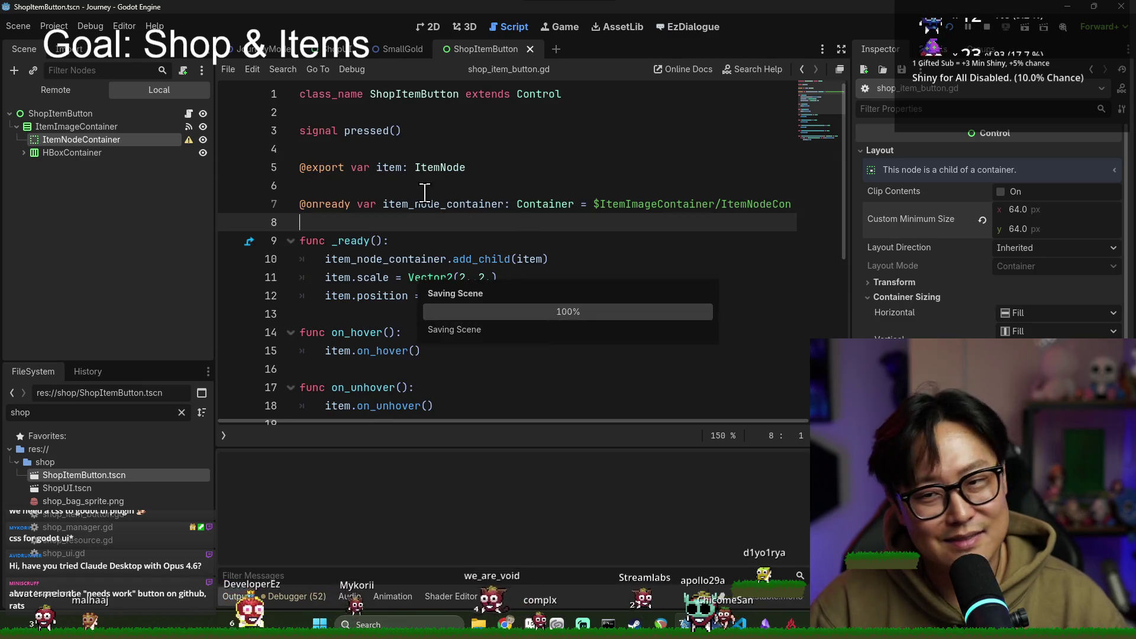
Review the script, save it, and check the on_unhover method's description.
left_click(423, 188)
scroll(380, 261, "down", 3)
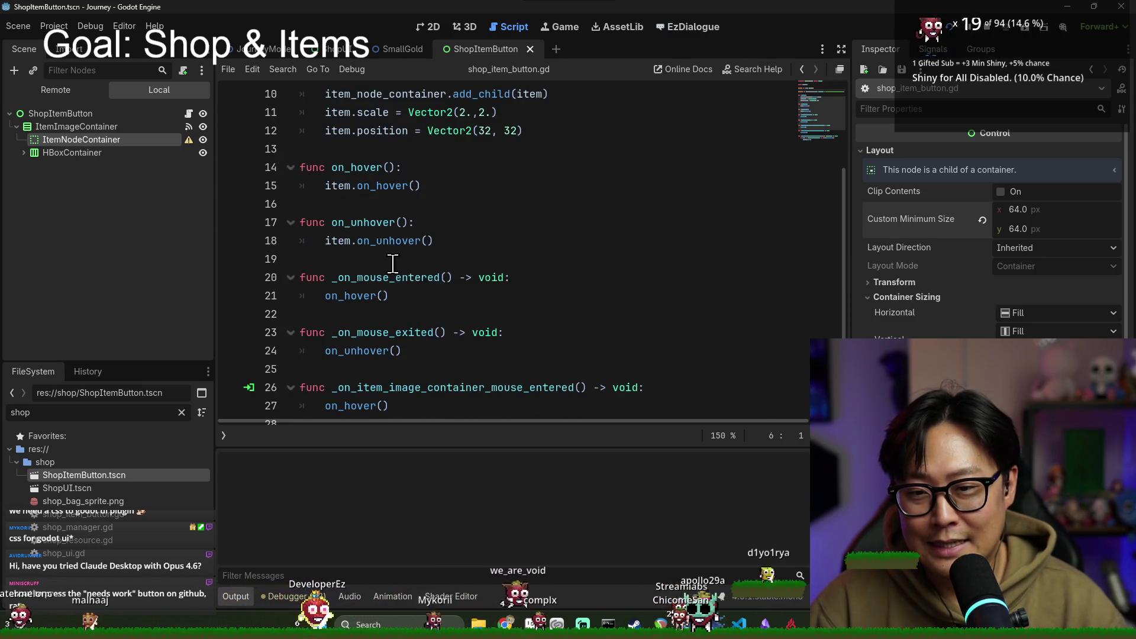
scroll(405, 278, "down", 3)
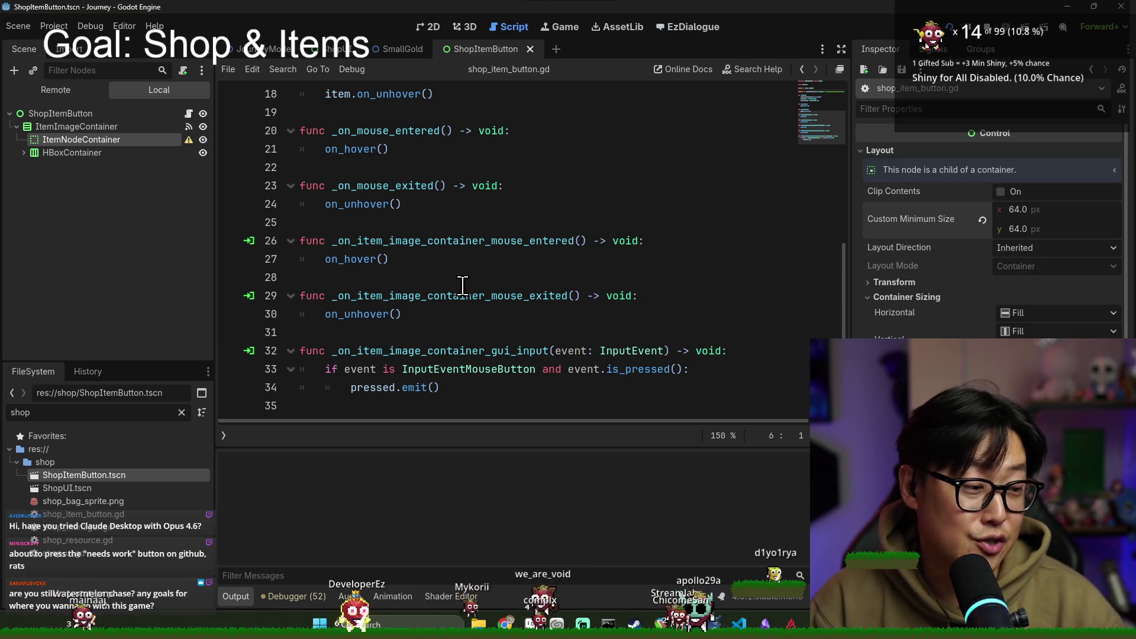
left_click(378, 223)
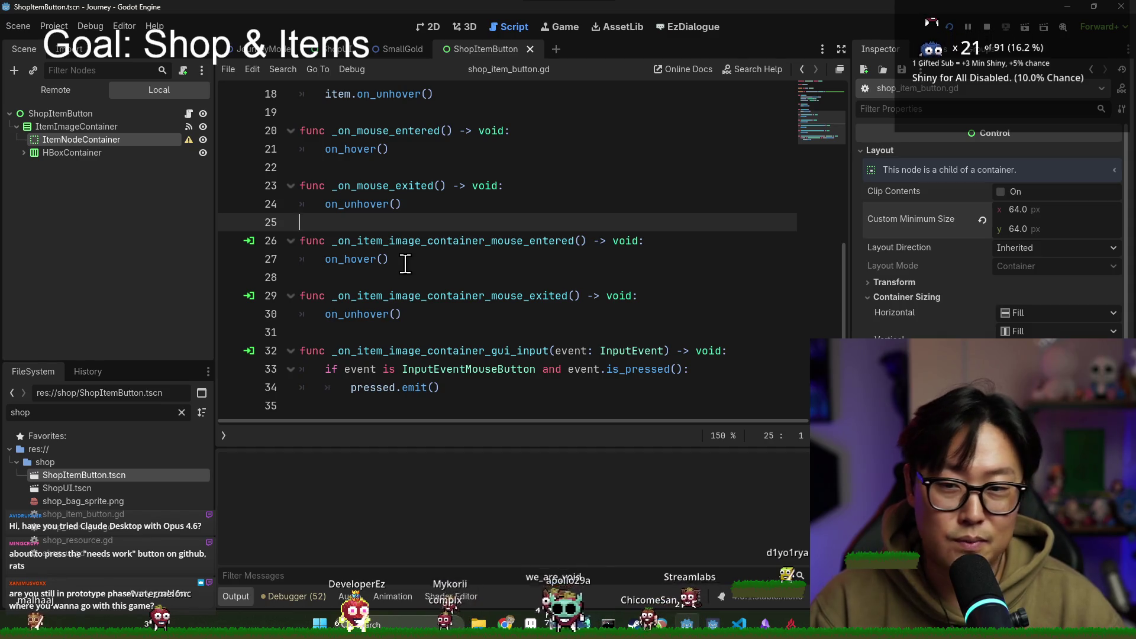
left_click(467, 169)
key("ctrl+s")
scroll(383, 213, "up", 4)
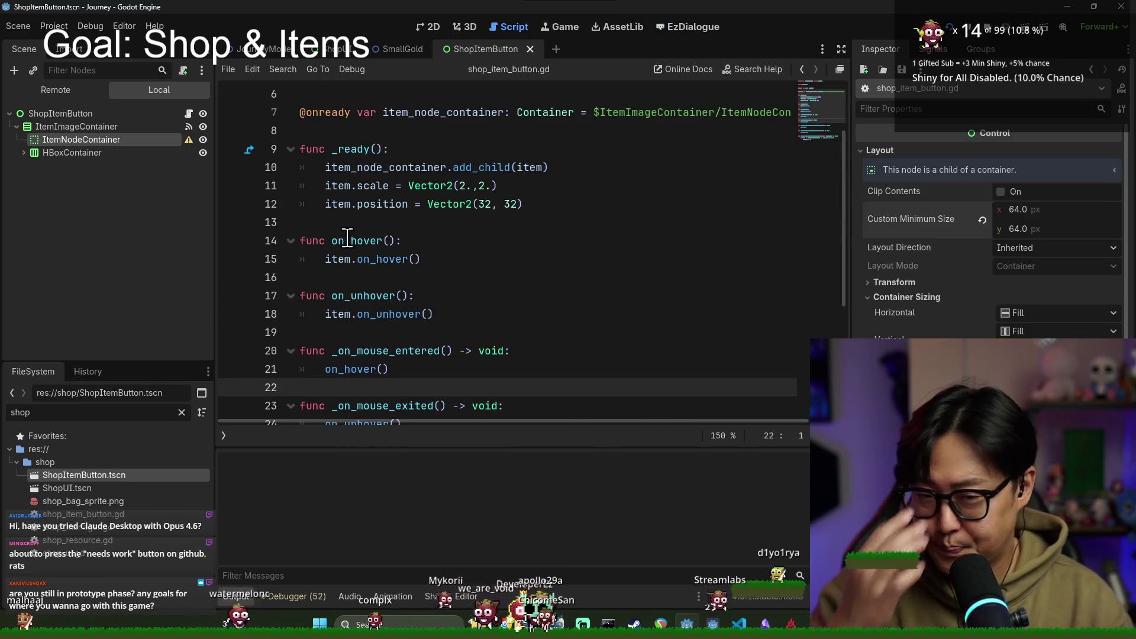
scroll(402, 232, "down", 3)
scroll(403, 233, "up", 3)
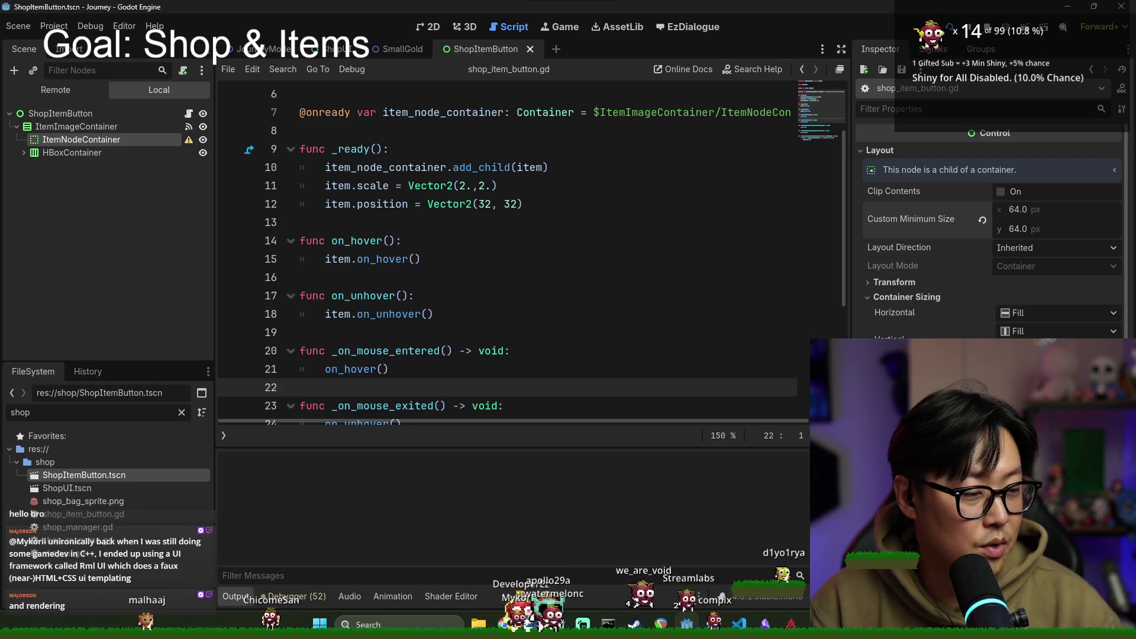
left_click(394, 296)
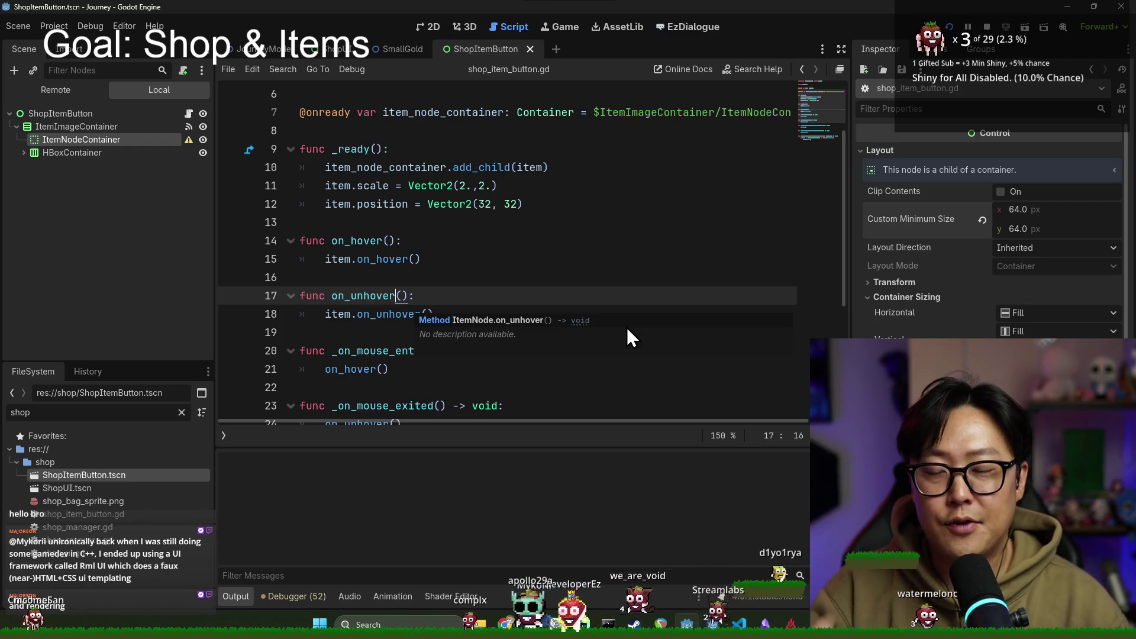
Stop and relaunch the game, then switch to the browser showing Steam's Next Fest page.
left_click(982, 29)
left_click(951, 28)
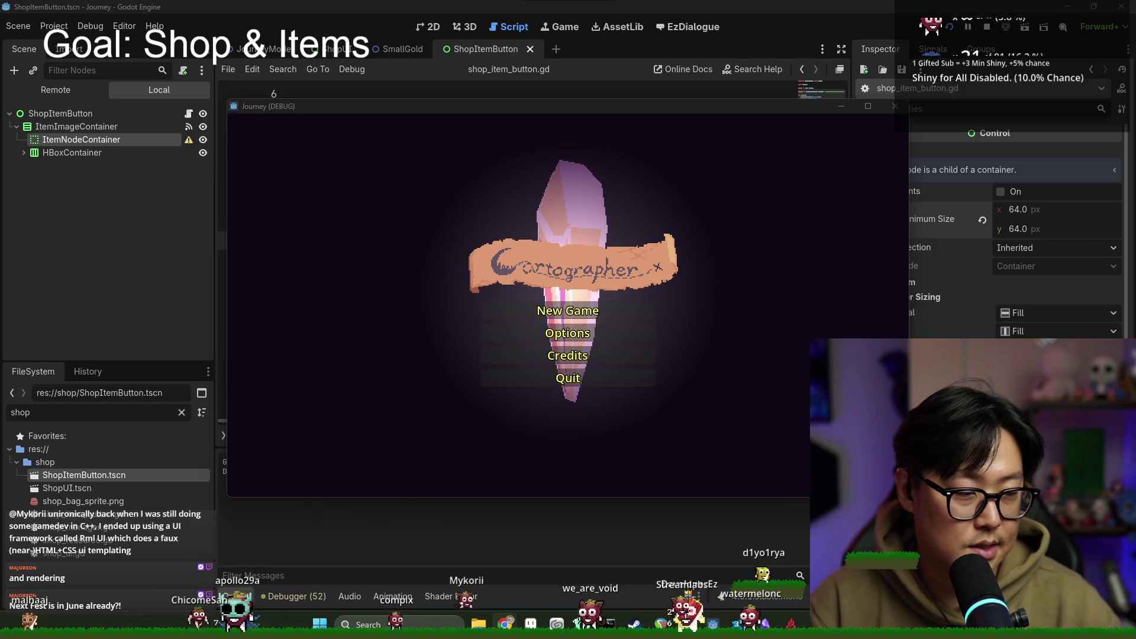
key("alt+Tab")
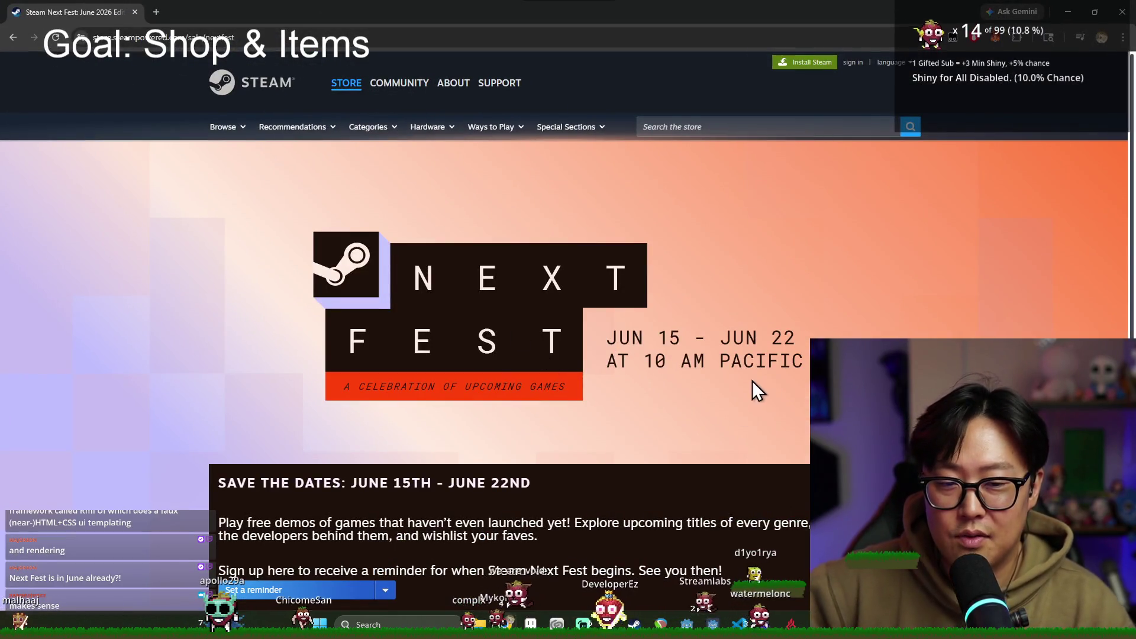
scroll(697, 361, "down", 3)
scroll(694, 349, "up", 2)
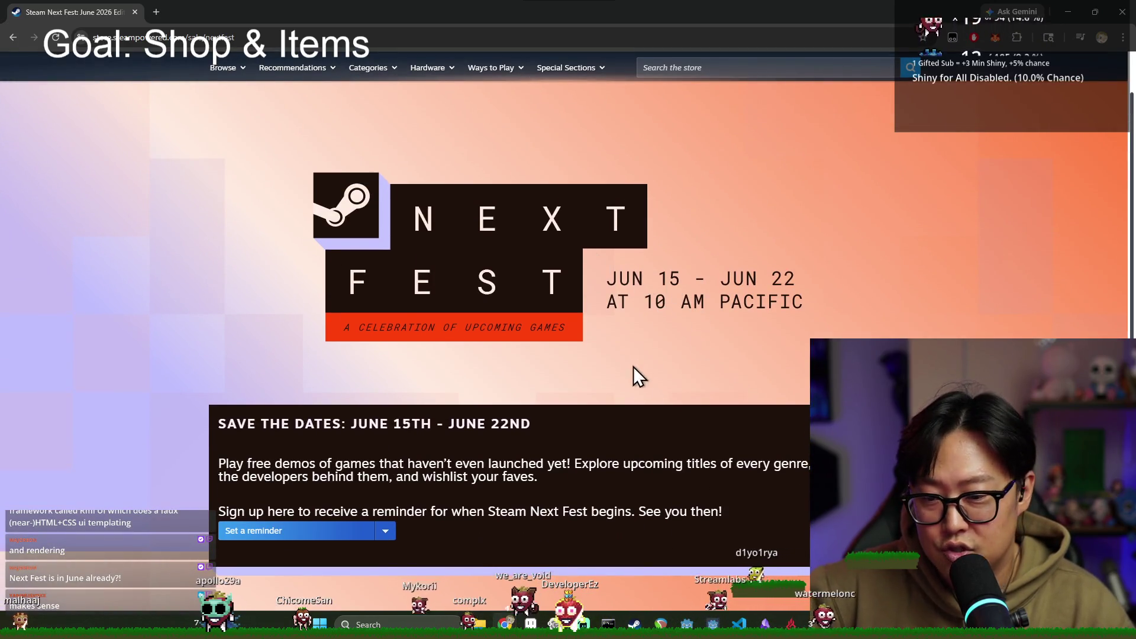
scroll(634, 368, "down", 2)
scroll(776, 355, "down", 2)
scroll(755, 368, "up", 4)
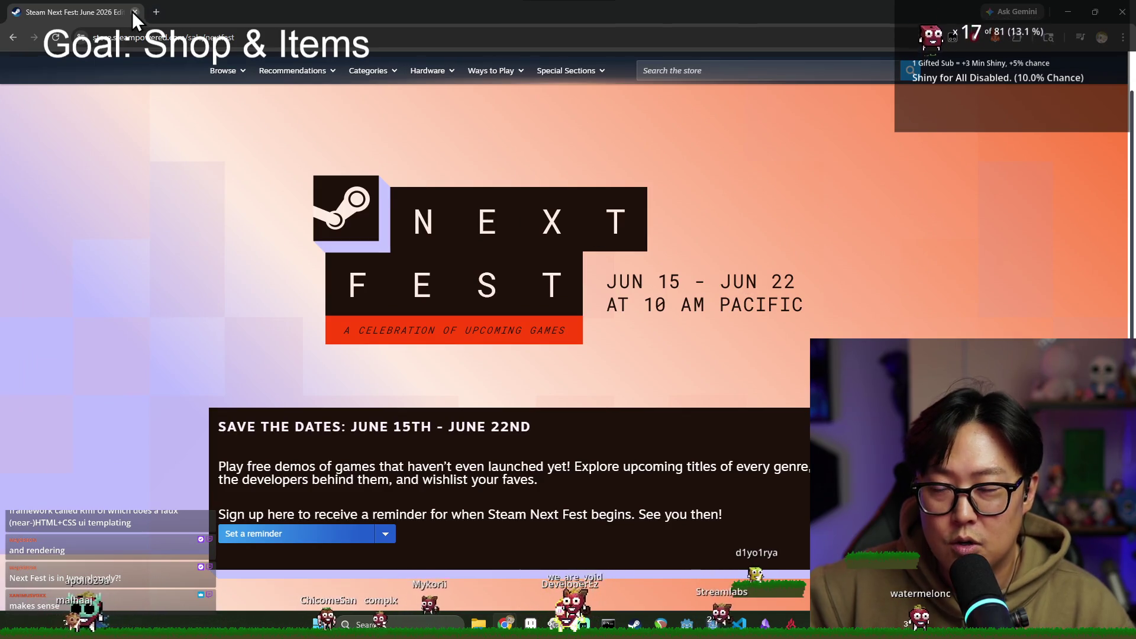
left_click(134, 11)
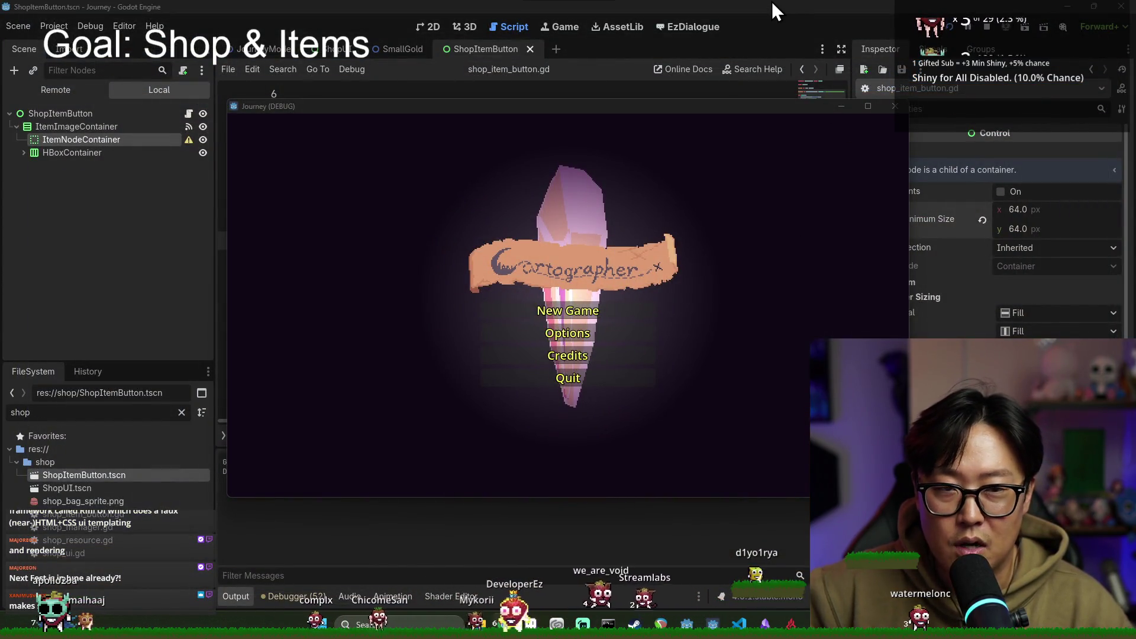
Start a New Game, dismiss the limited-moves tutorial, and move the character across connected map nodes.
left_click(567, 312)
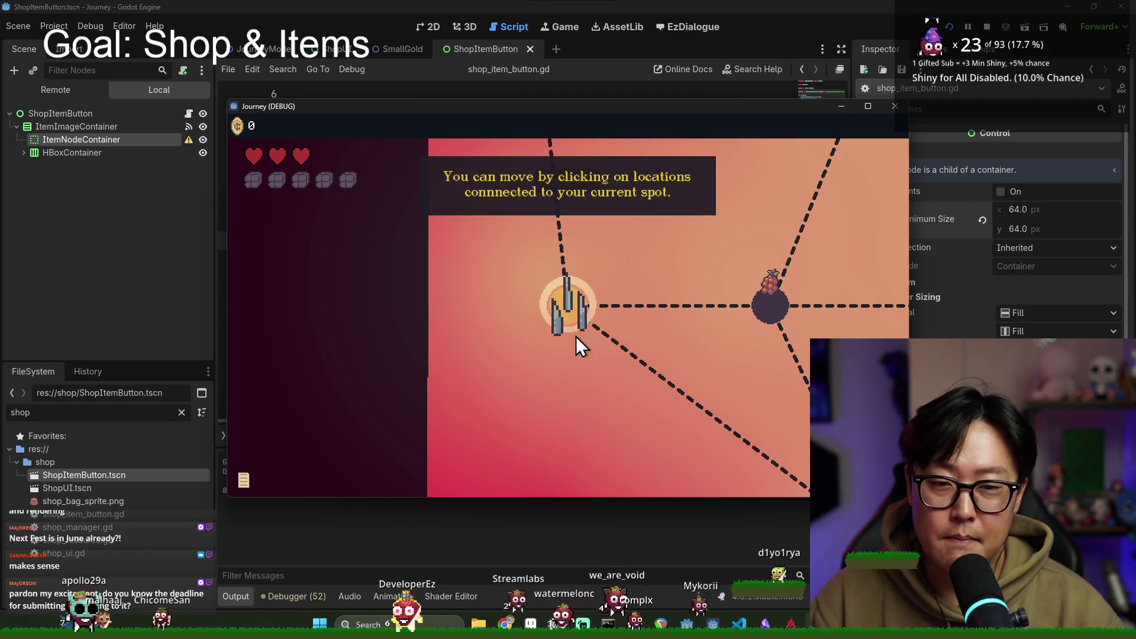
left_click(567, 322)
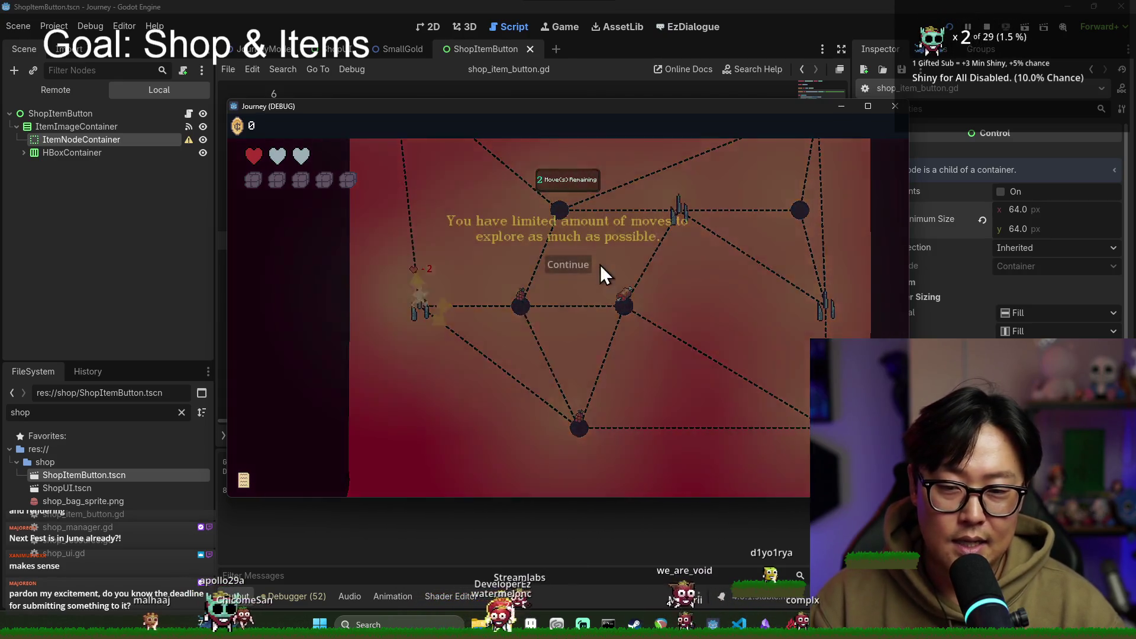
left_click(564, 270)
left_click(519, 308)
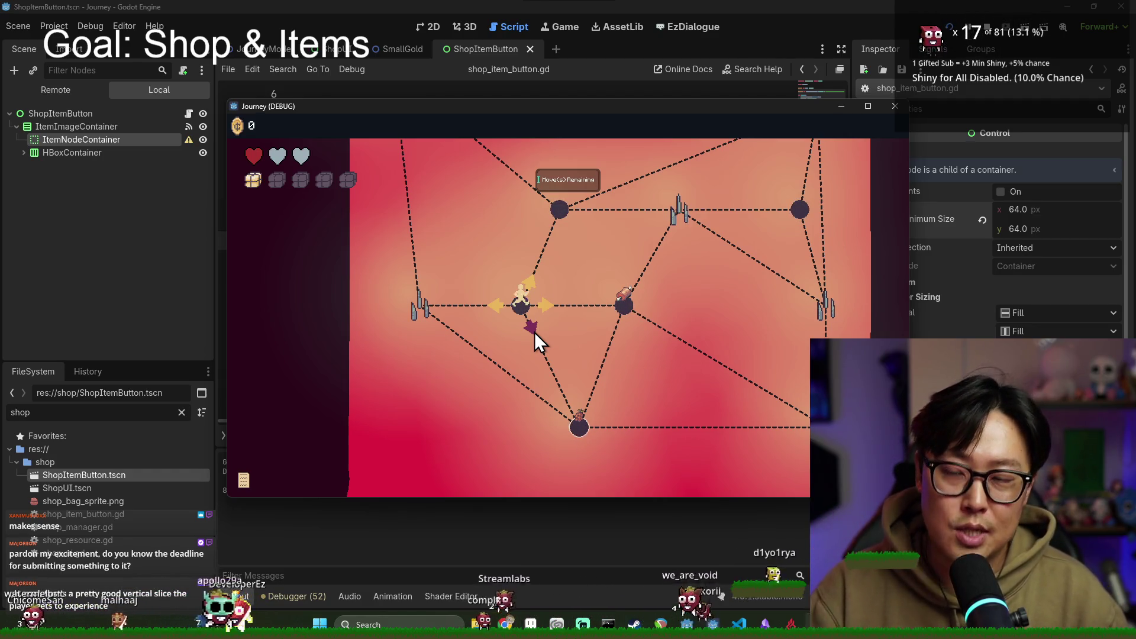
scroll(525, 401, "up", 3)
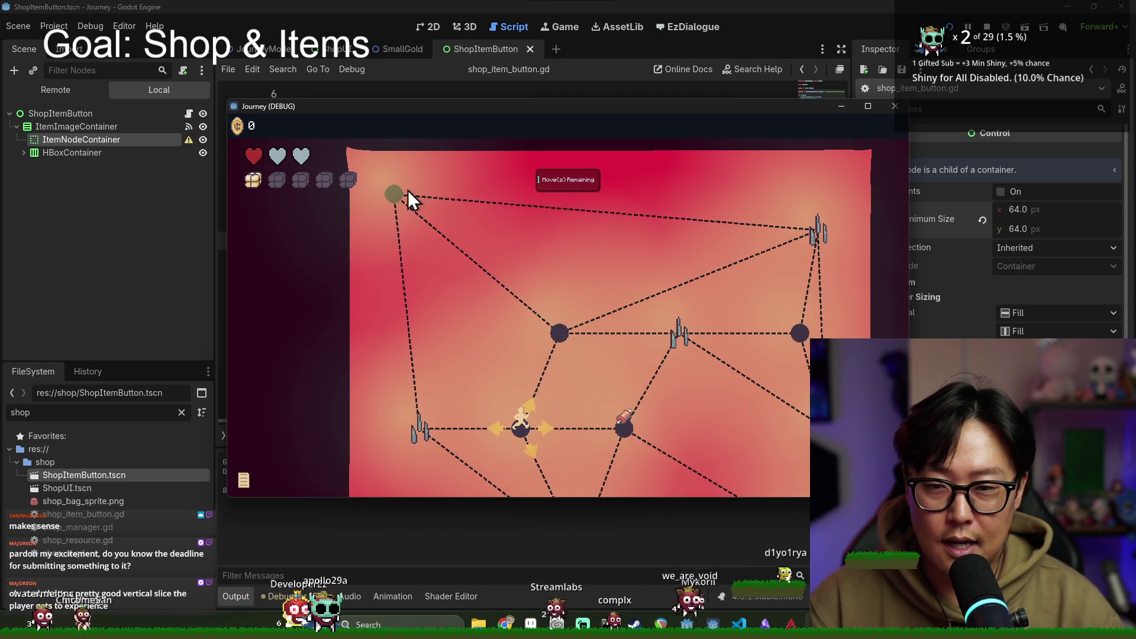
scroll(547, 302, "down", 1)
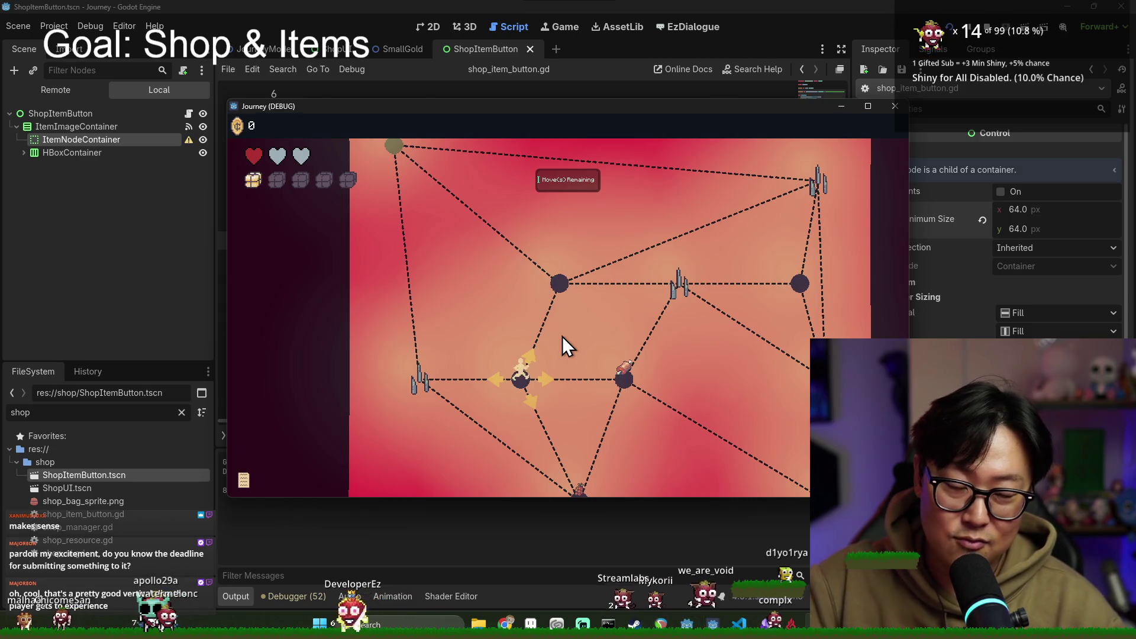
left_click(622, 381)
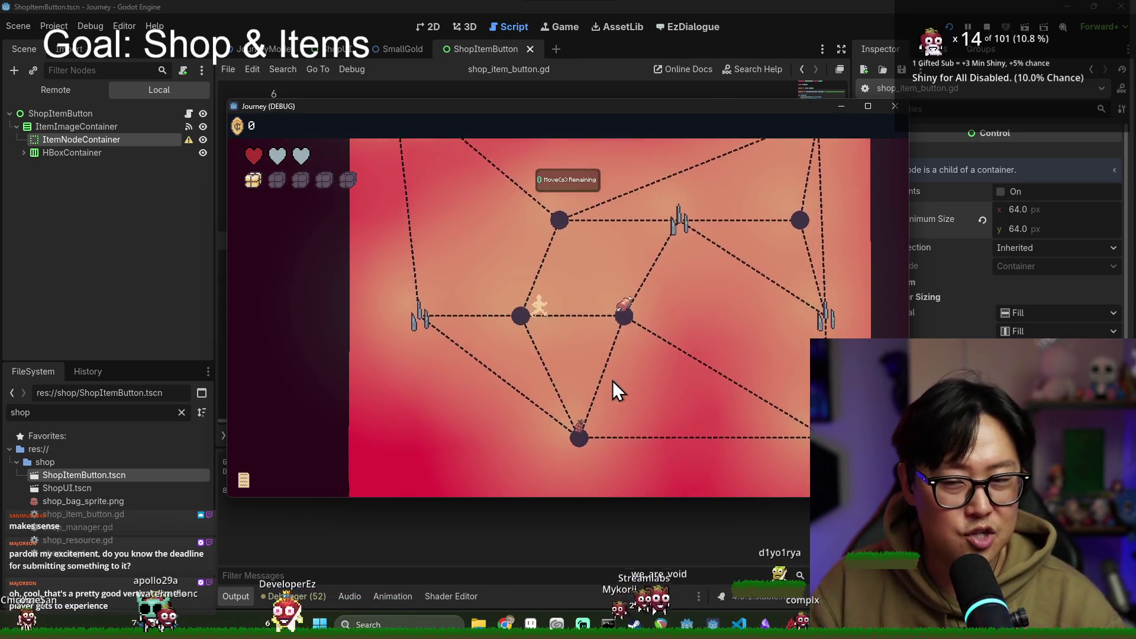
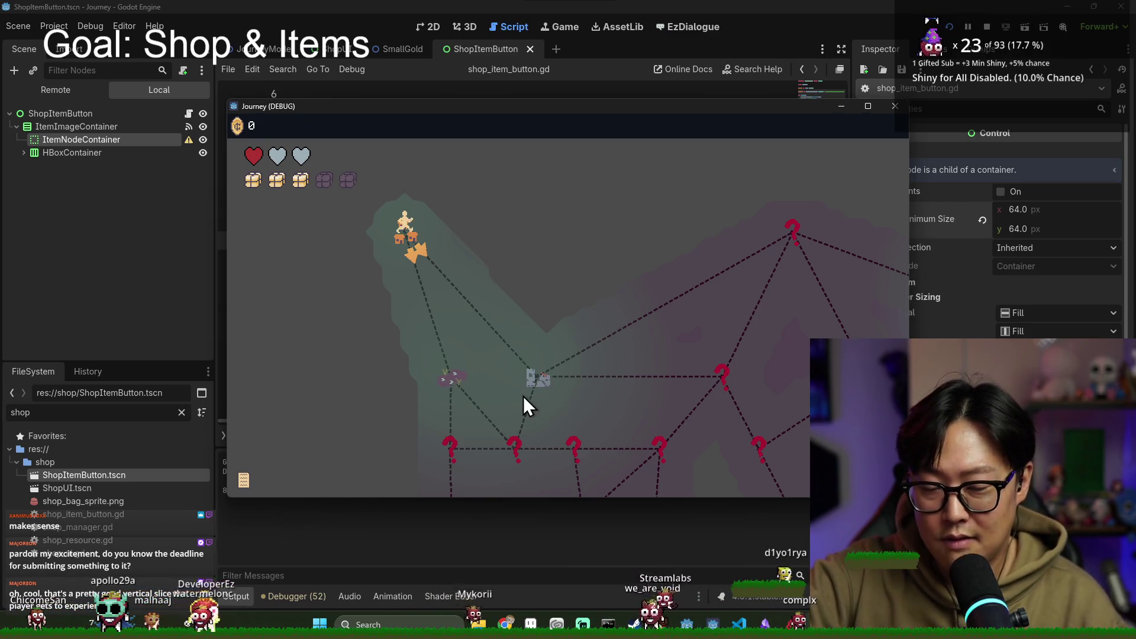
Get past the provisions tutorial to the shop node, then Restart and begin a New Game.
left_click(541, 379)
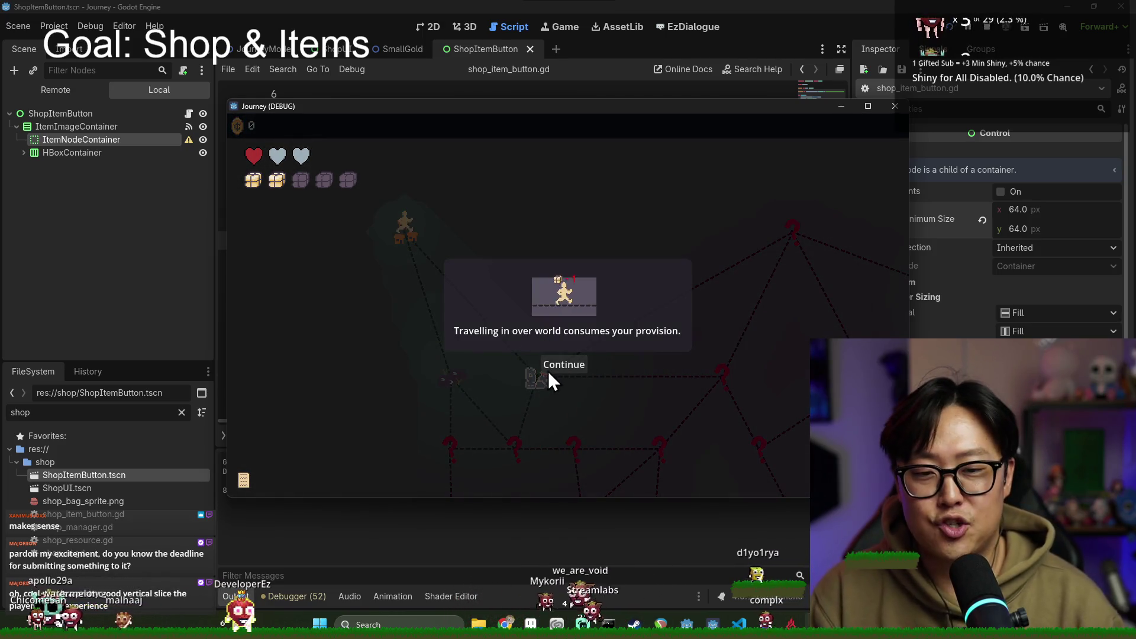
left_click(550, 371)
left_click(556, 369)
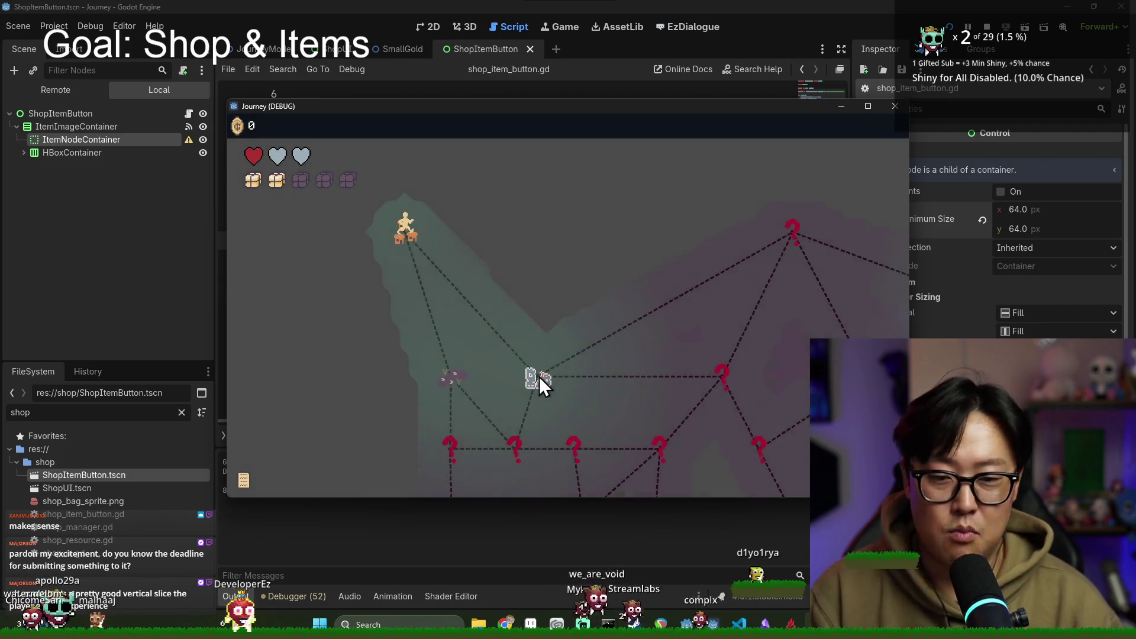
left_click(538, 388)
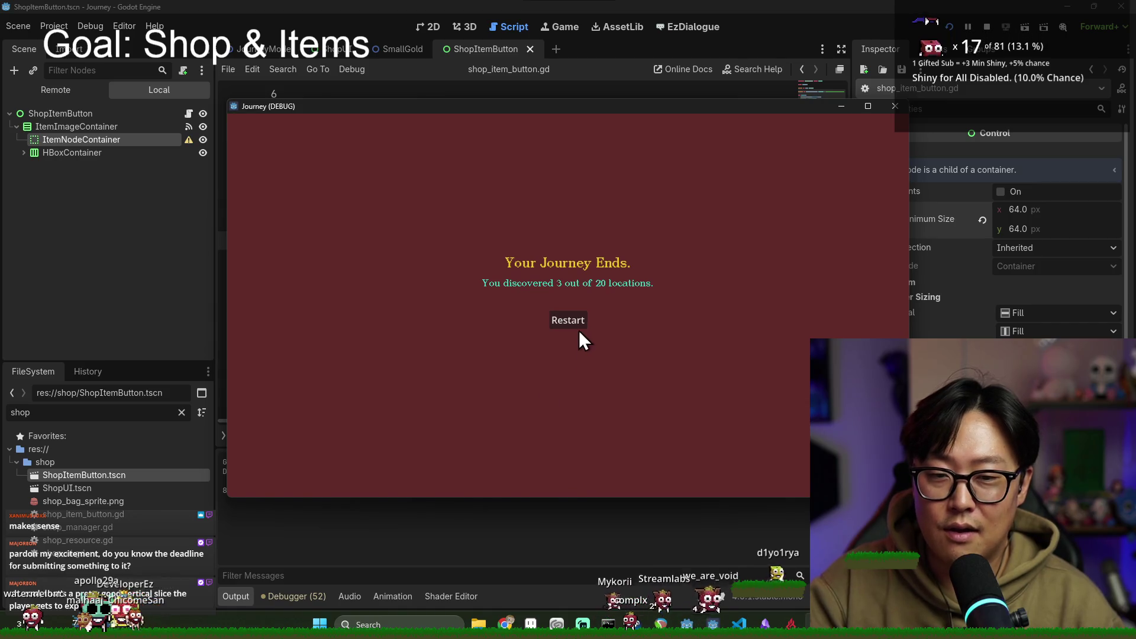
left_click(572, 319)
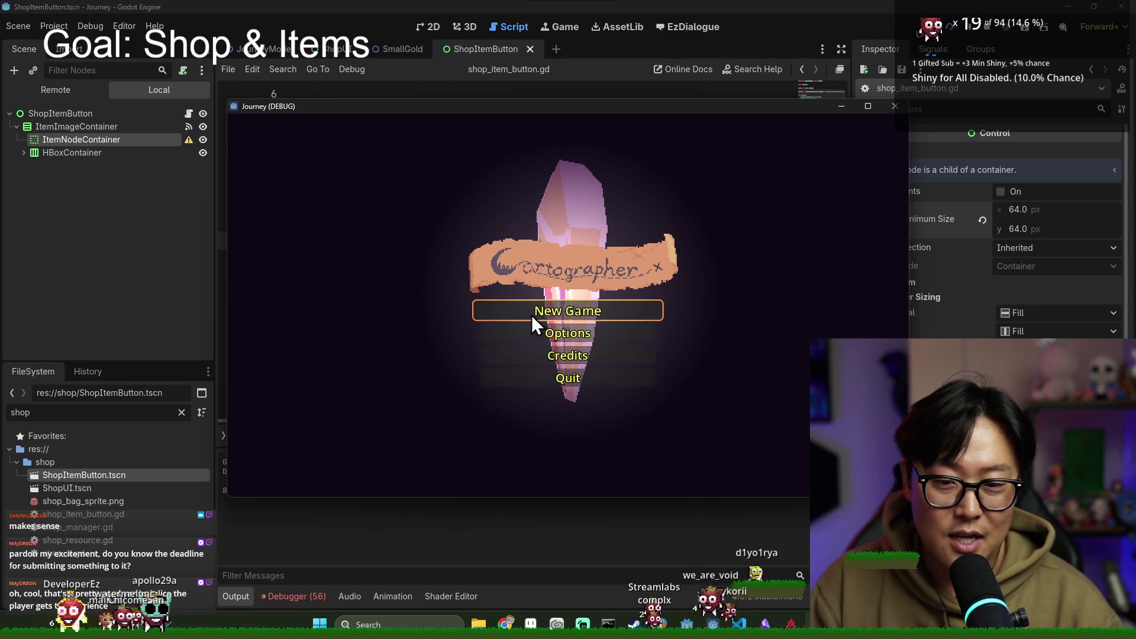
left_click(533, 316)
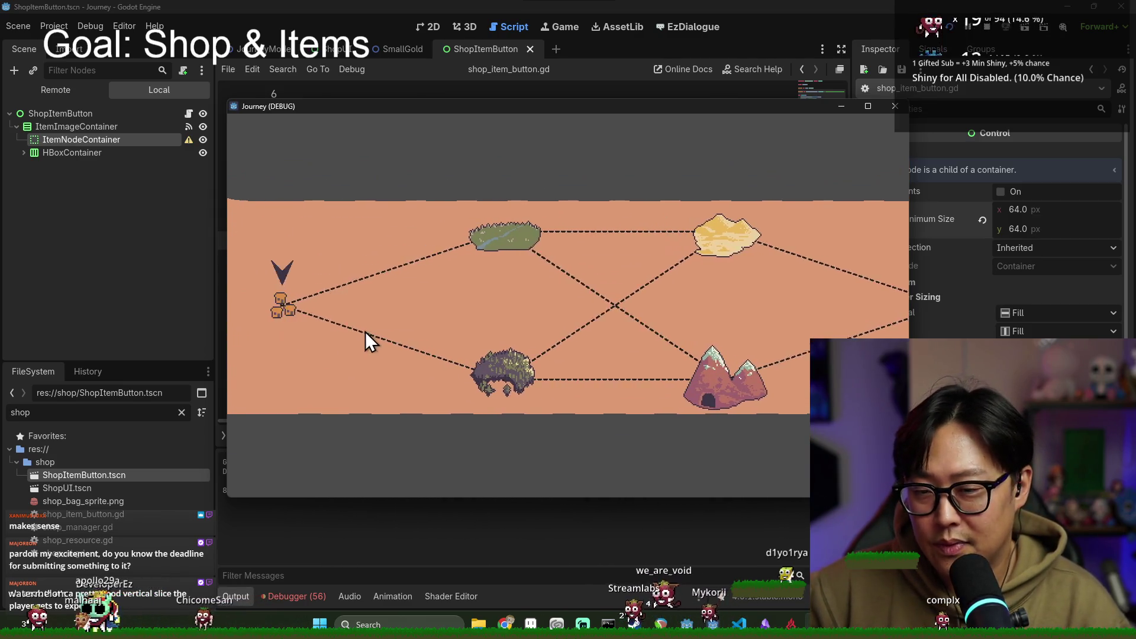
Enter the forest node, then hop the character across neighbouring nodes toward the middle.
left_click(545, 378)
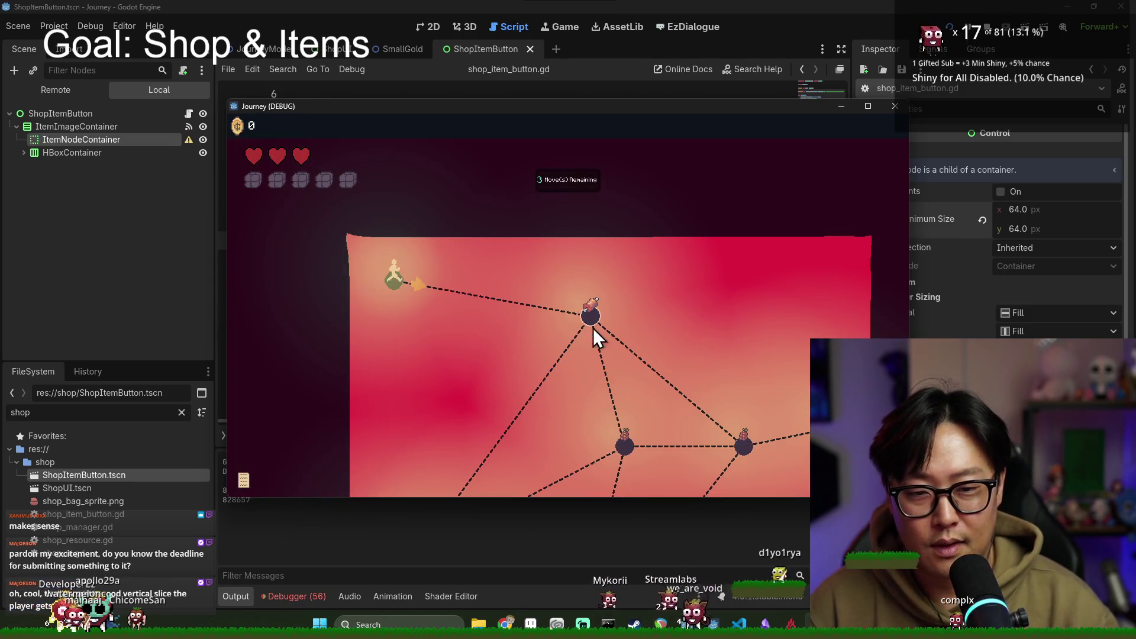
left_click(593, 327)
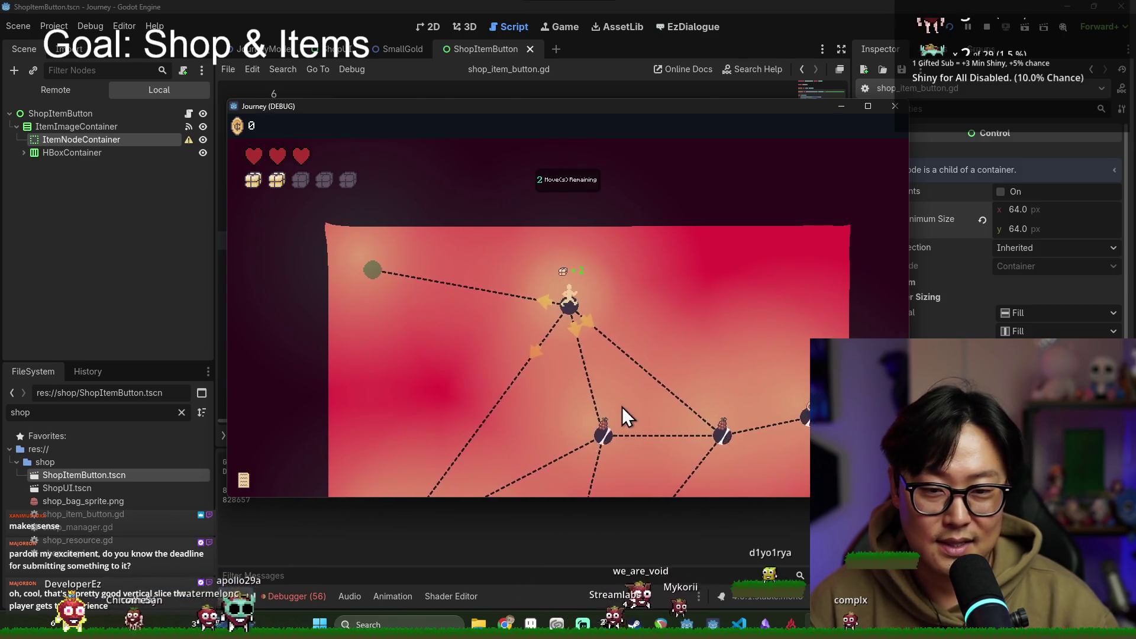
scroll(622, 407, "down", 3)
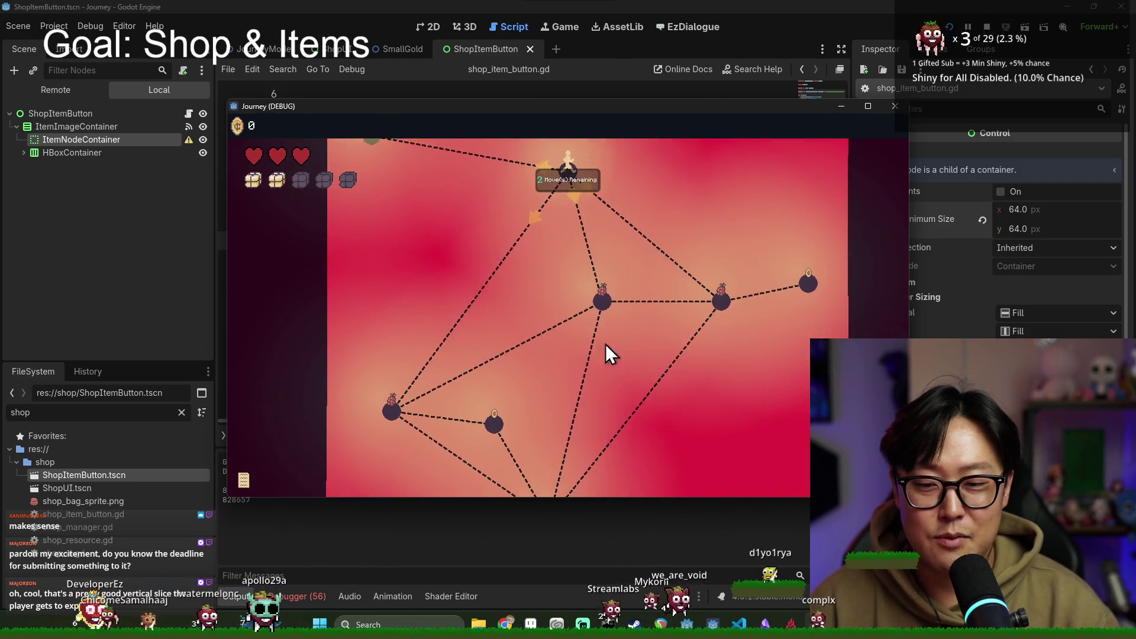
left_click(375, 397)
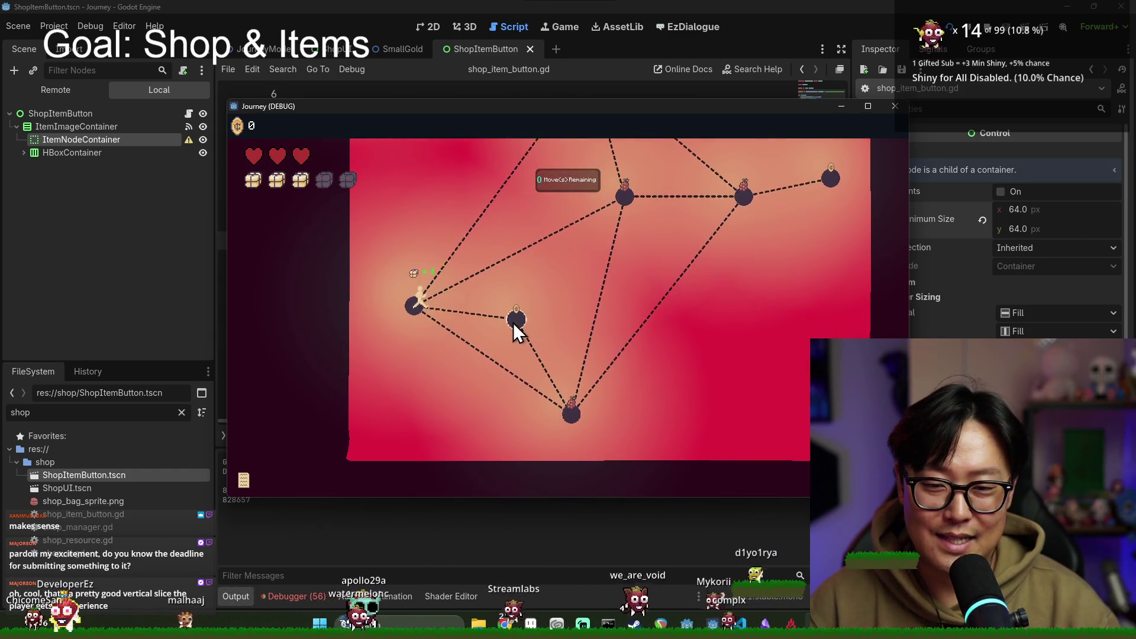
left_click(512, 322)
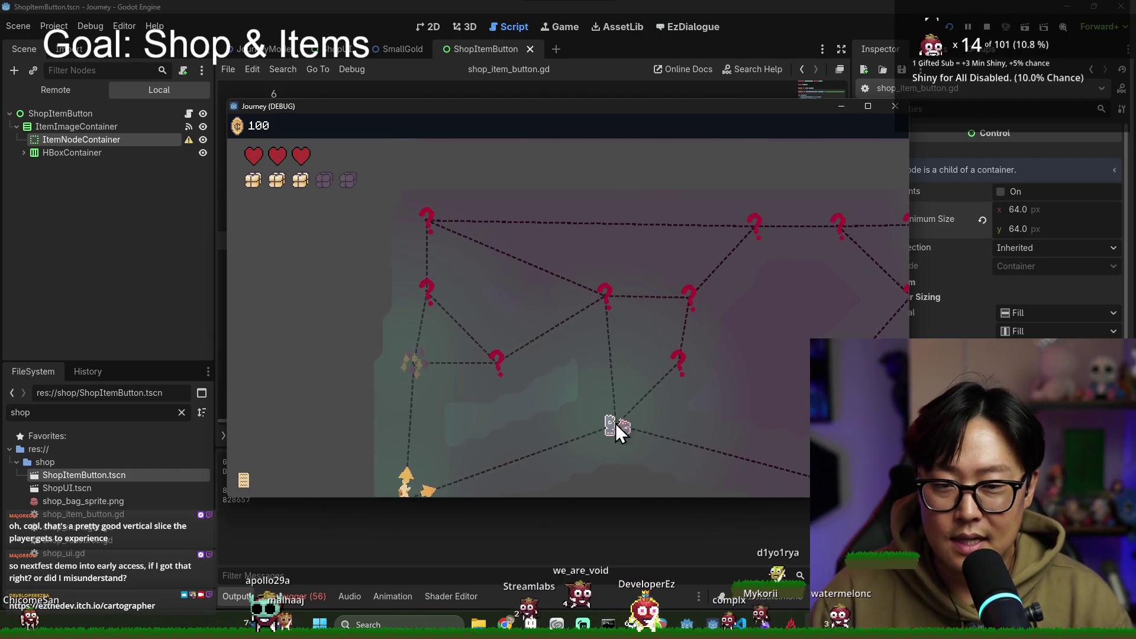
Reach the castle node, pick the Stockpile upgrade, then switch to the browser.
left_click(618, 422)
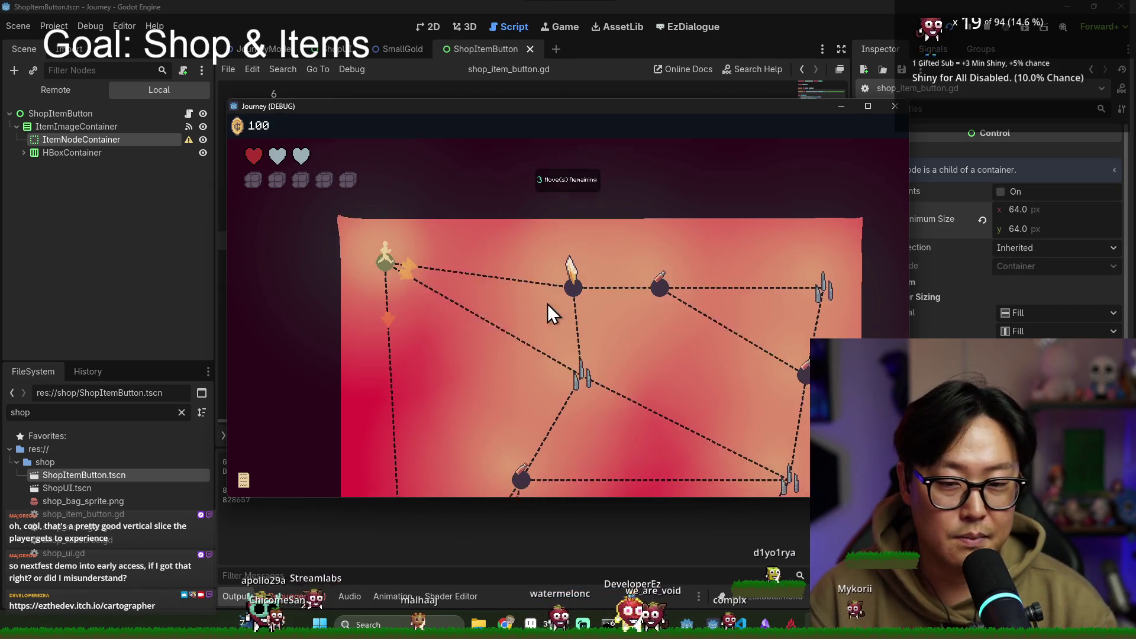
left_click(571, 242)
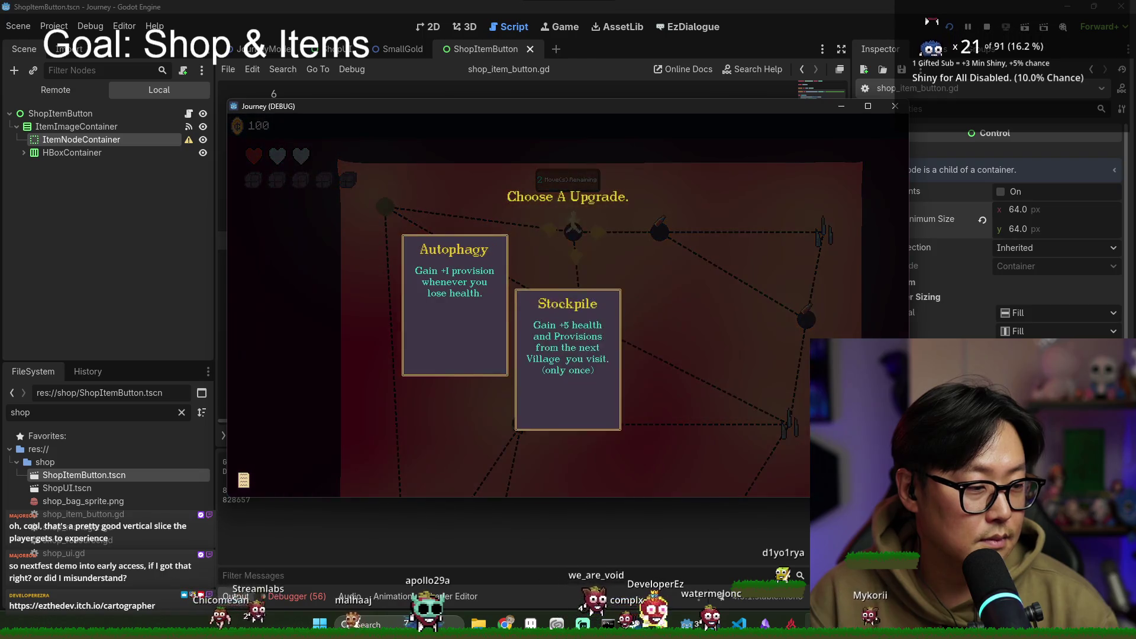
left_click(518, 318)
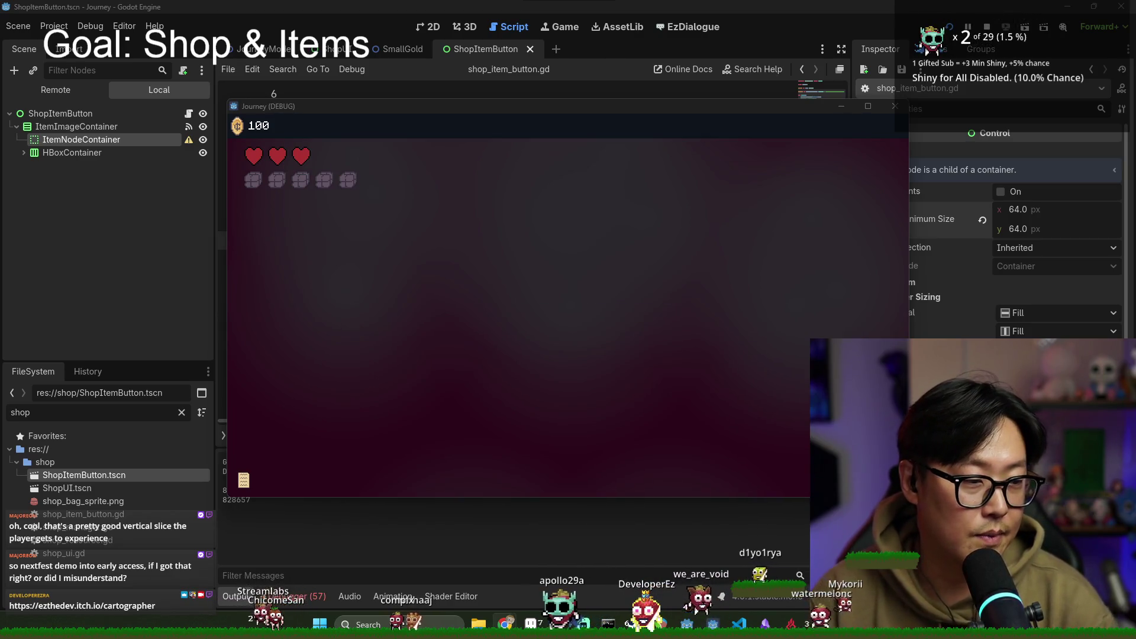
key("alt+Tab")
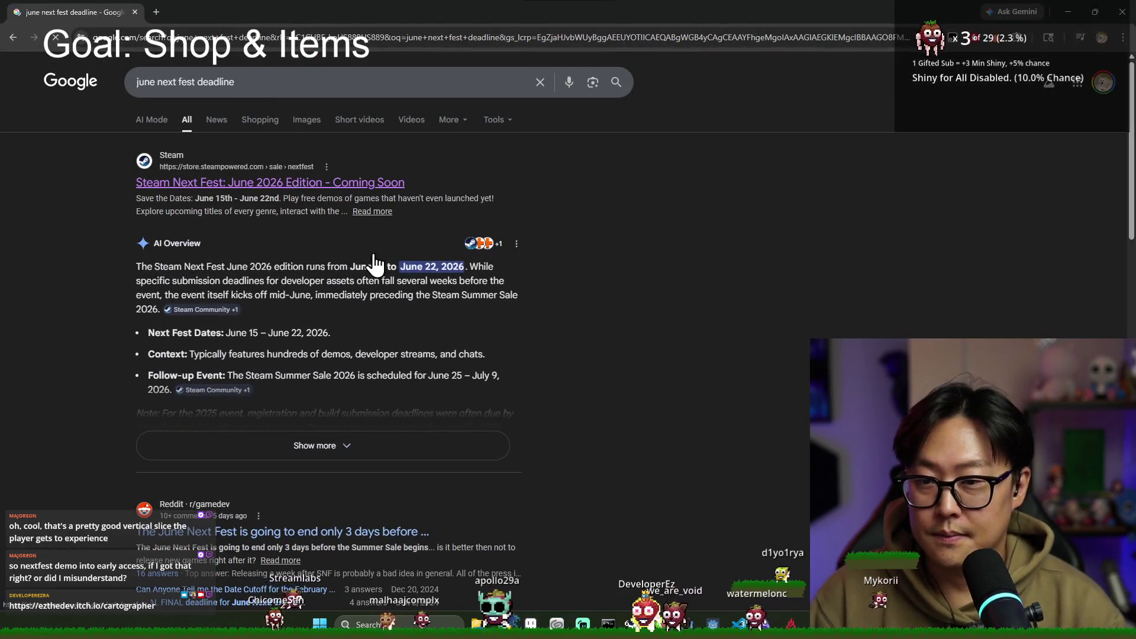
Open the Steam Next Fest store page and read its June 15–22 event dates.
left_click(269, 182)
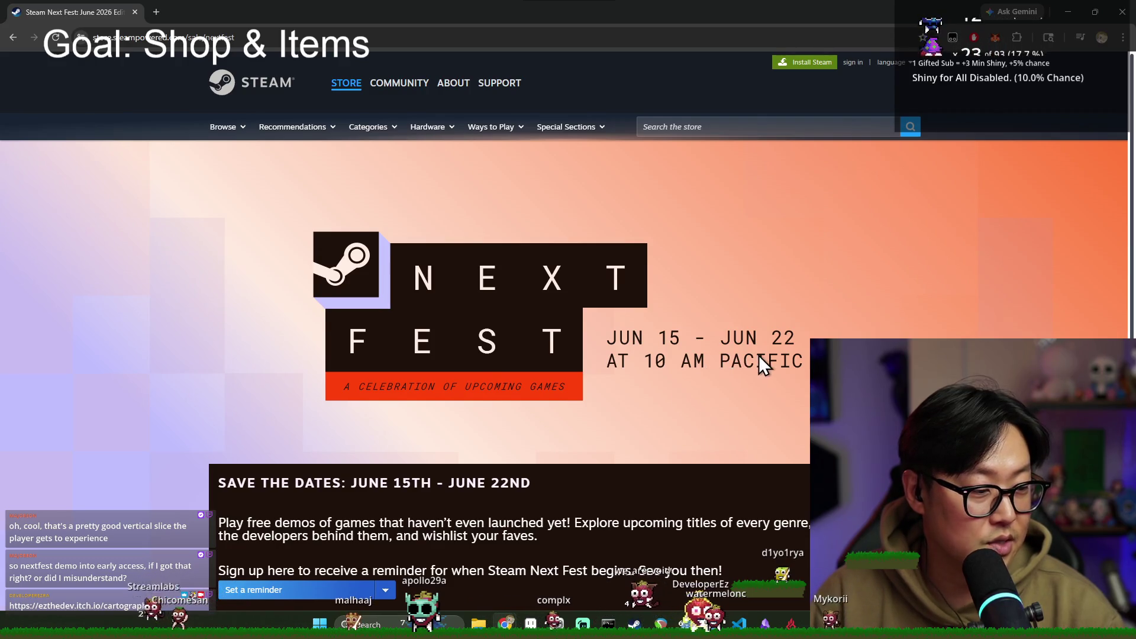
scroll(763, 356, "down", 4)
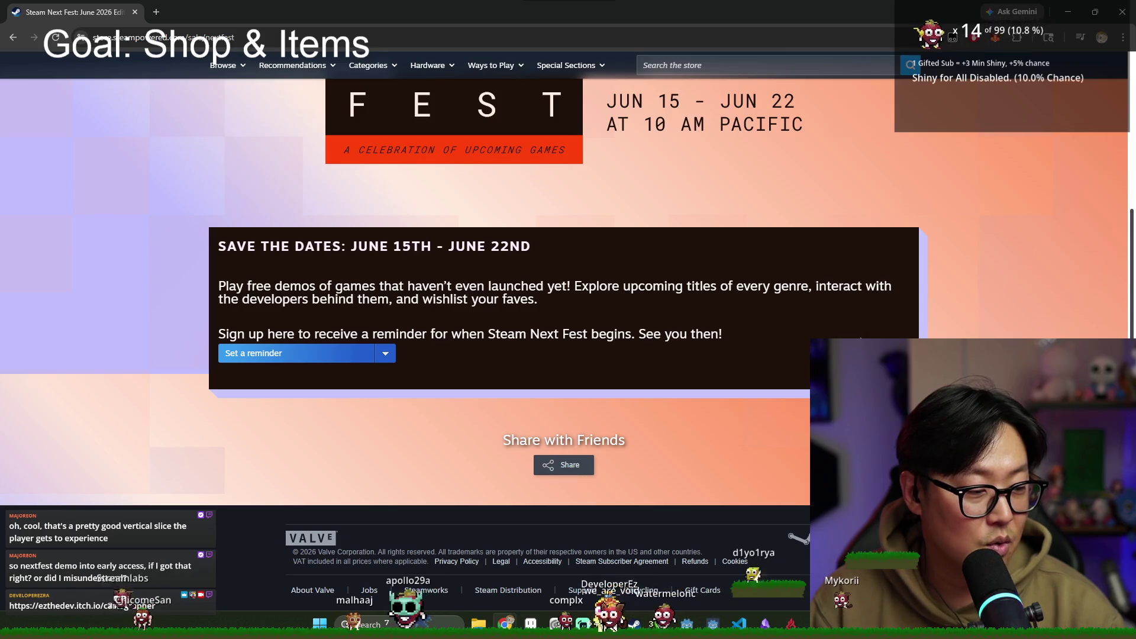
scroll(647, 296, "down", 1)
scroll(526, 333, "up", 4)
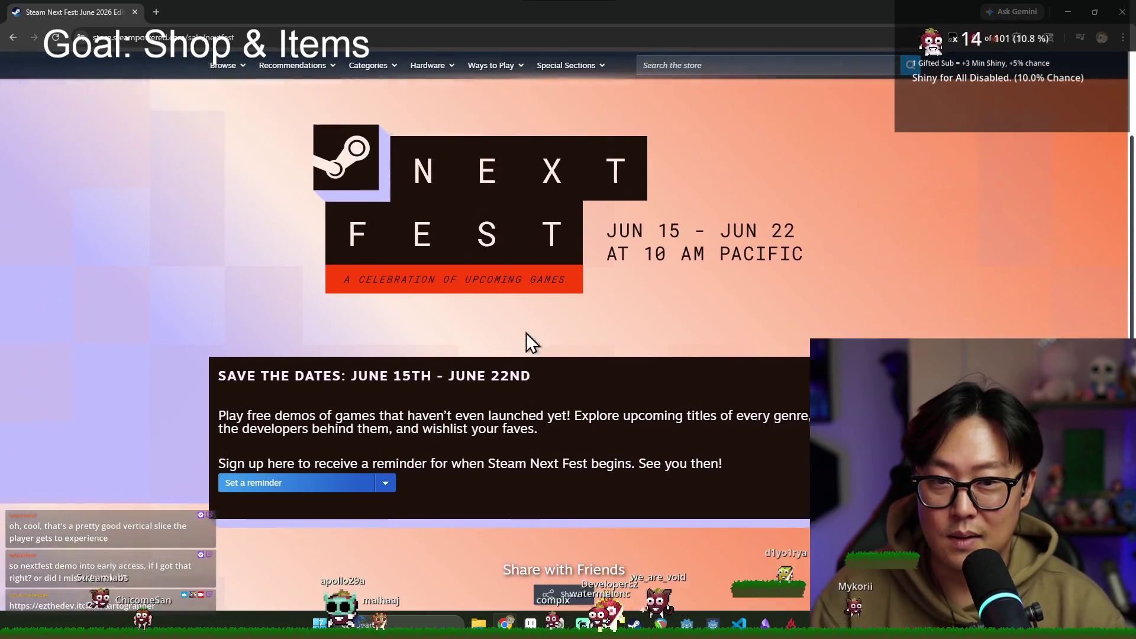
scroll(264, 357, "down", 1)
left_click_drag(253, 360, 445, 408)
left_click(446, 408)
scroll(562, 448, "down", 3)
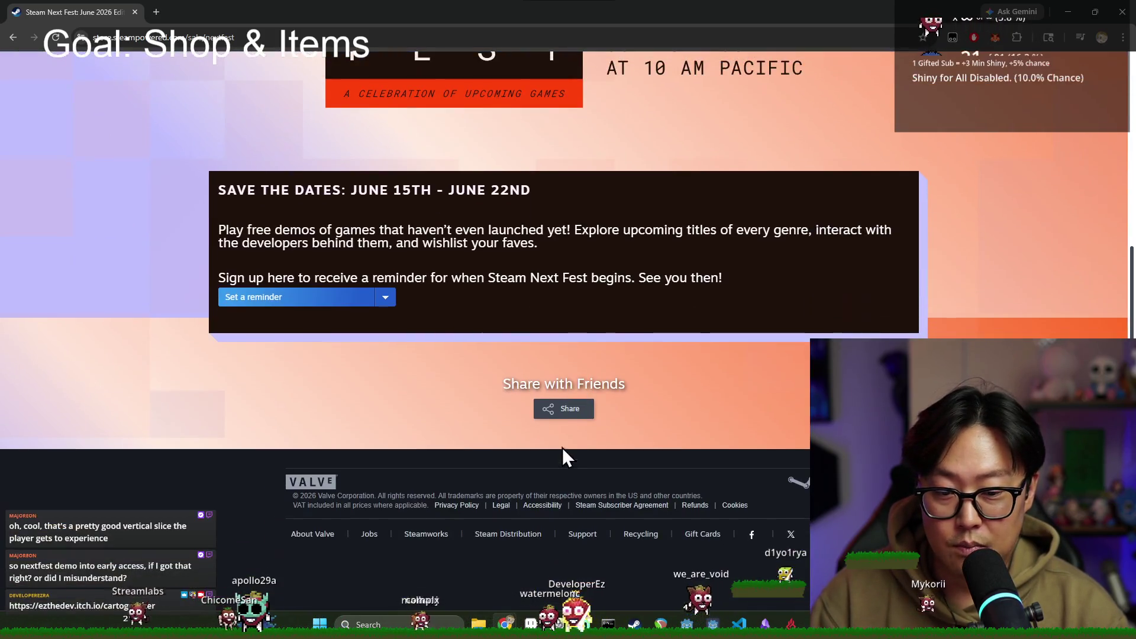
scroll(499, 375, "up", 4)
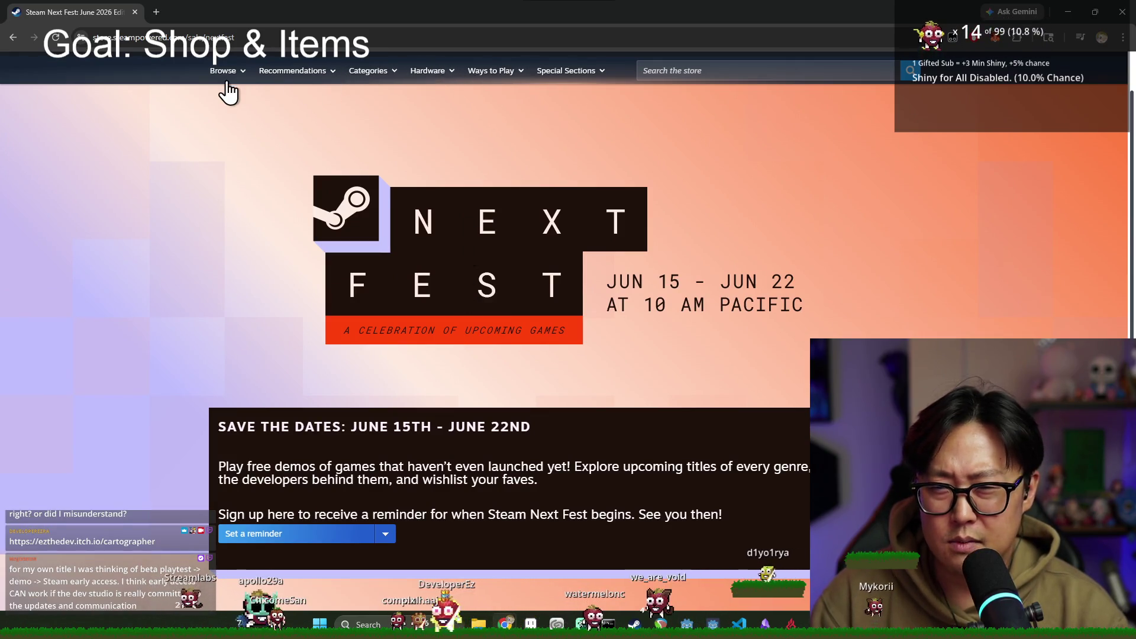
scroll(278, 414, "down", 2)
Try Set a reminder, then cancel the Not signed in prompt.
left_click(388, 414)
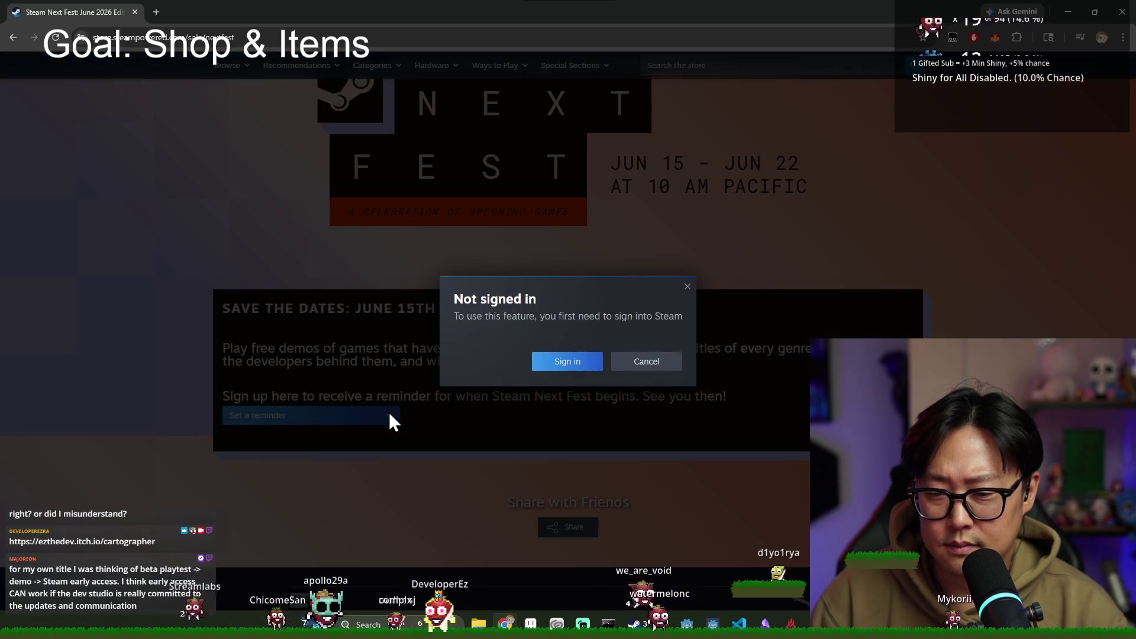
left_click(639, 359)
scroll(561, 349, "down", 2)
scroll(458, 102, "up", 4)
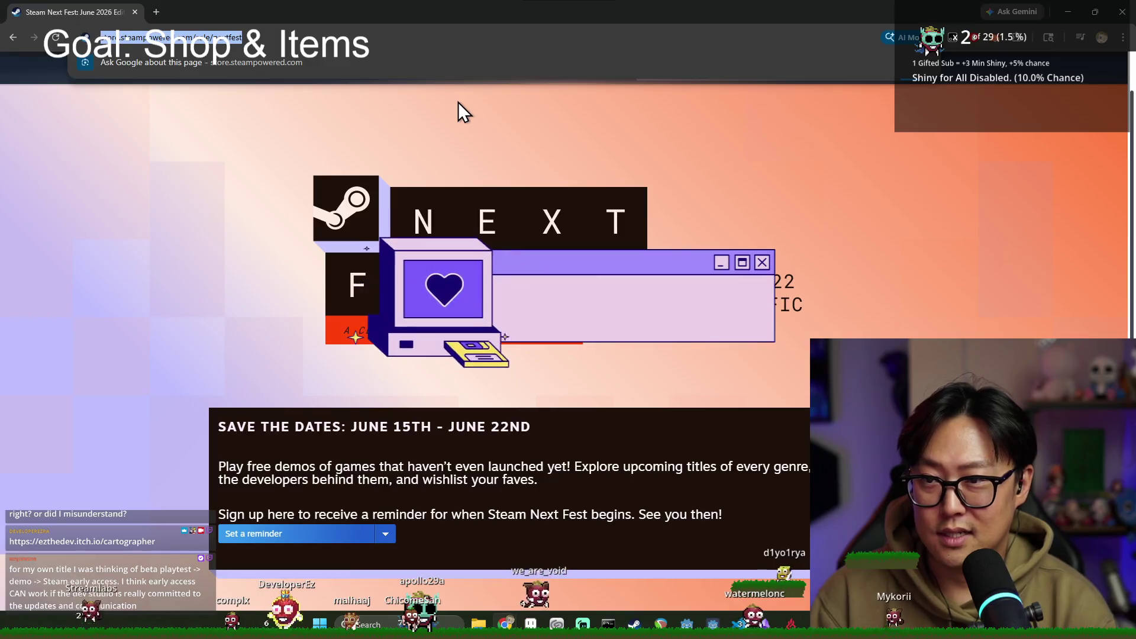
Search Google for 'steam june next fest submission deadline'.
key("ctrl+l")
type("steam june next fest submi")
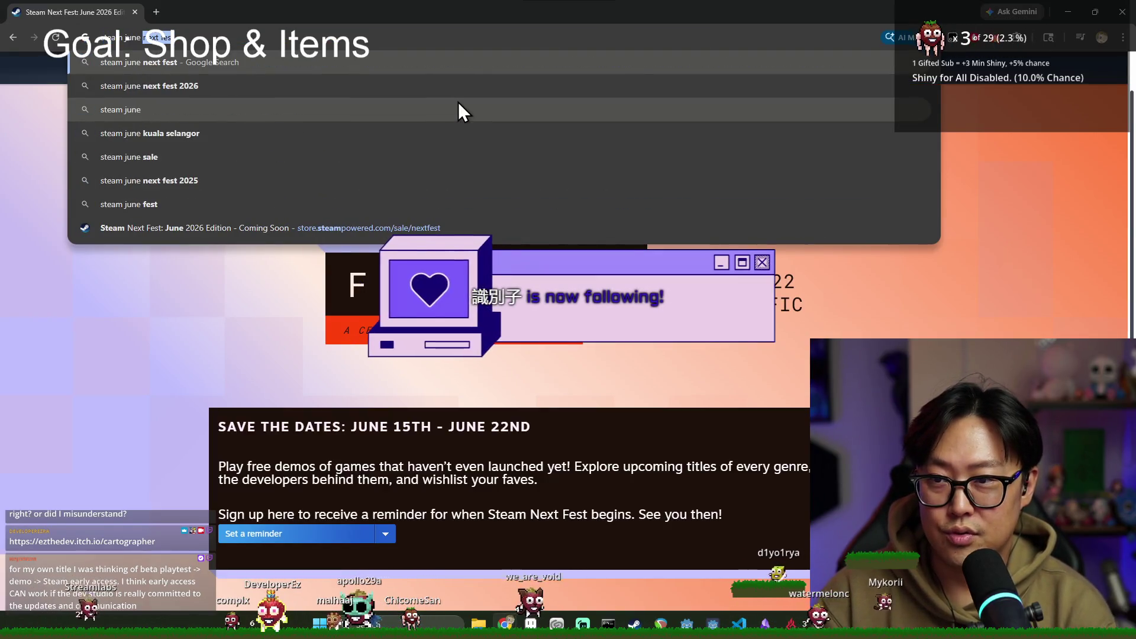
type("ssion deadline")
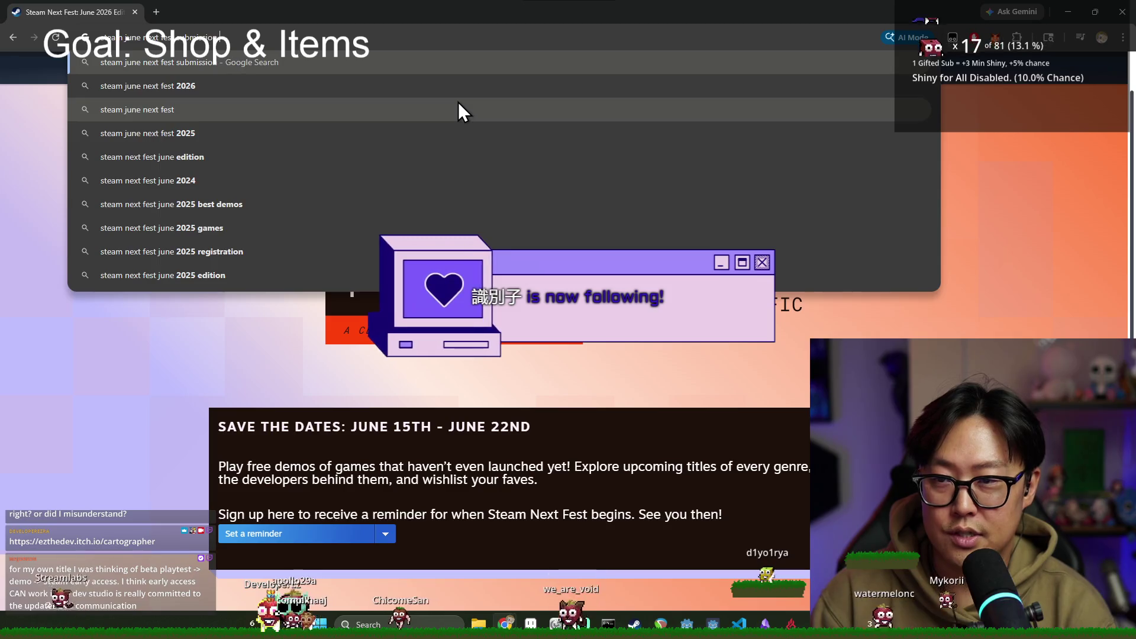
key("Return")
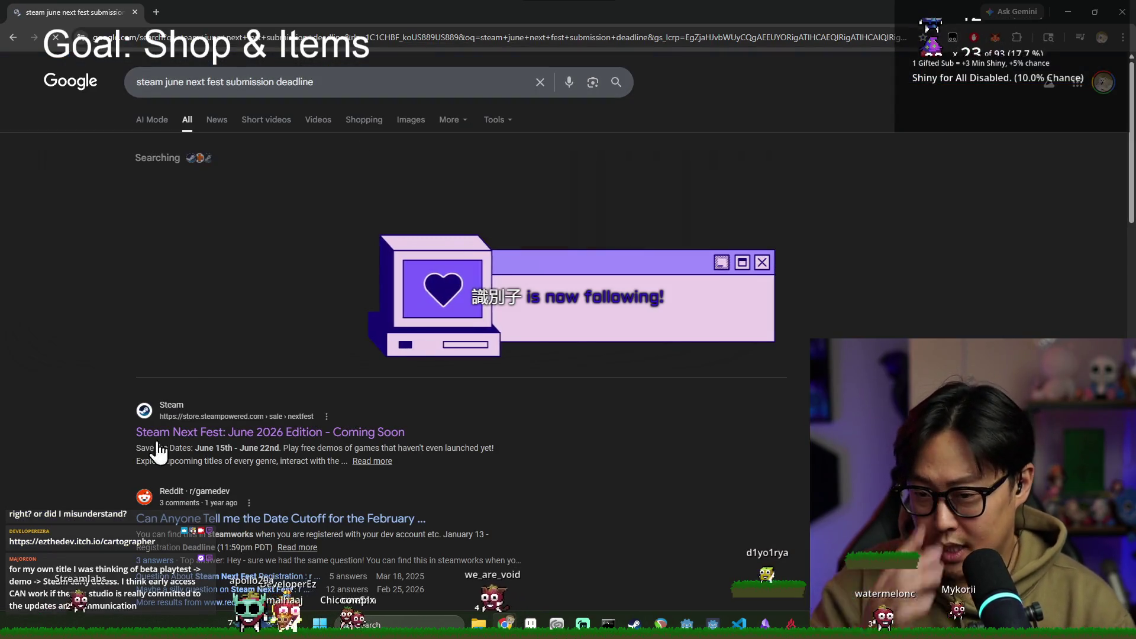
Open the Steam Next Fest result in a background tab and read it.
middle_click(270, 433)
scroll(283, 355, "down", 2)
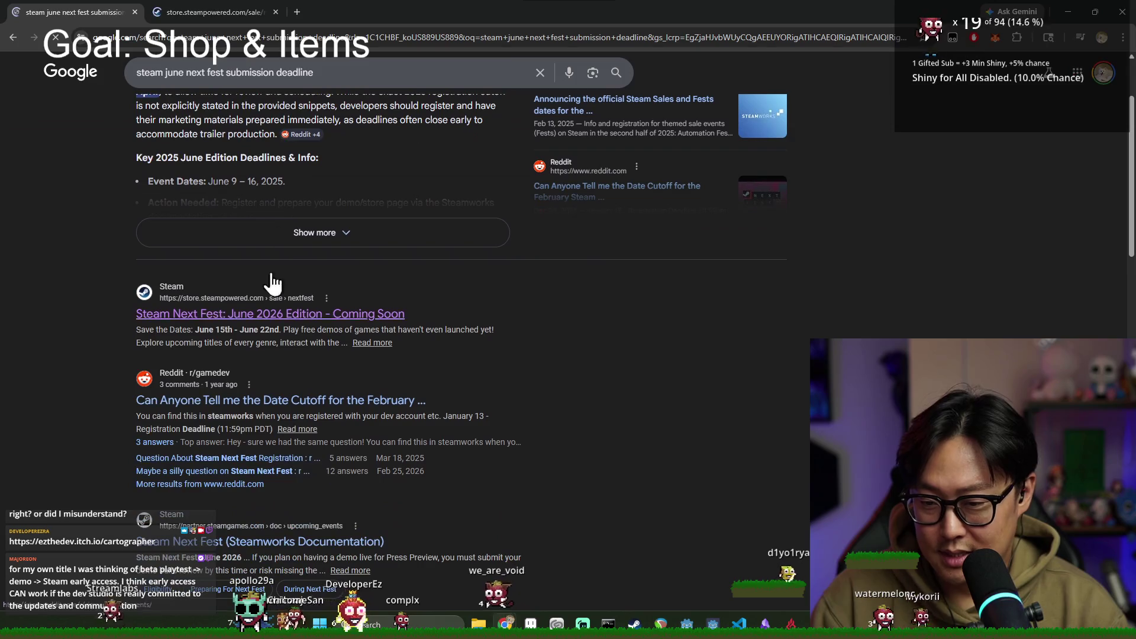
left_click(254, 11)
scroll(533, 311, "down", 3)
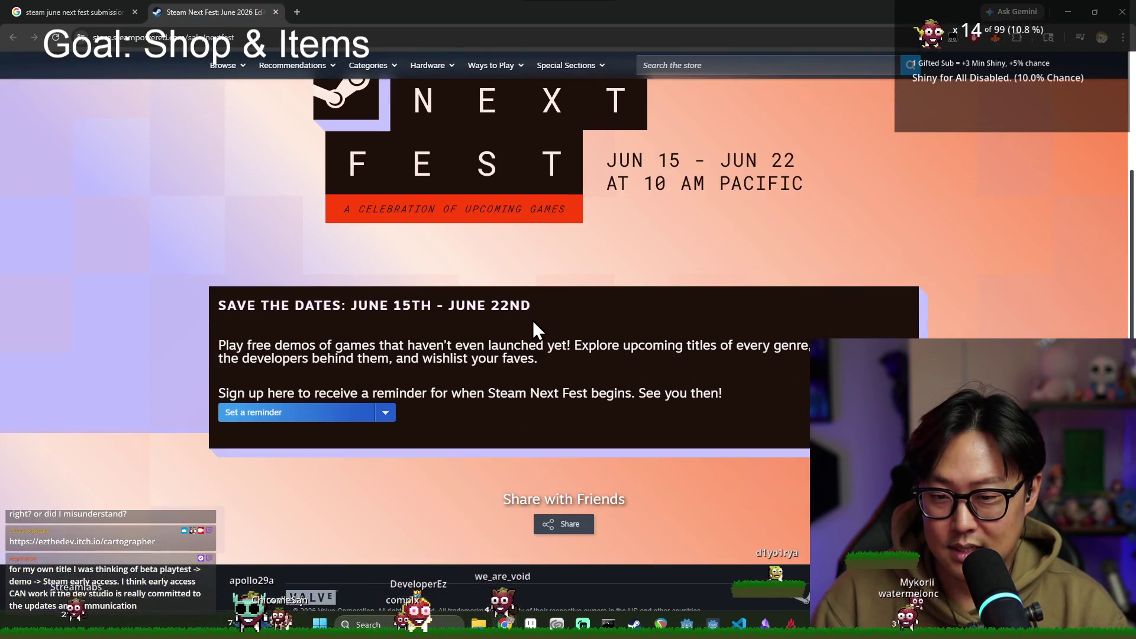
mouse_move(226, 305)
left_mouse_down()
mouse_move(411, 317)
mouse_move(699, 364)
left_mouse_up()
left_click(702, 378)
scroll(537, 459, "down", 2)
scroll(528, 432, "up", 5)
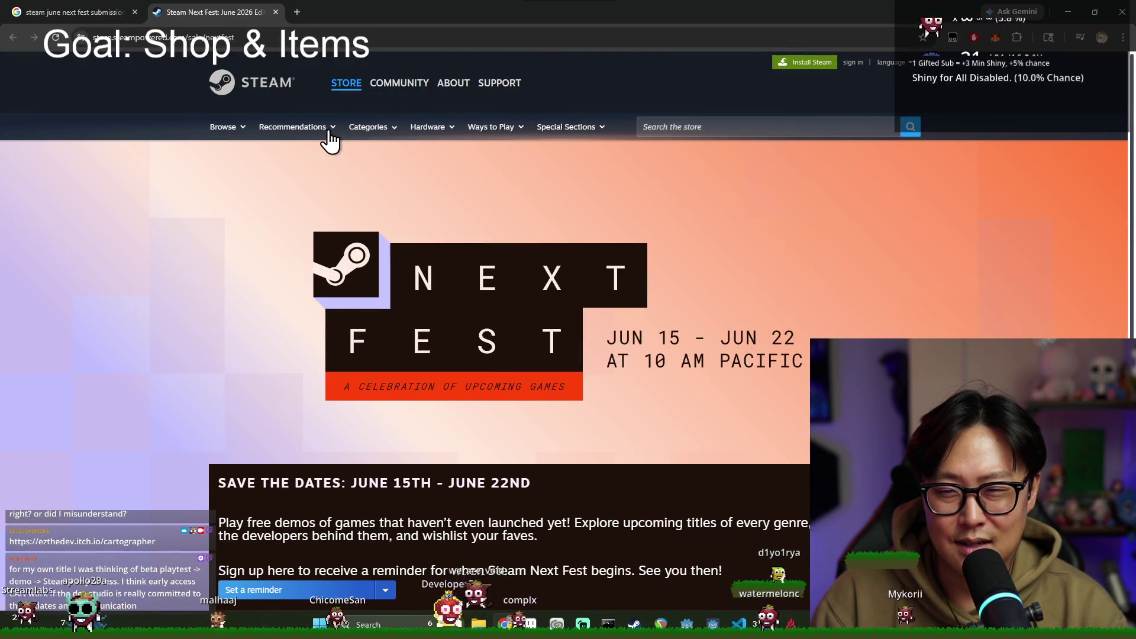
Back on the results, open the Steamworks Documentation result in a new tab and view it.
left_click(89, 12)
scroll(225, 367, "down", 4)
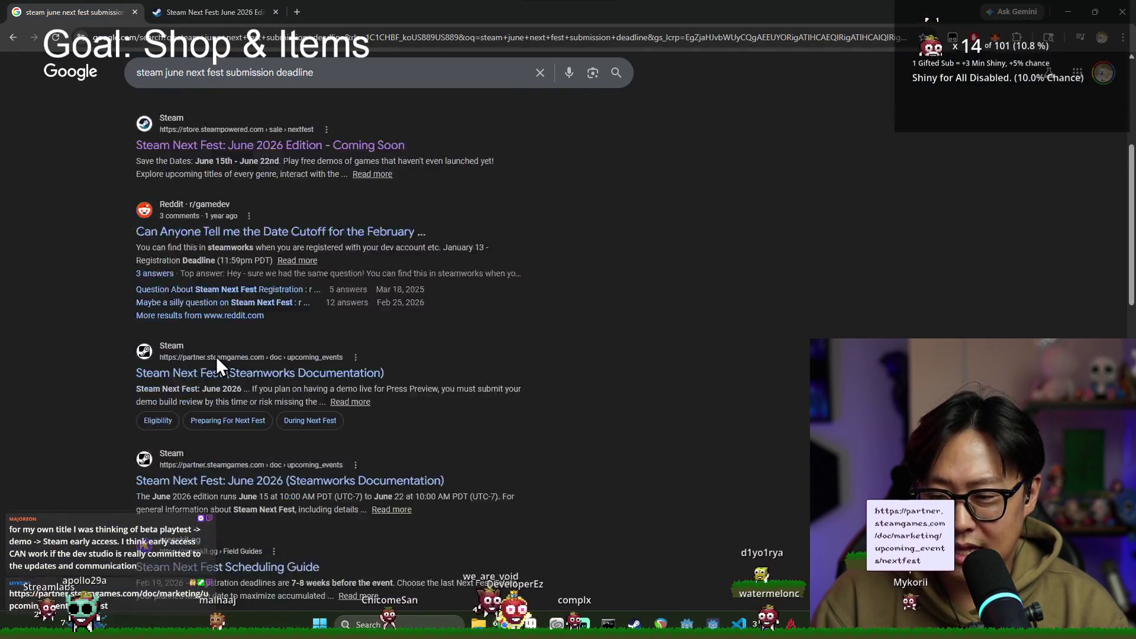
middle_click(209, 305)
left_click(331, 12)
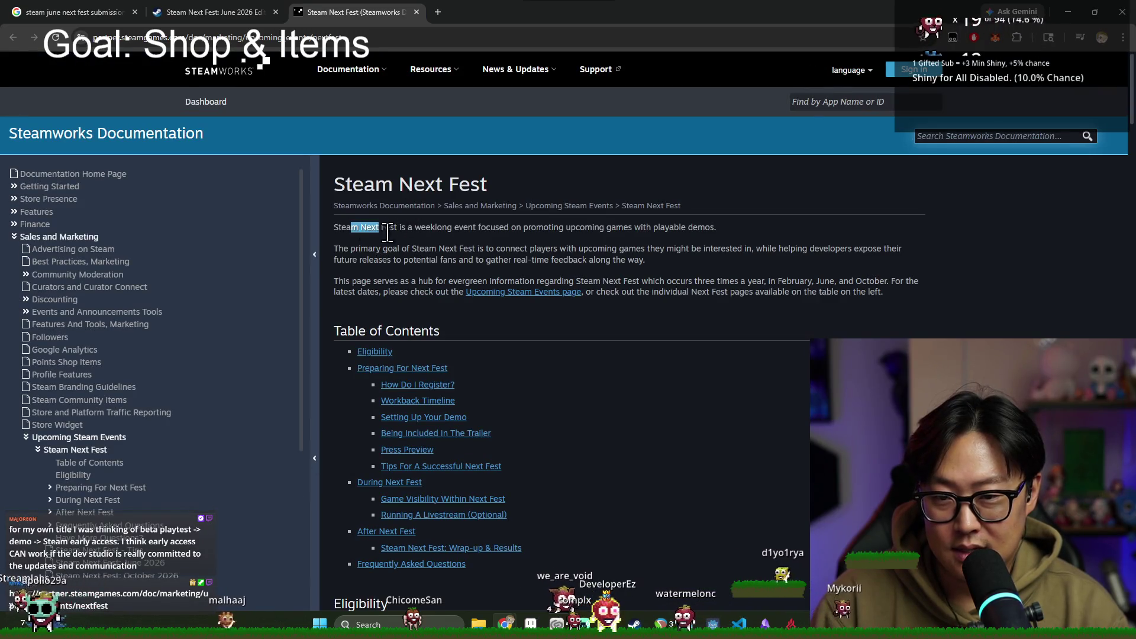
Read the Next Fest introduction, jump to Preparing For Next Fest, and collapse the sidebar.
left_click(598, 251)
left_click_drag(406, 227, 696, 228)
left_click_drag(343, 249, 616, 249)
scroll(395, 278, "down", 2)
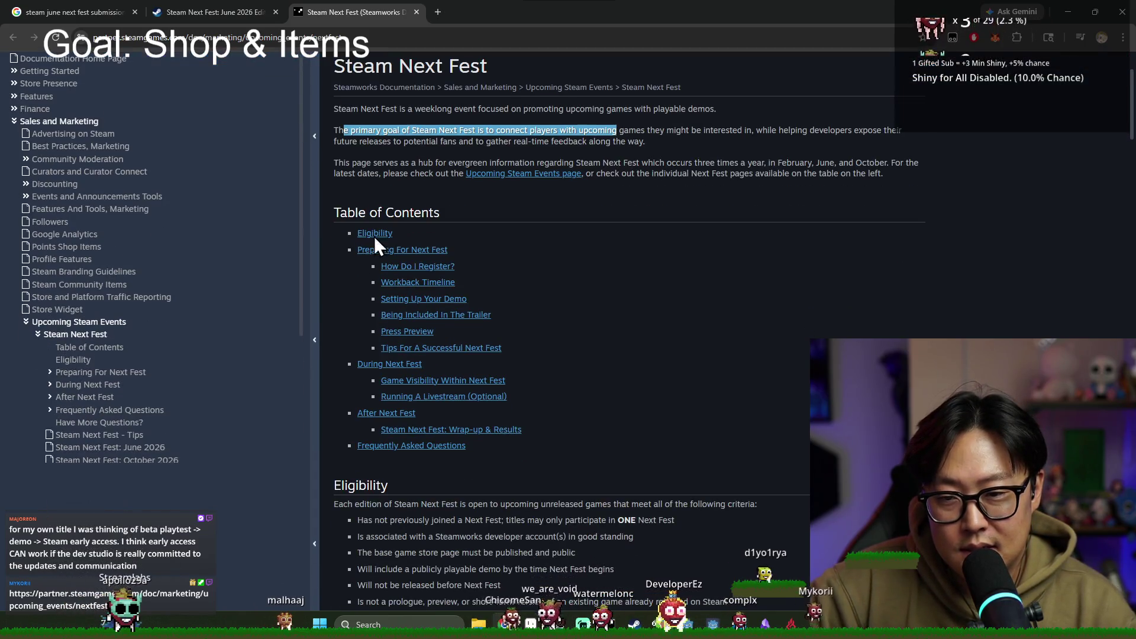
left_click(378, 250)
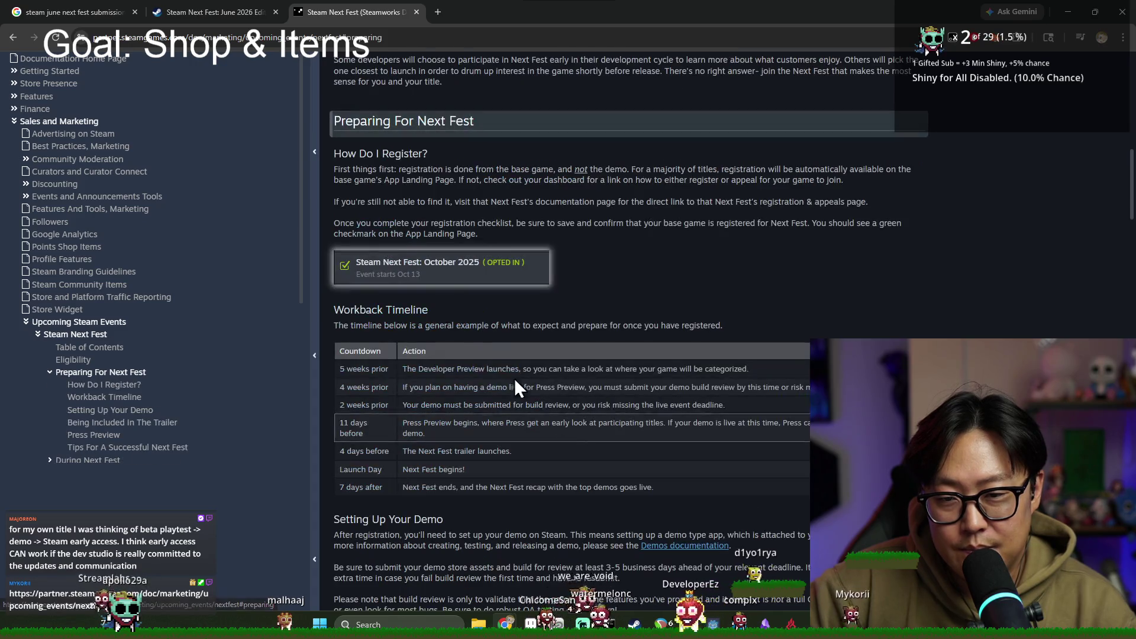
left_click(315, 152)
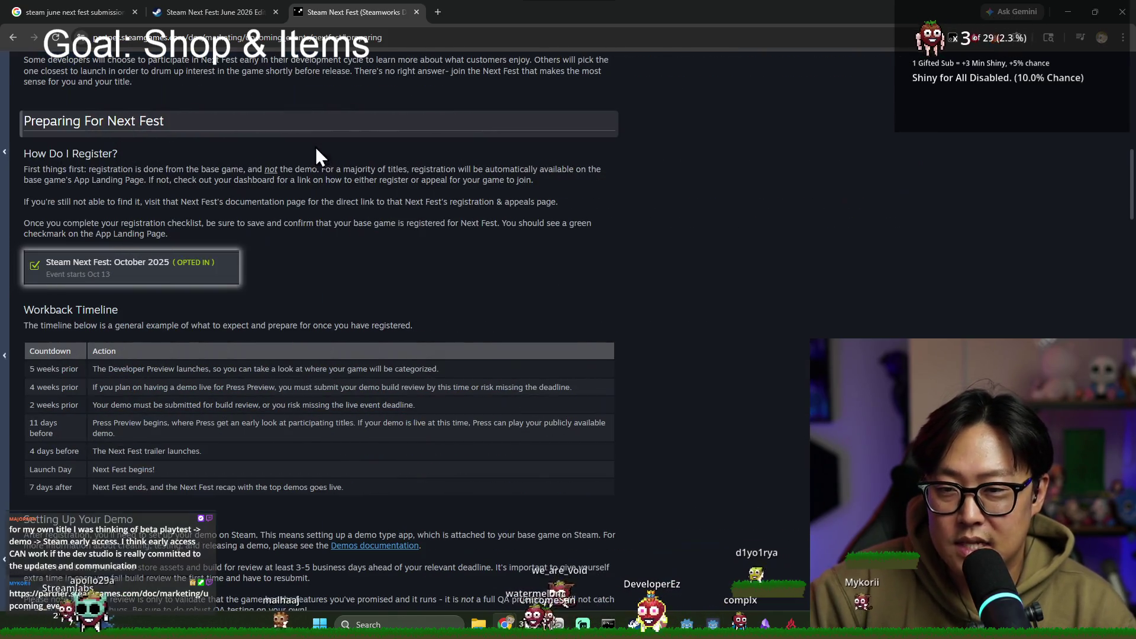
Read the registration paragraph and the 5 weeks prior timeline row.
mouse_move(33, 170)
left_mouse_down()
mouse_move(164, 175)
mouse_move(167, 202)
left_mouse_up()
left_click(214, 206)
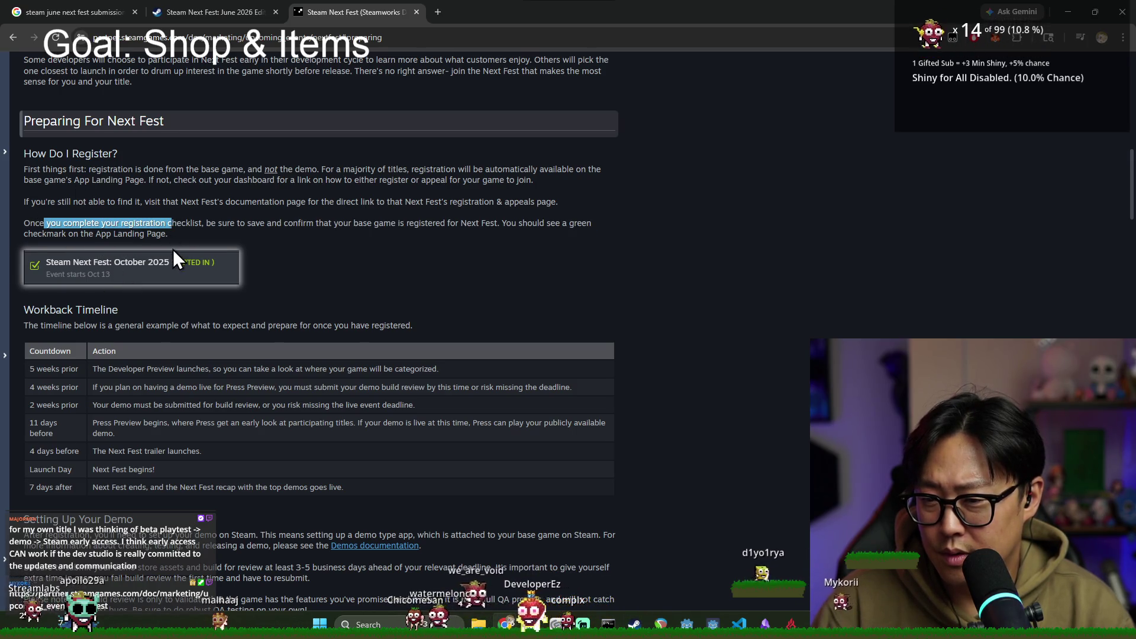
scroll(171, 257, "down", 2)
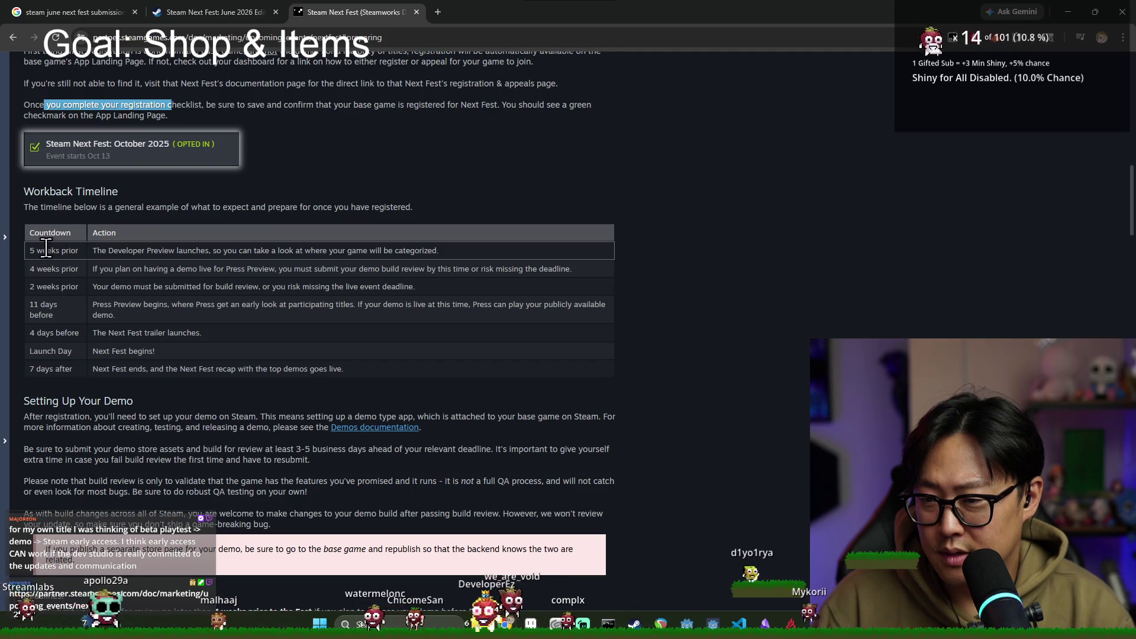
left_click_drag(204, 250, 29, 251)
left_click(29, 196)
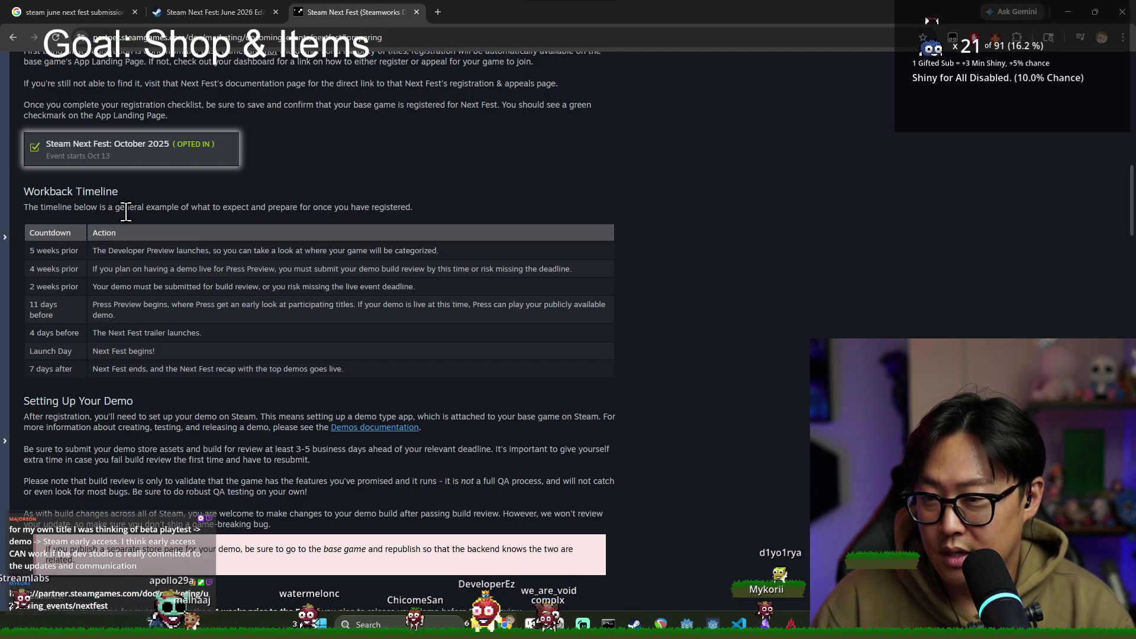
left_click(97, 246)
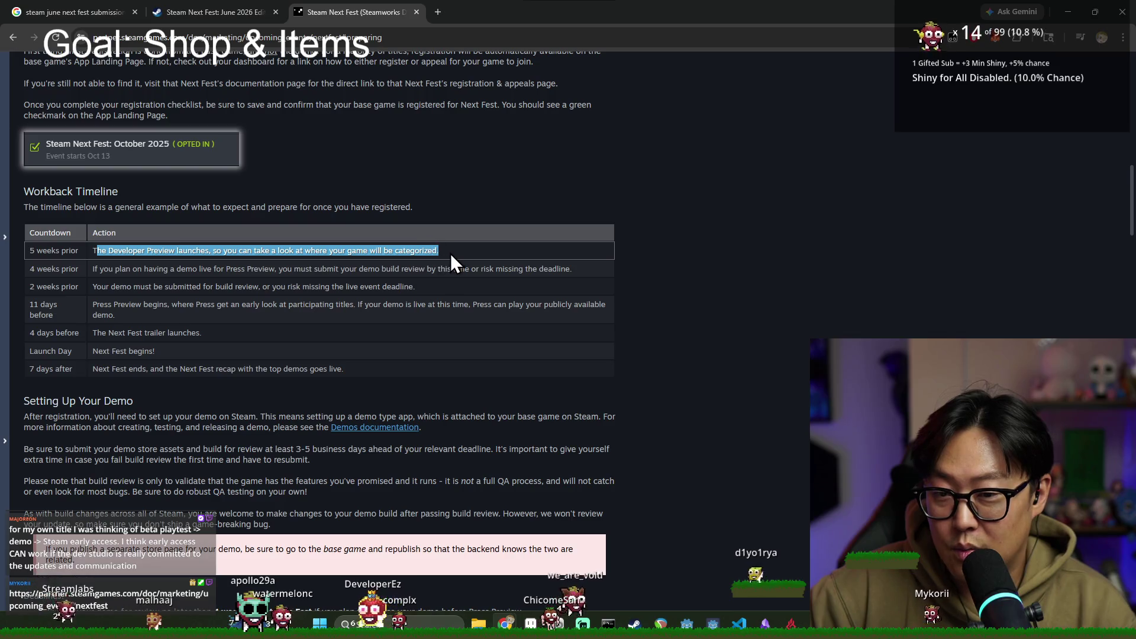
left_click(375, 207)
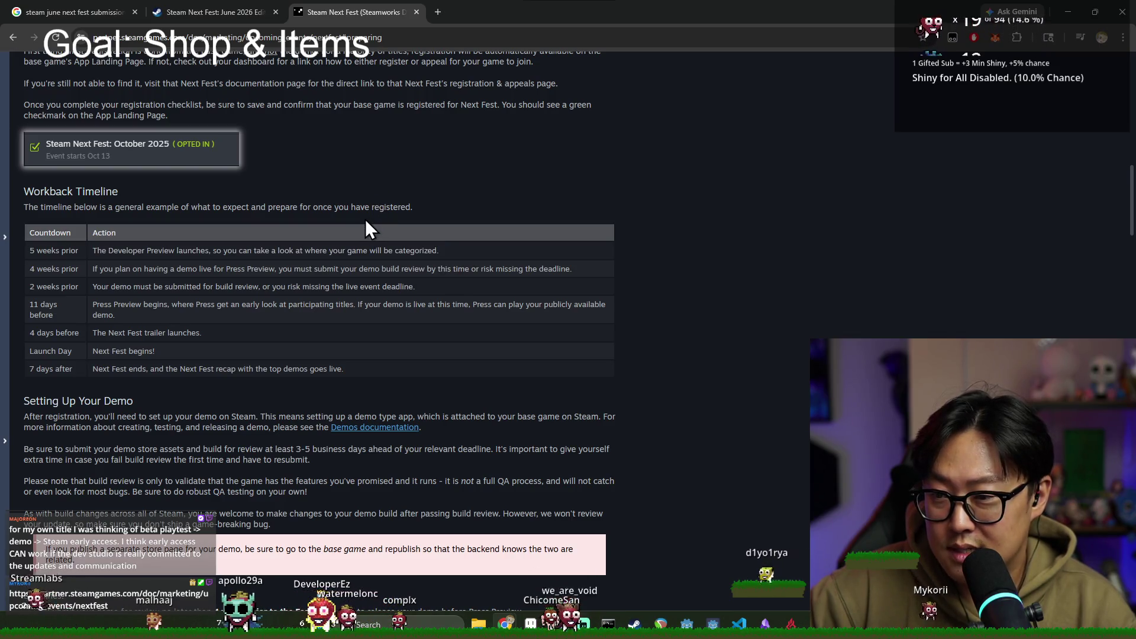
scroll(343, 234, "up", 1)
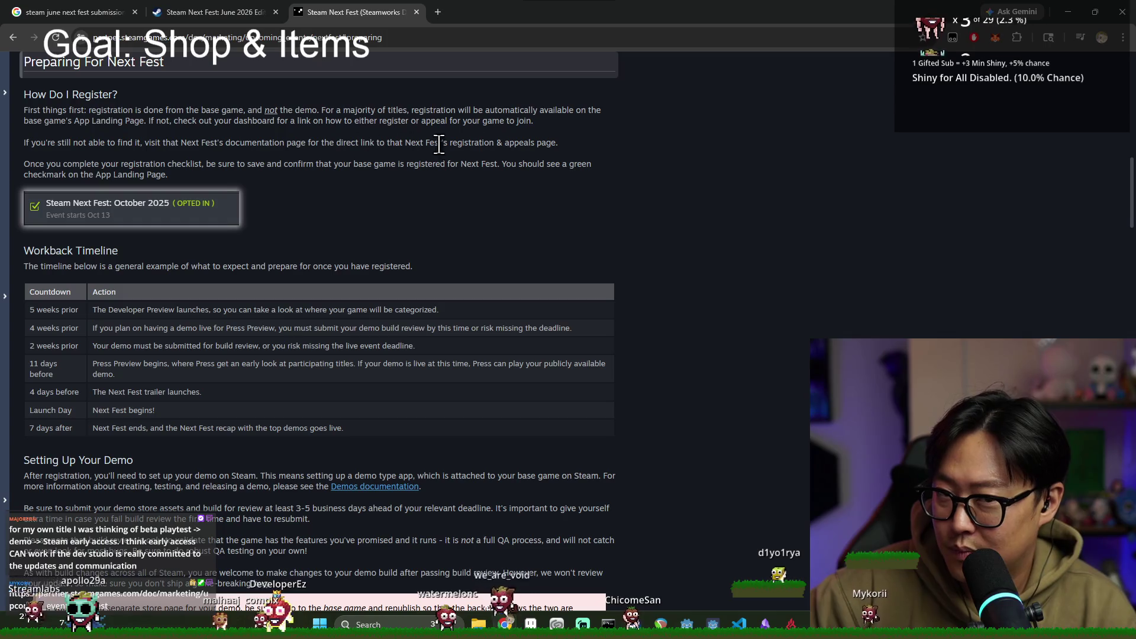
Read the registration instructions, checklist sentence and timeline intro.
mouse_move(46, 110)
left_mouse_down()
mouse_move(414, 125)
mouse_move(213, 143)
mouse_move(554, 137)
left_mouse_up()
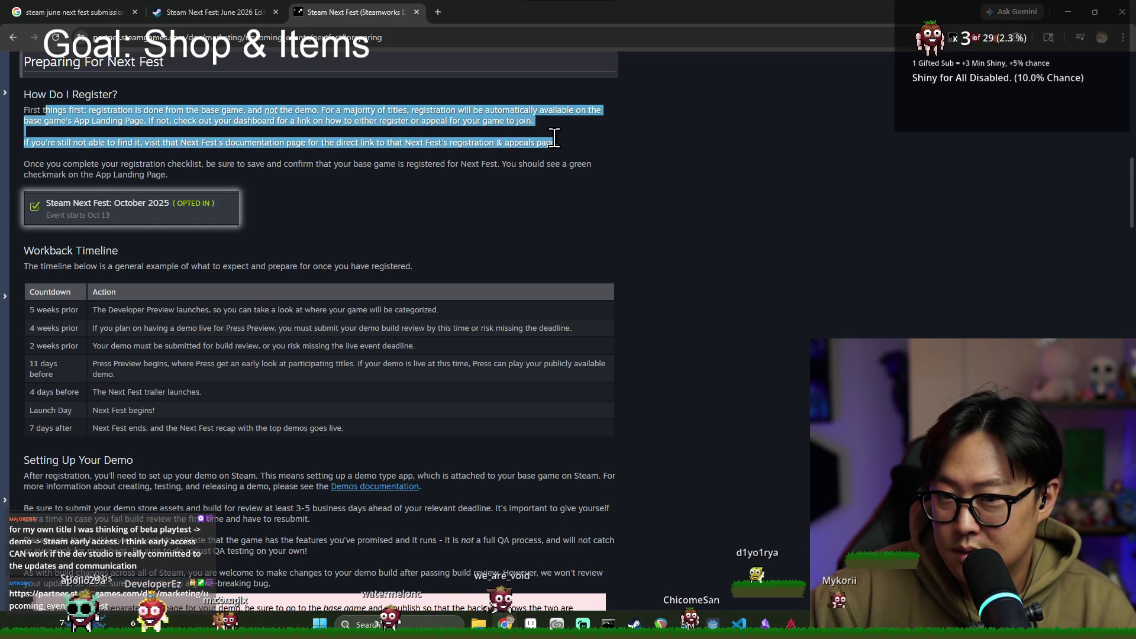
left_click_drag(265, 143, 341, 143)
left_click_drag(73, 164, 555, 164)
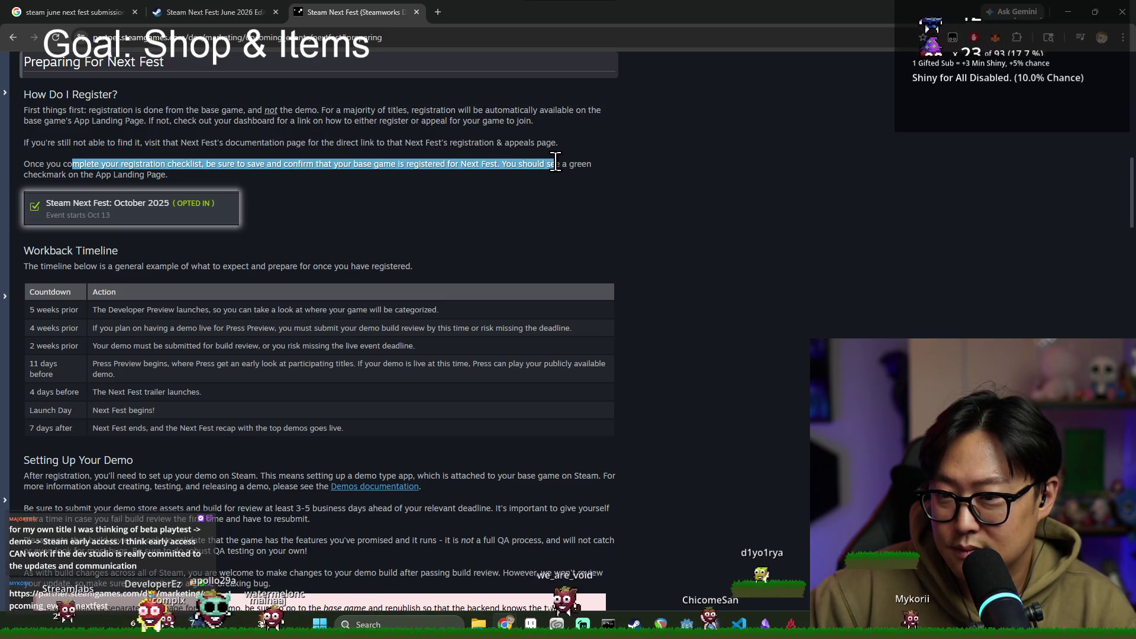
left_click(122, 283)
left_click_drag(89, 267, 352, 266)
left_click(352, 266)
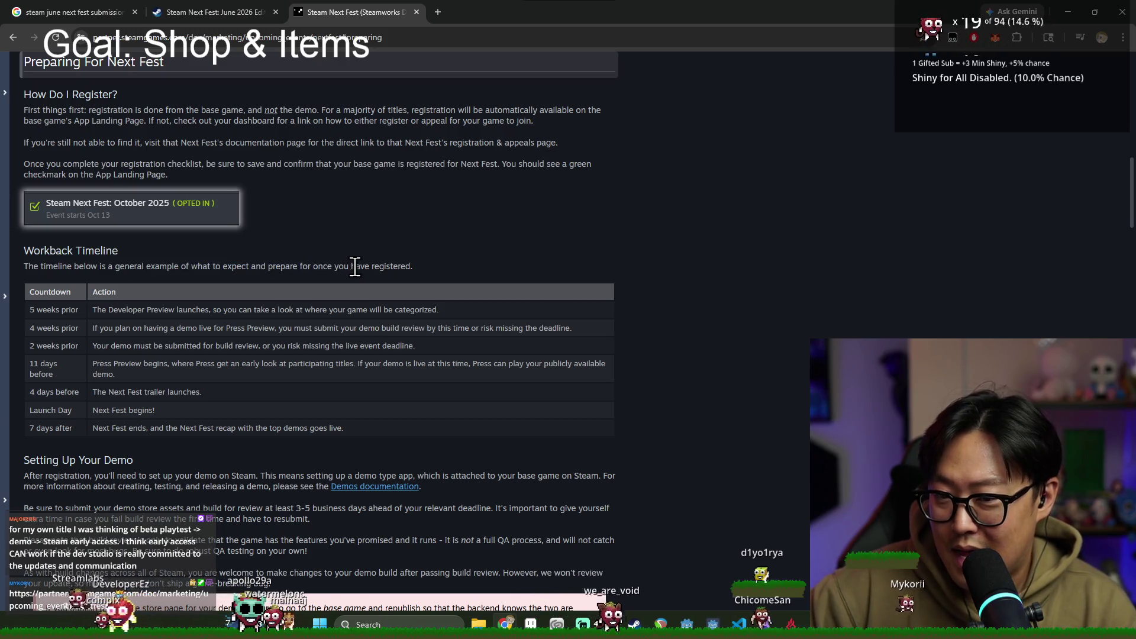
Check notifications, then read the Deadlines section's 4 weeks prior requirement.
key("super+n")
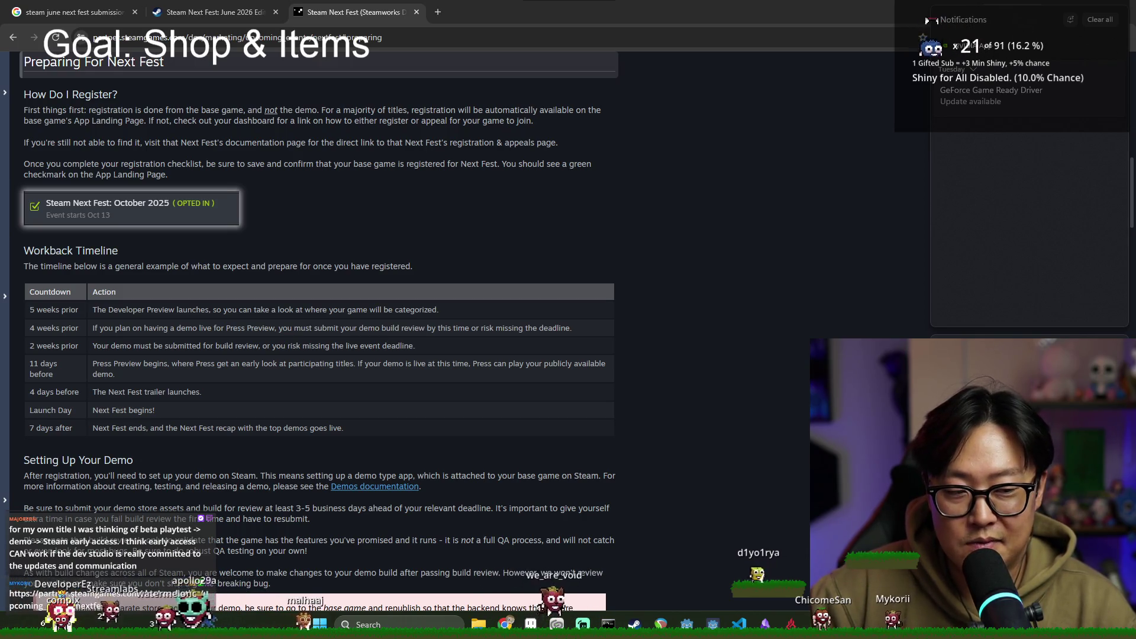
left_click(765, 388)
scroll(283, 464, "down", 5)
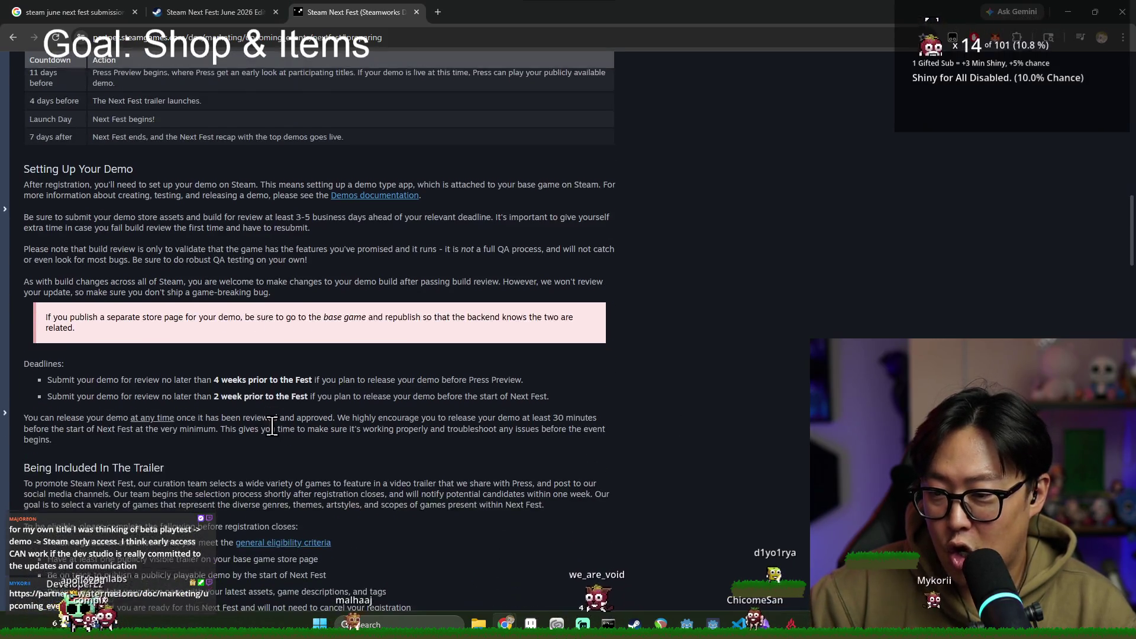
left_click_drag(23, 359, 65, 359)
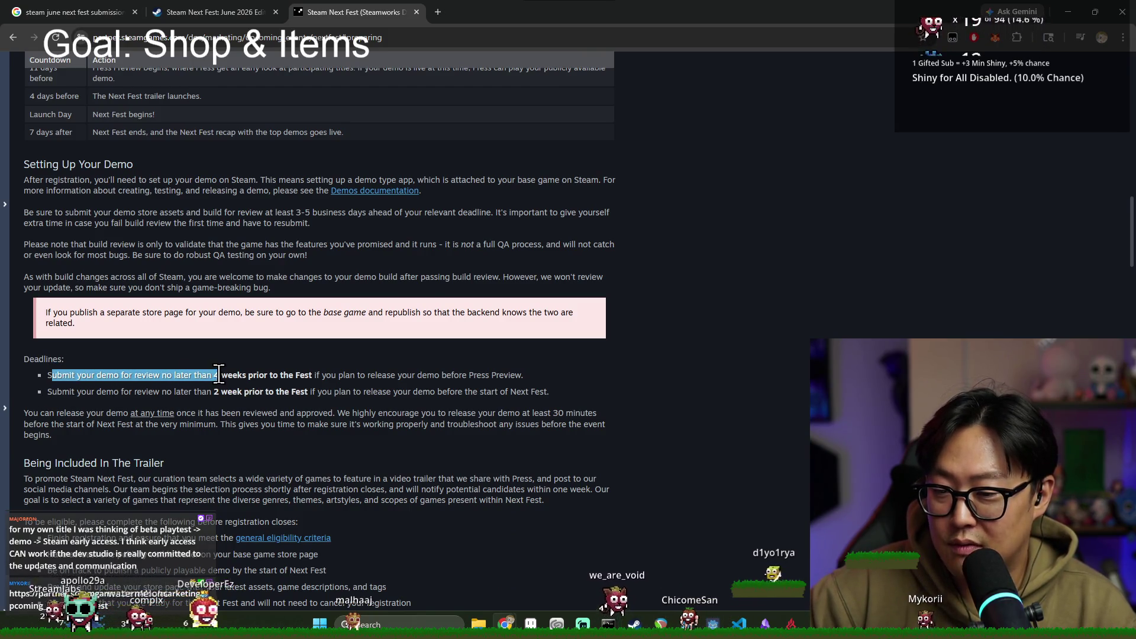
left_click(350, 374)
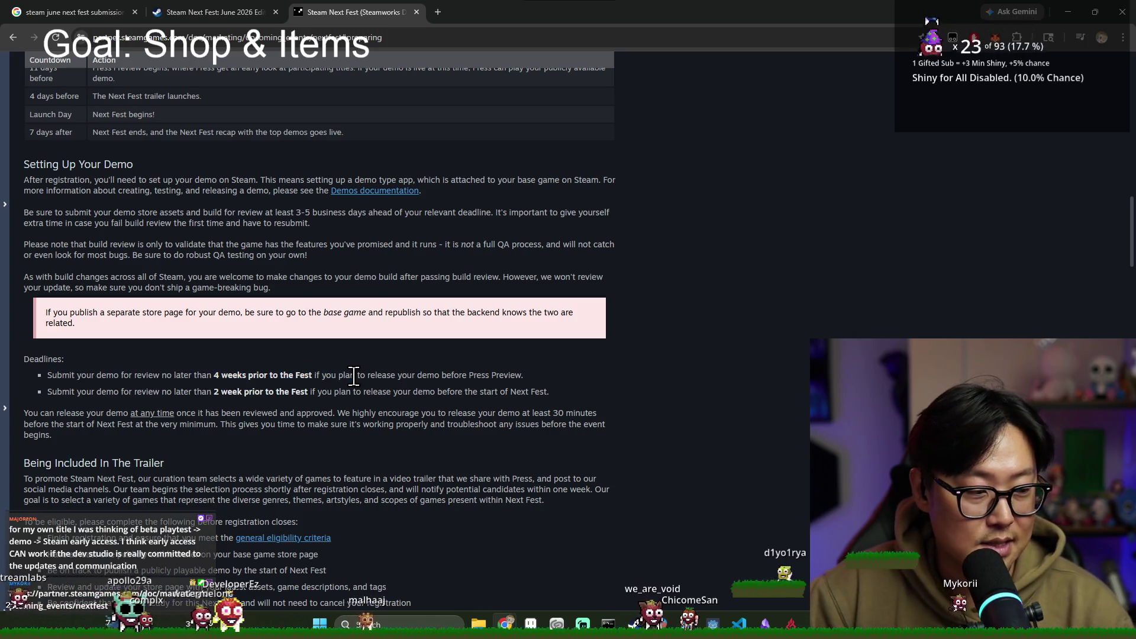
left_click_drag(146, 375, 368, 376)
left_click(367, 376)
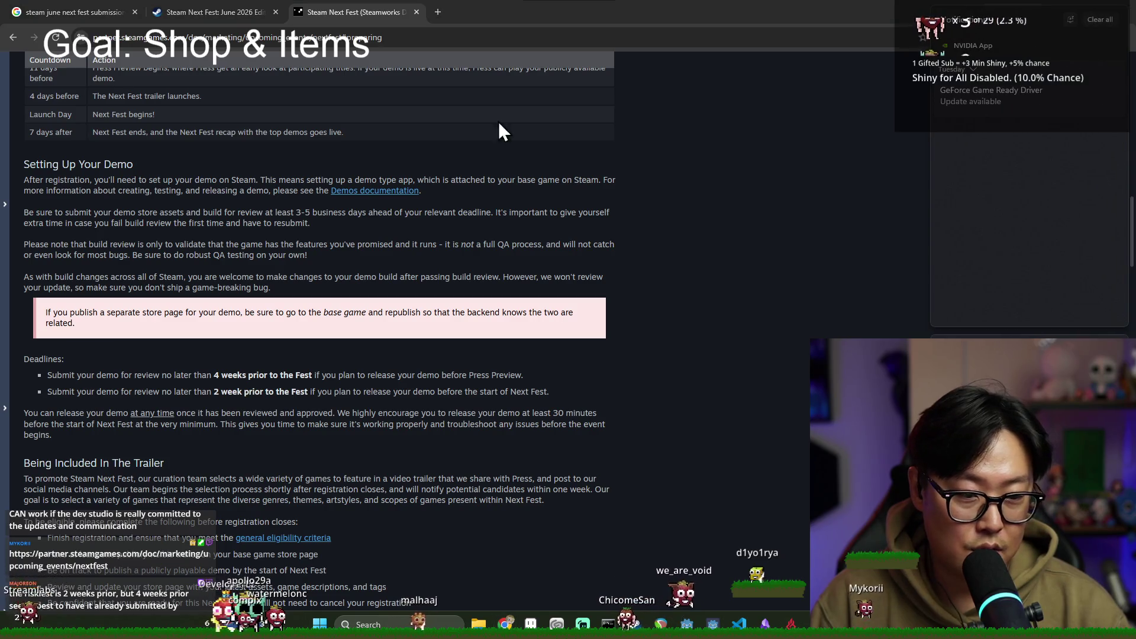
Glance at the store page, close the Steamworks and store tabs, and quit Chrome.
left_click(207, 12)
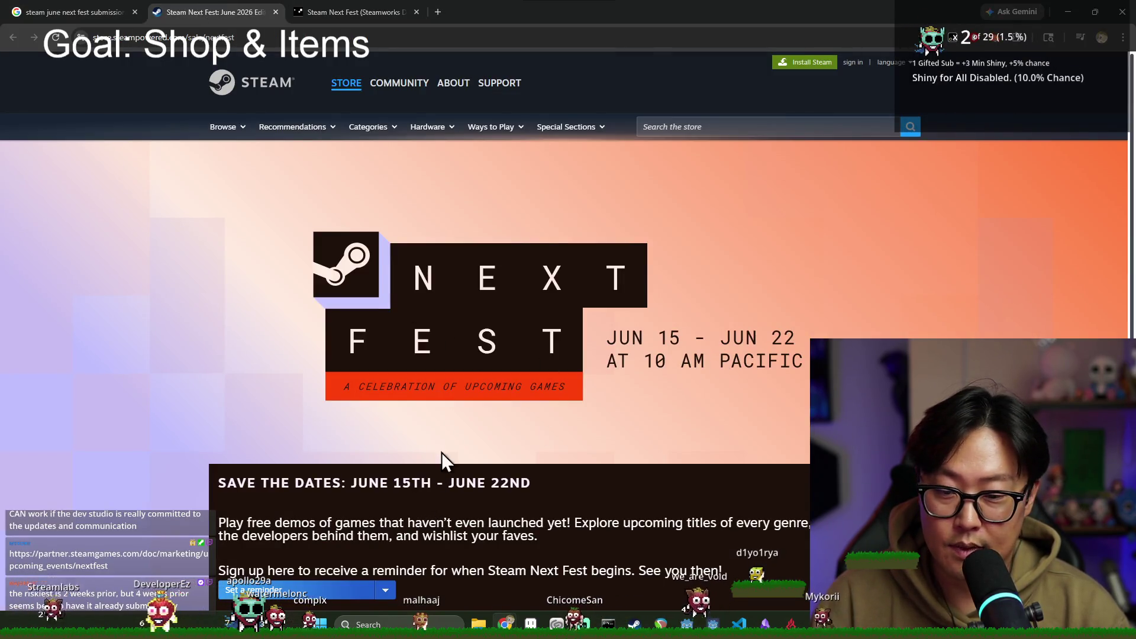
key("ctrl+Tab")
key("super+n")
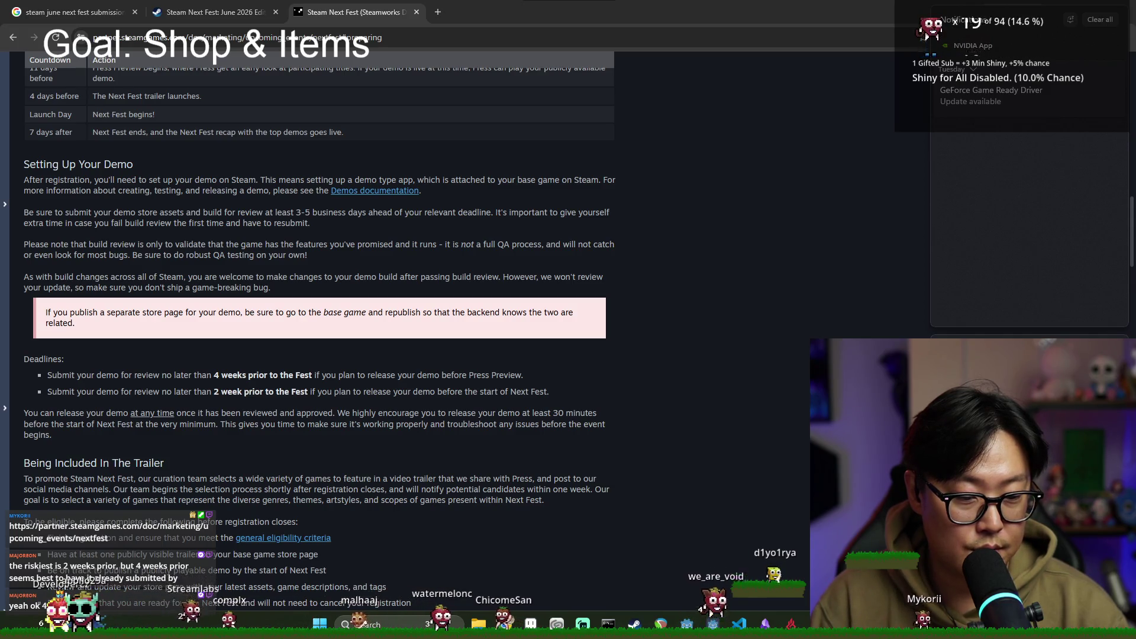
left_click(695, 358)
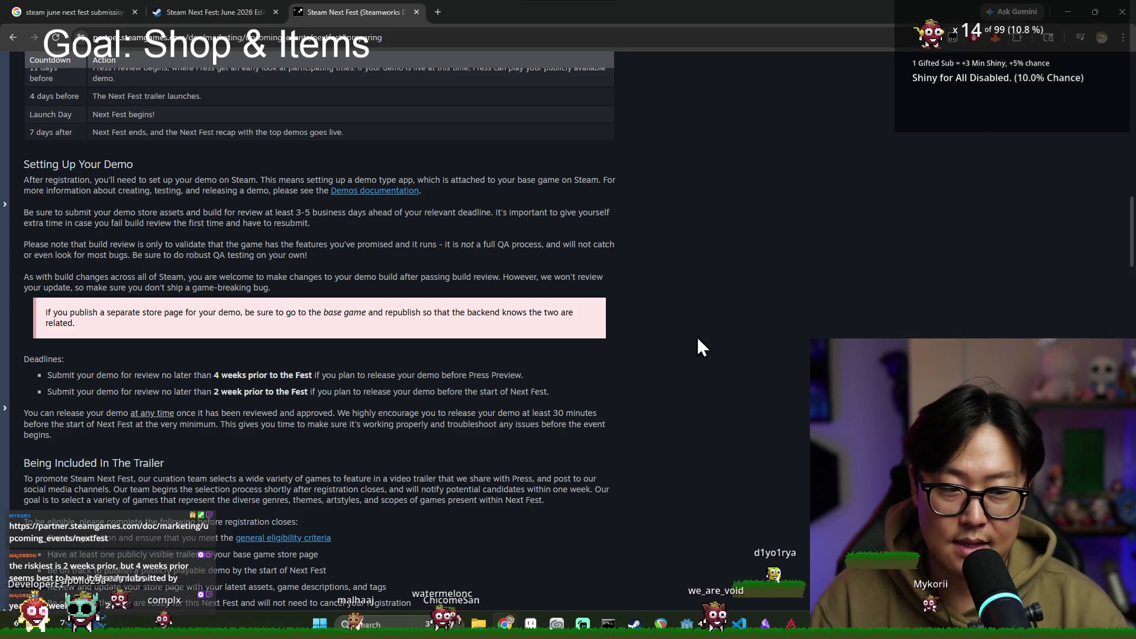
key("ctrl+w")
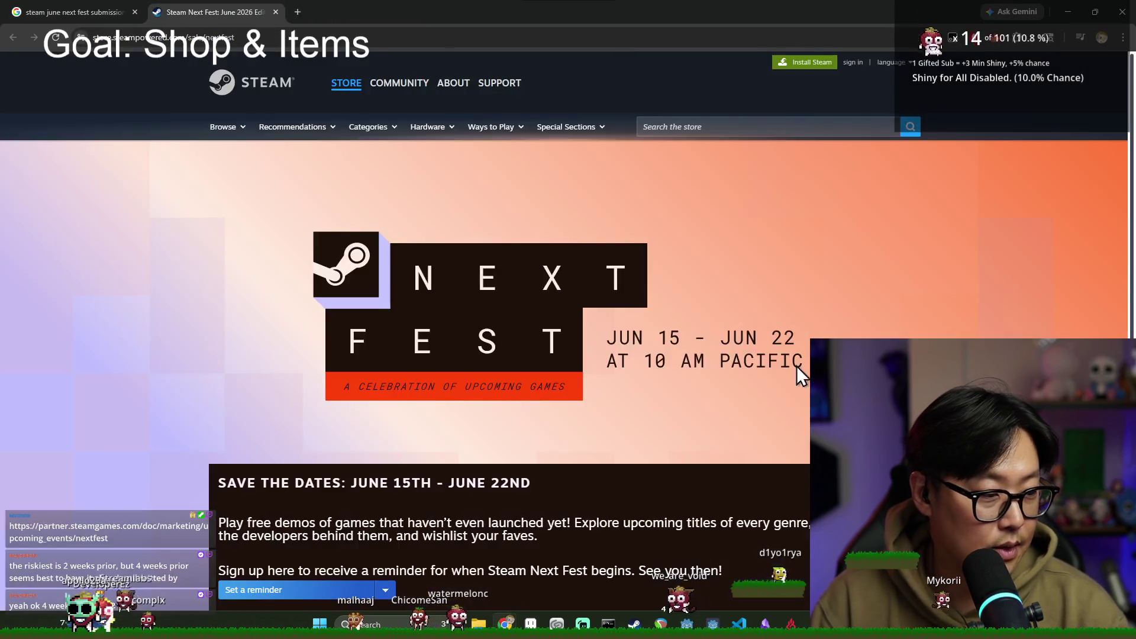
key("ctrl+w")
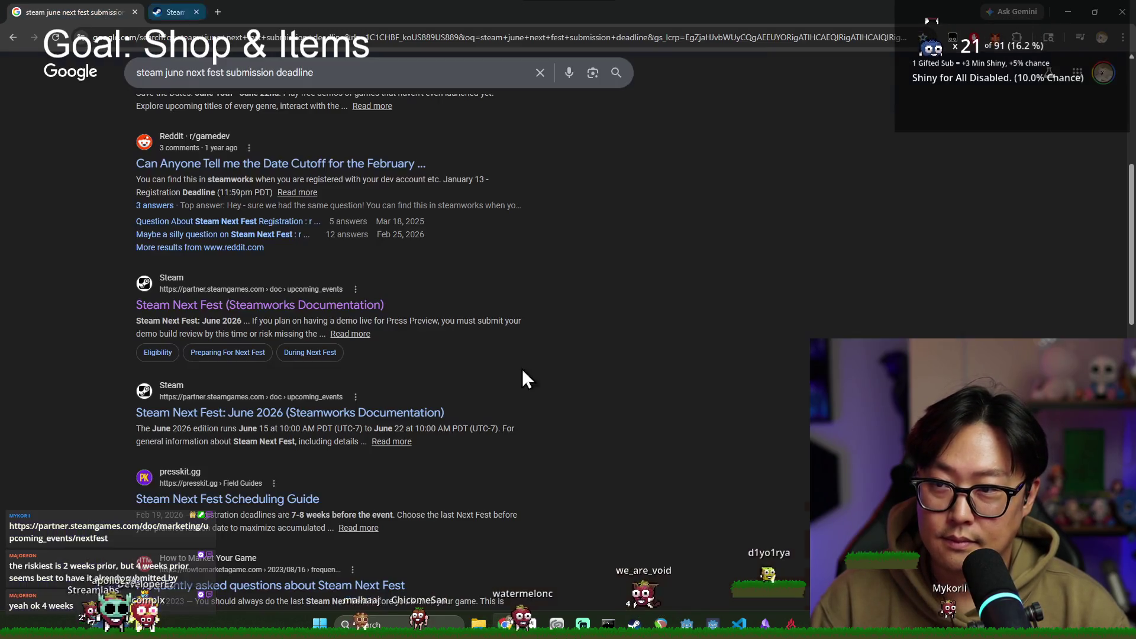
left_click(1112, 12)
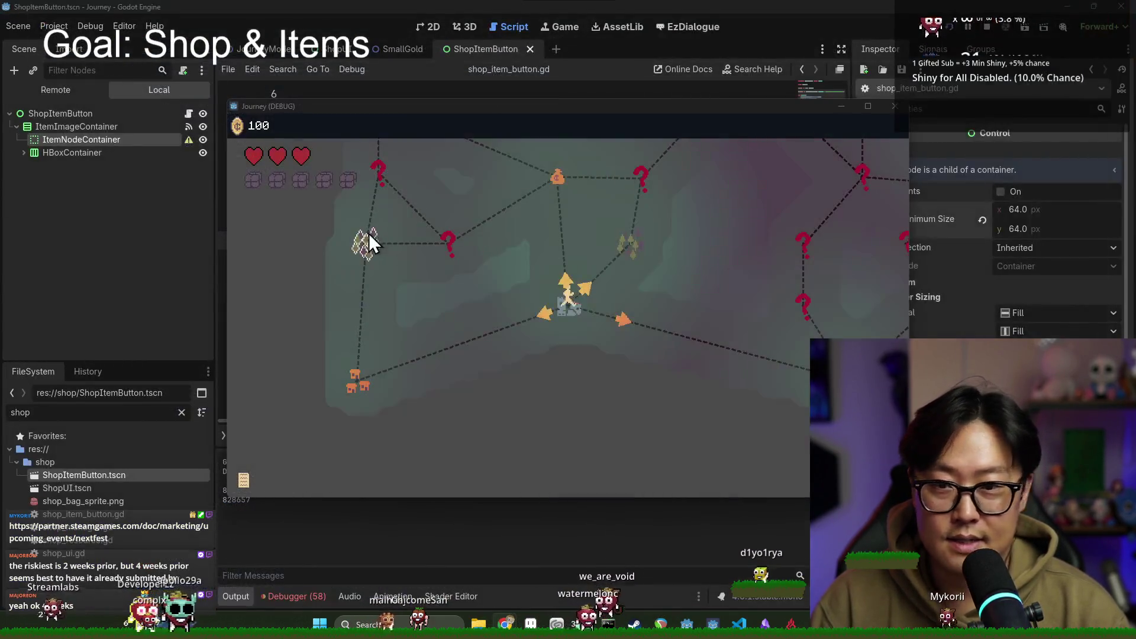
Walk the player to the shop node, verify three items costing 100, then stop and save.
left_click(574, 339)
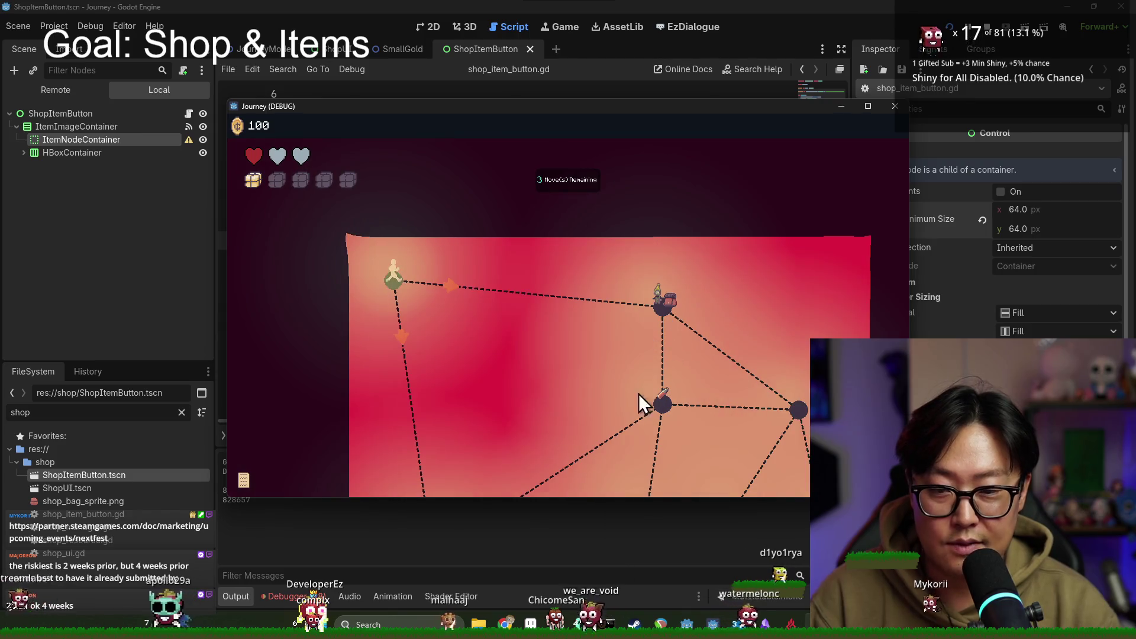
left_click(662, 239)
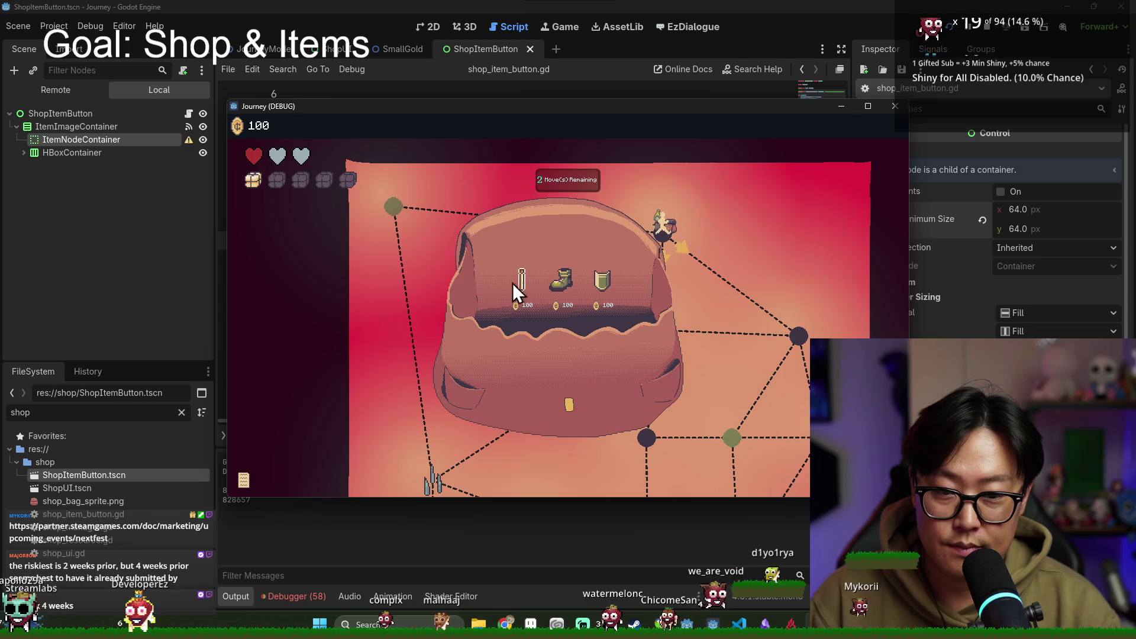
double_click(577, 109)
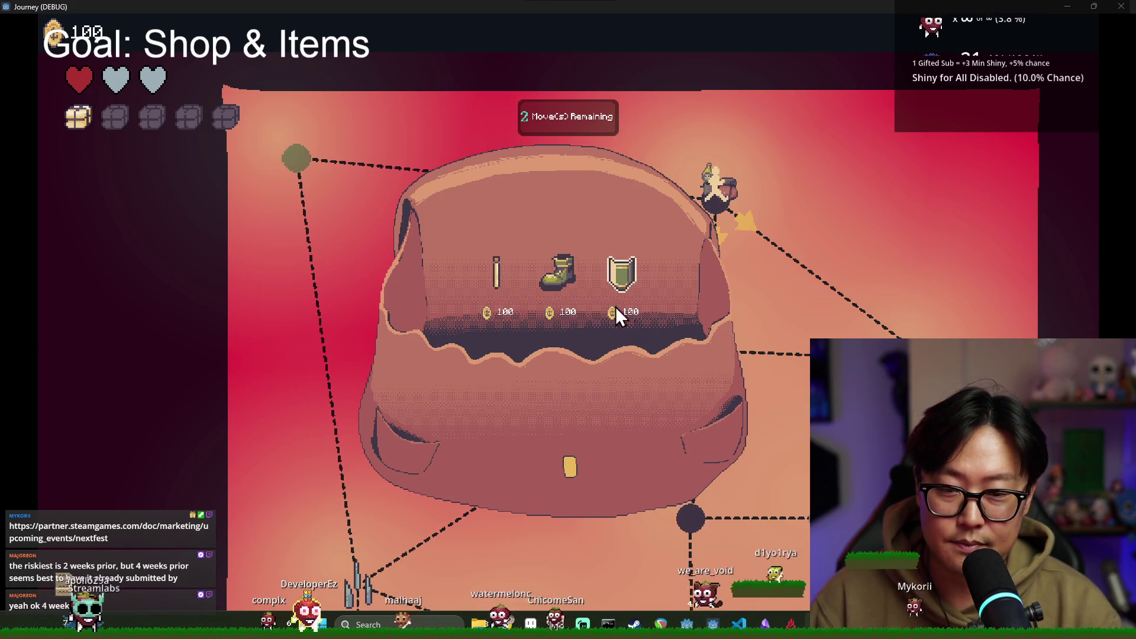
left_click(1097, 8)
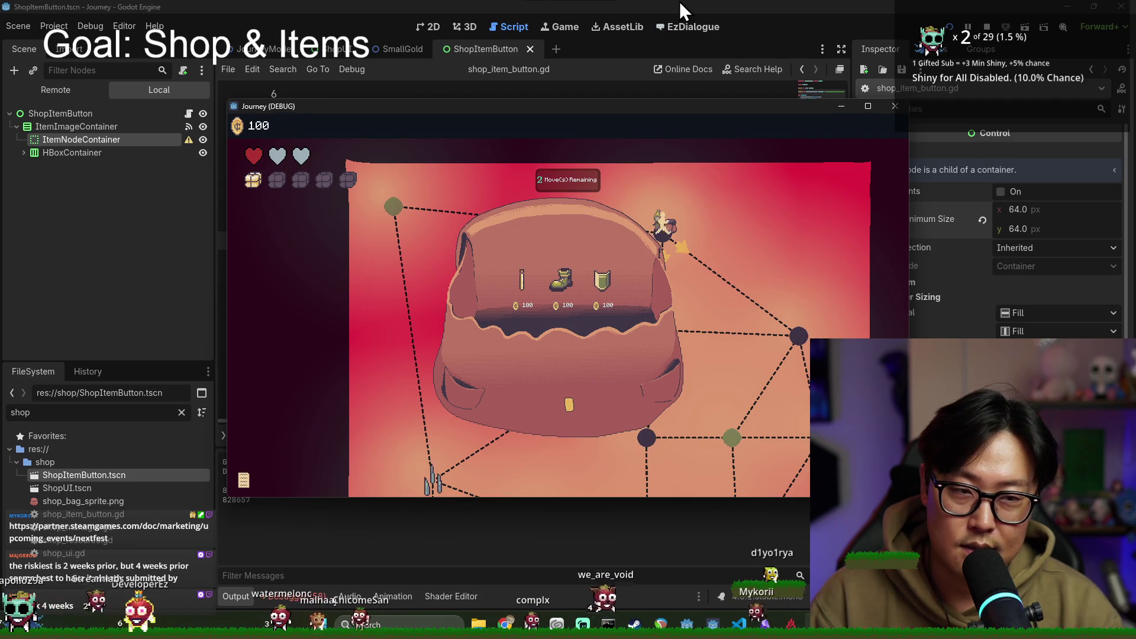
key("F8")
key("ctrl+s")
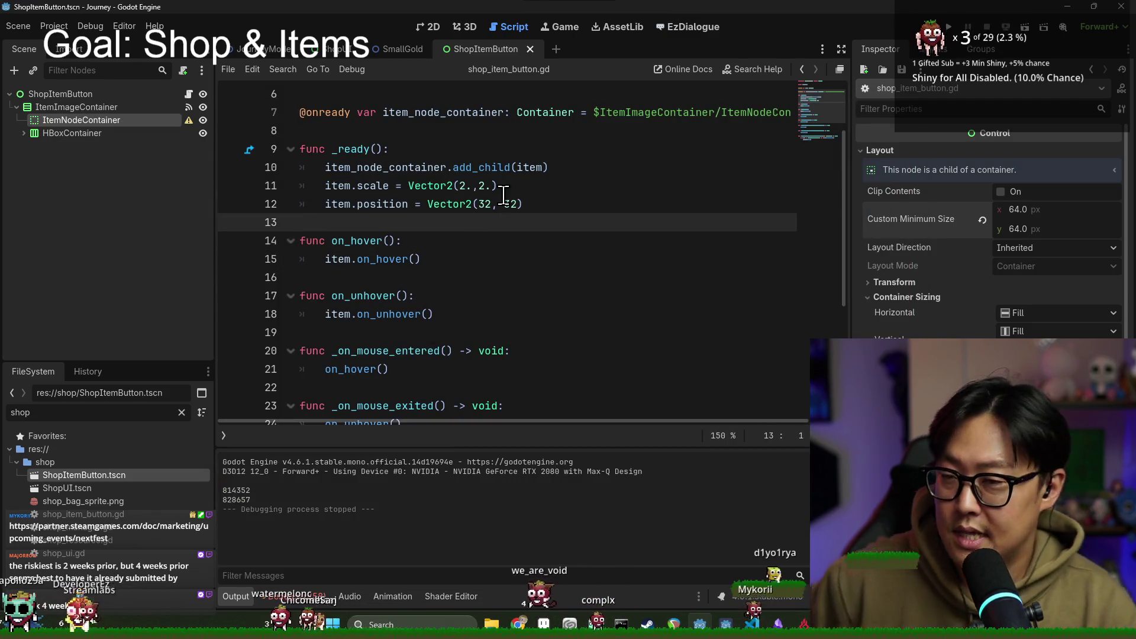
Open the ShopUI script and move to the end of the file.
key("ctrl+s")
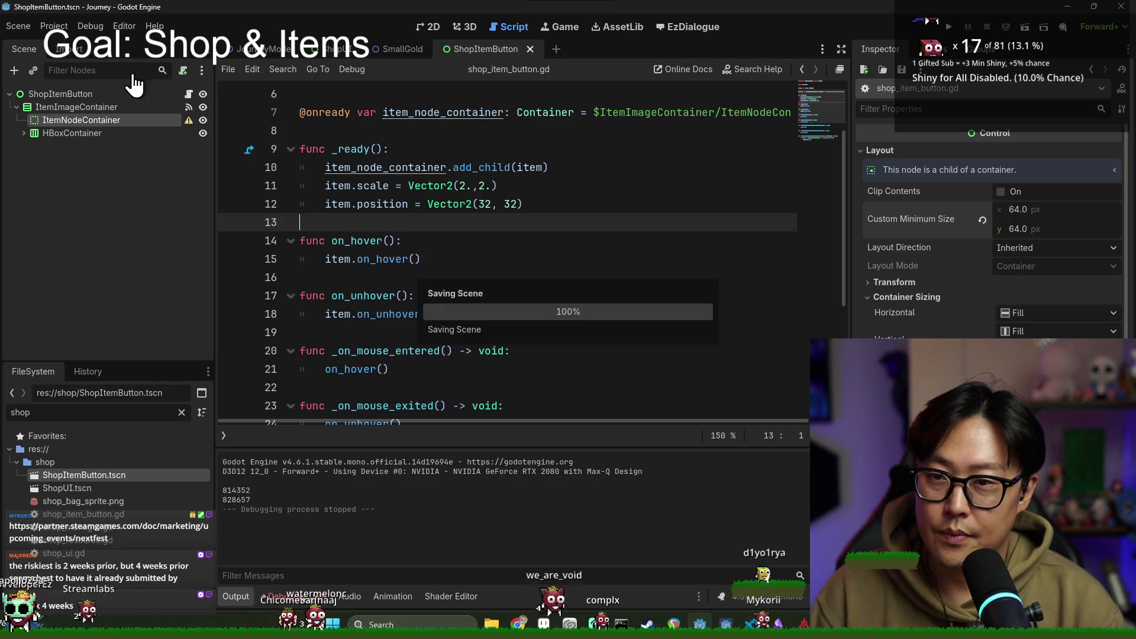
key("ctrl+s")
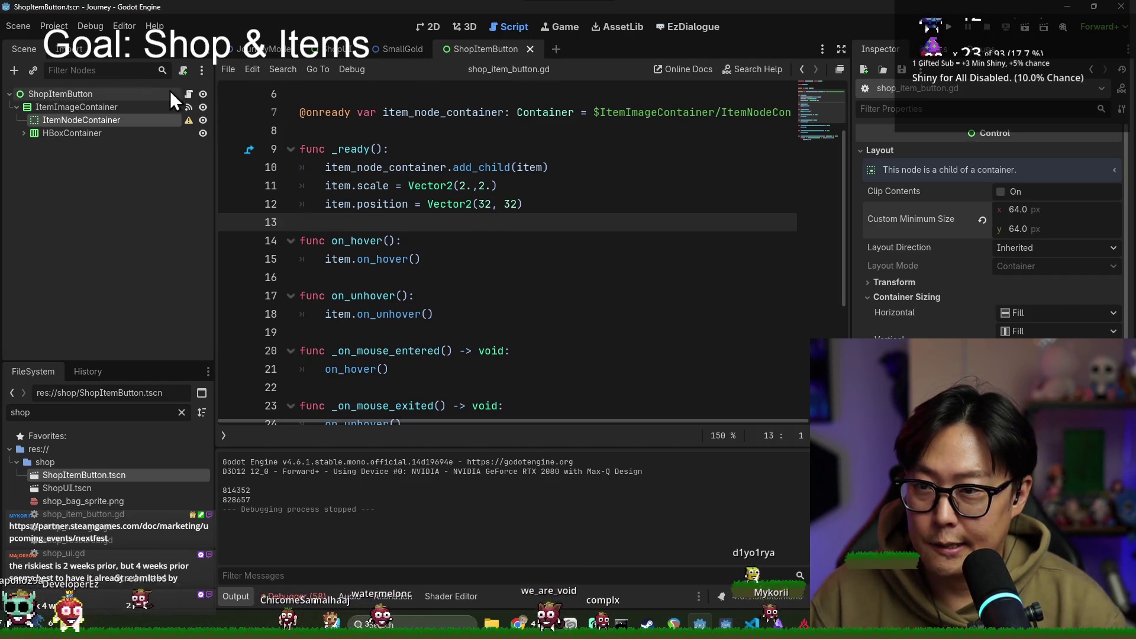
left_click(331, 47)
key("ctrl+s")
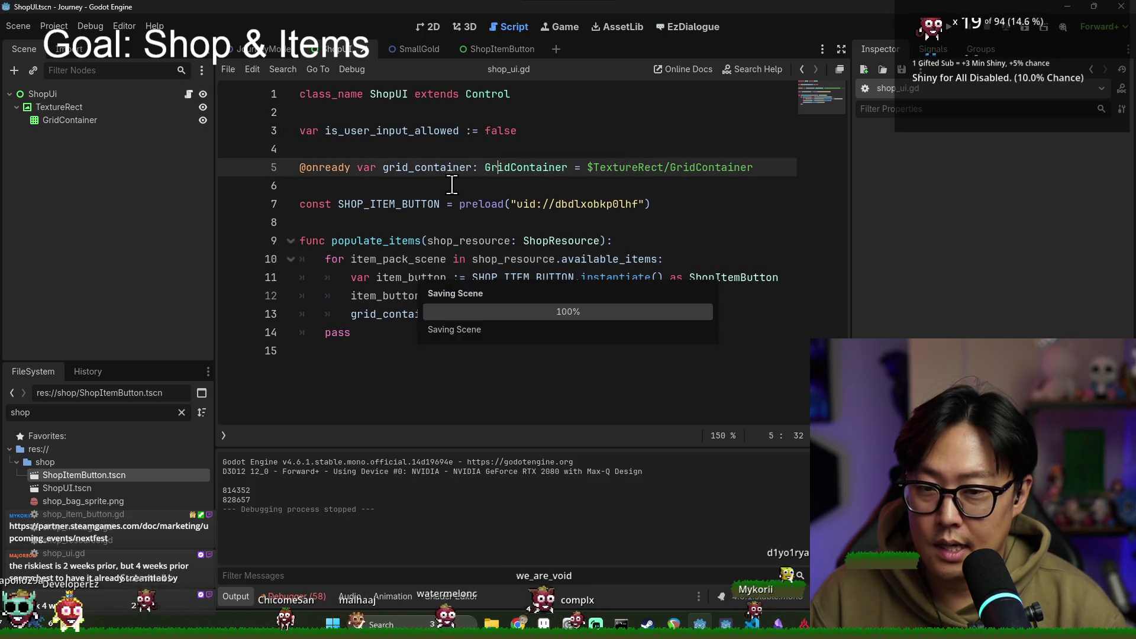
left_click(356, 130)
double_click(409, 278)
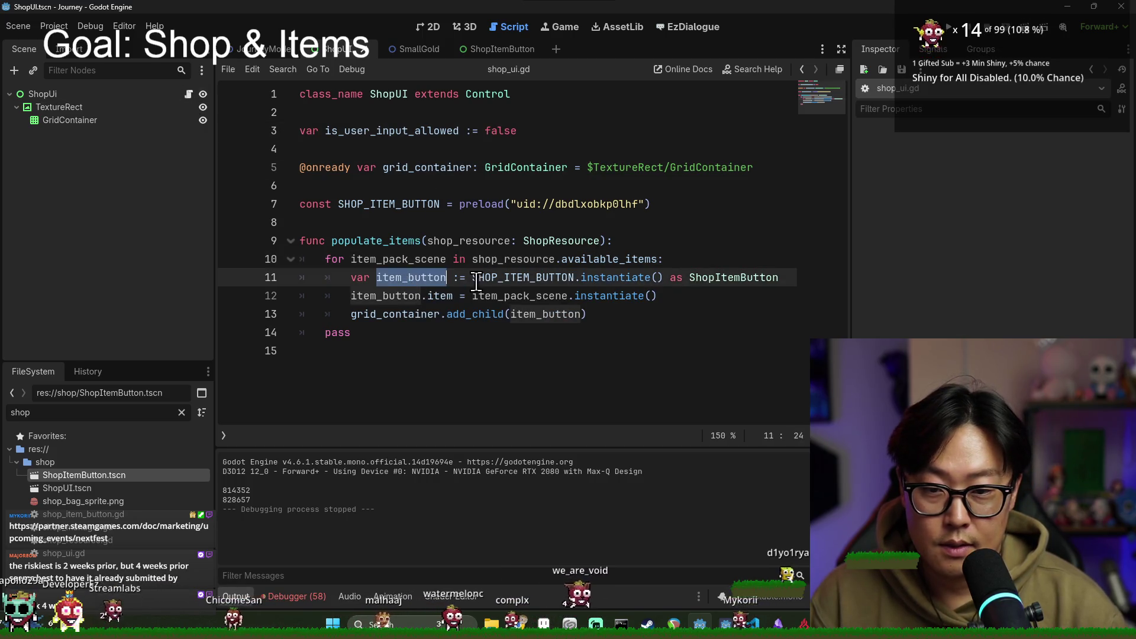
left_click(607, 297)
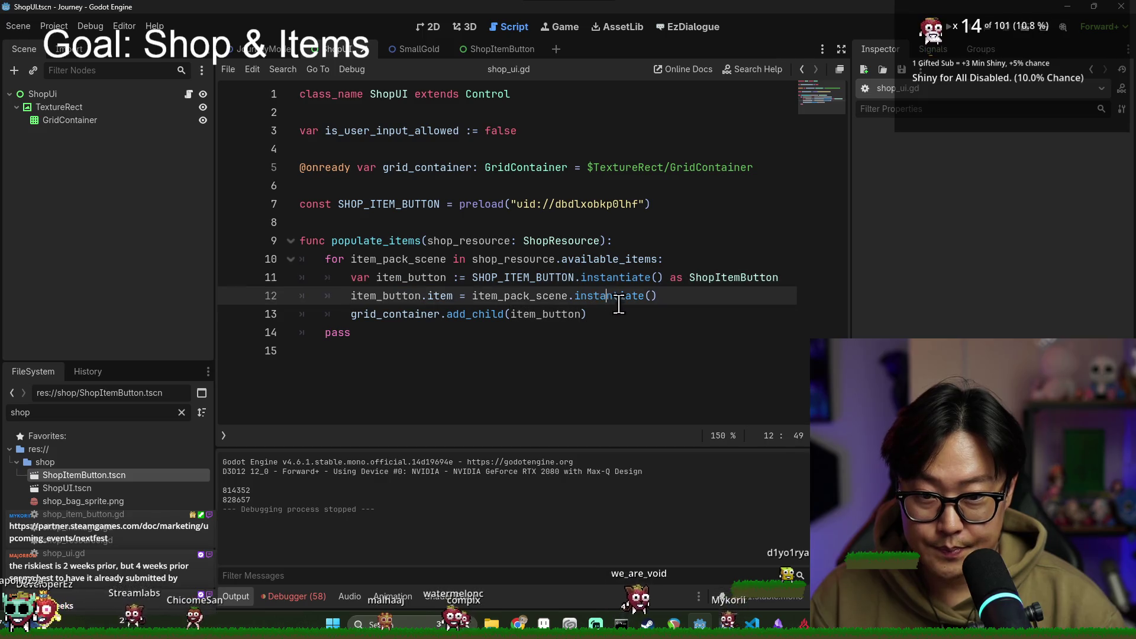
left_click(429, 345)
Add func _on_item_selected(item: ItemNode) at the end of shop_ui.gd and save.
key("Return")
type("func_on_")
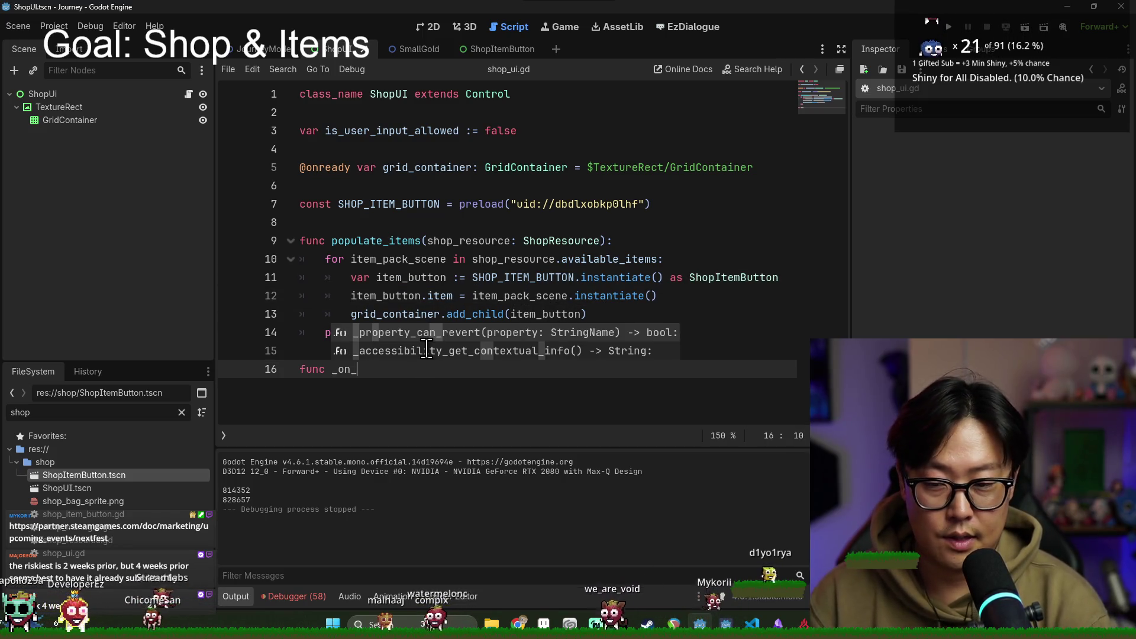
type("item_selecteD(")
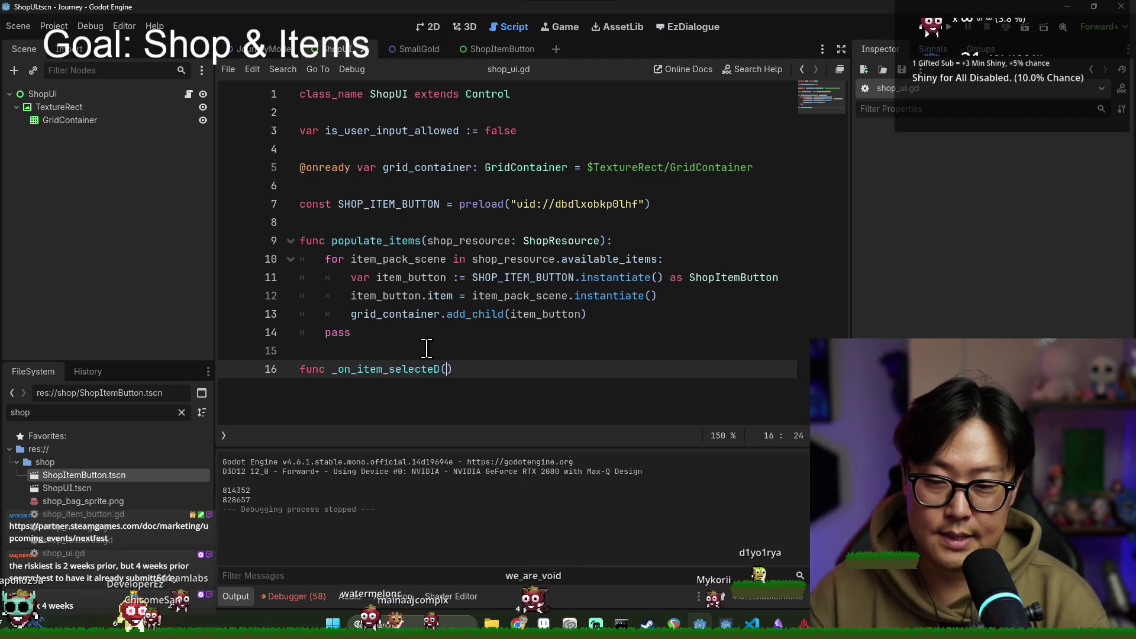
type("):")
key("Return")
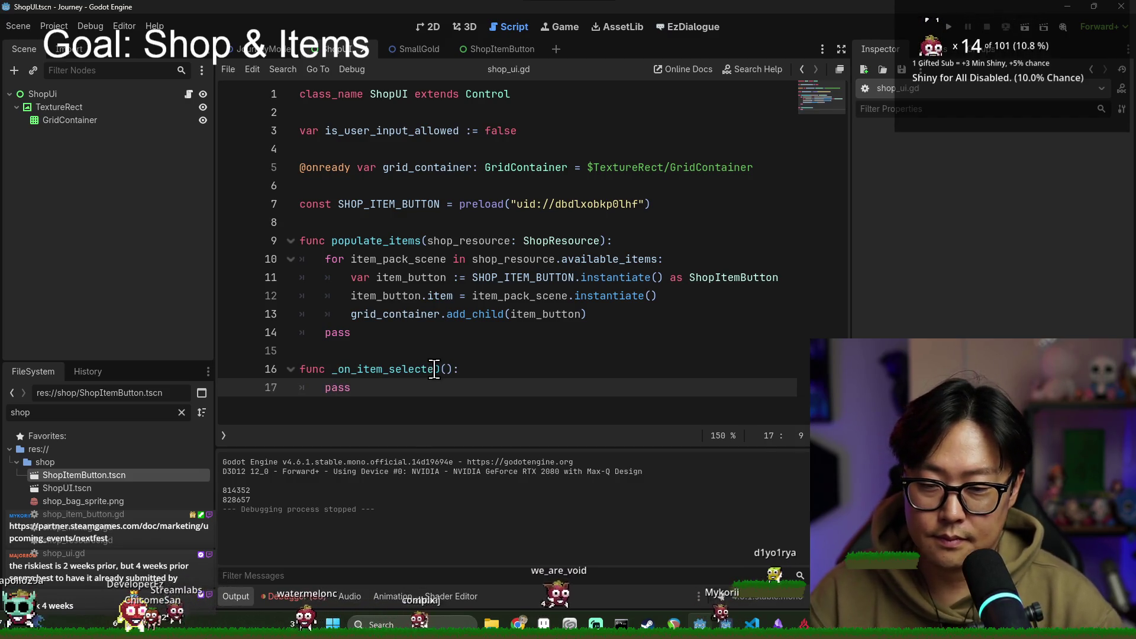
left_click(446, 370)
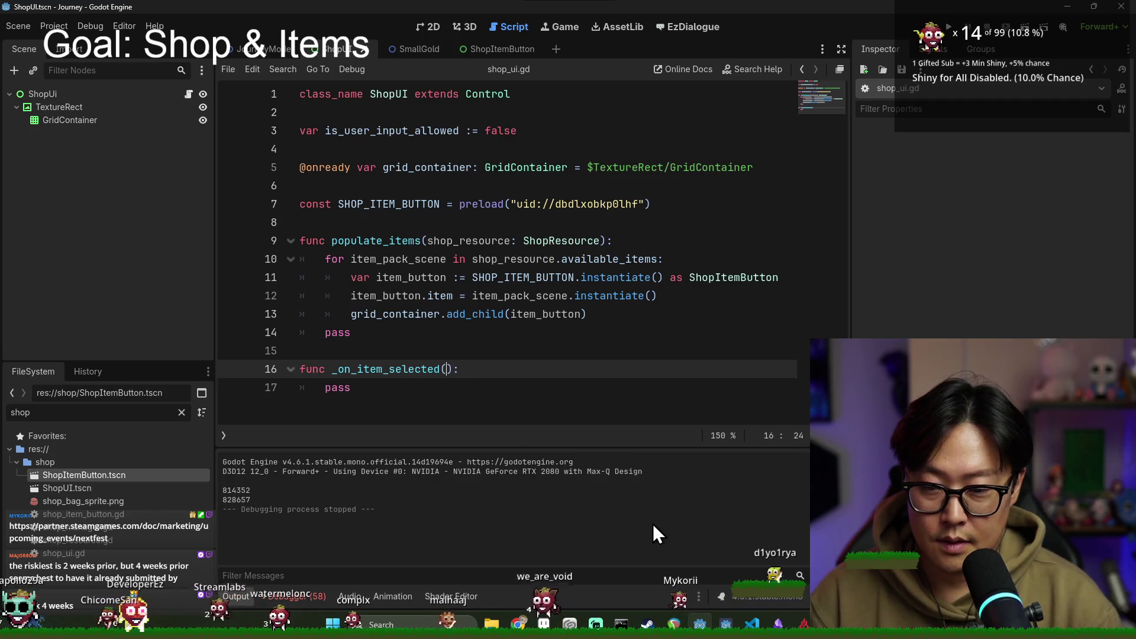
type("item:")
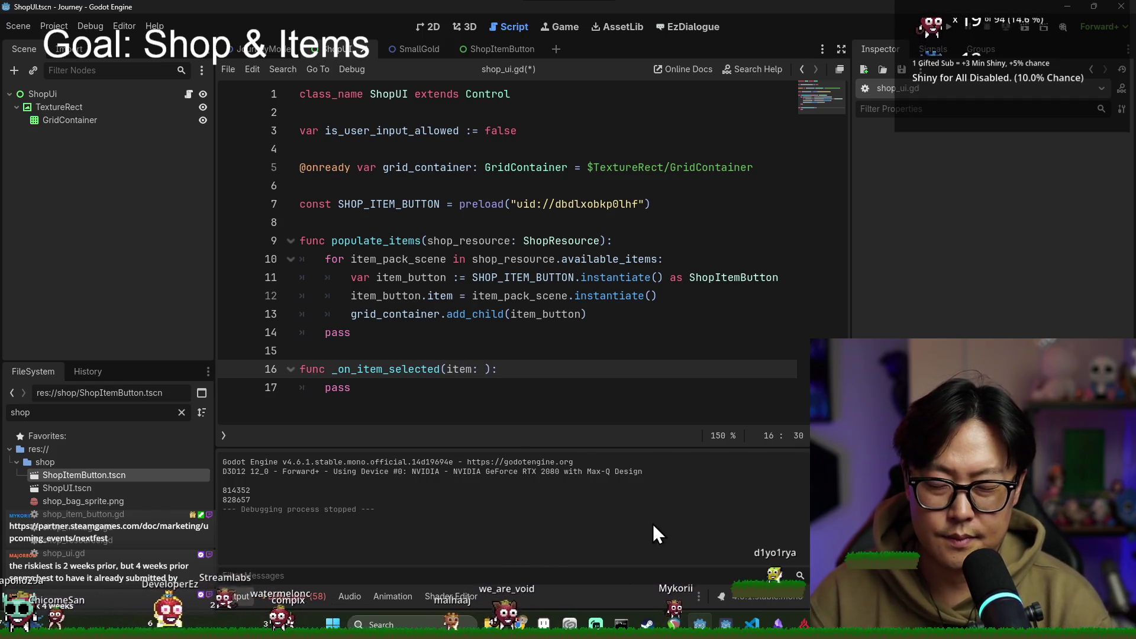
type("Imn")
key("BackSpace")
key("BackSpace")
type("temNode")
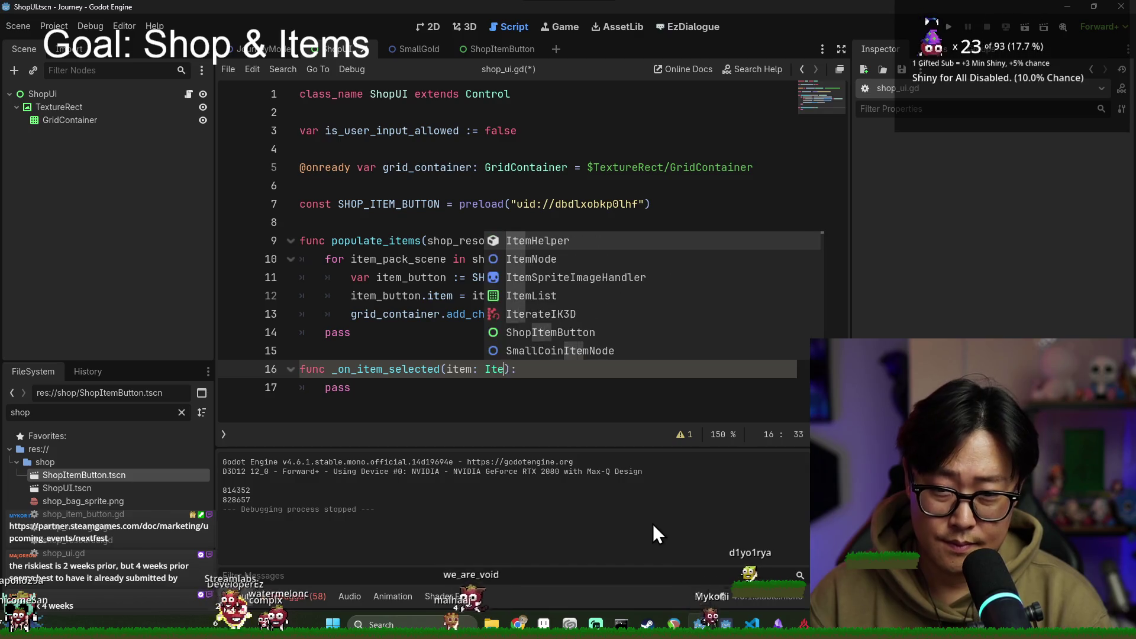
key("ctrl+s")
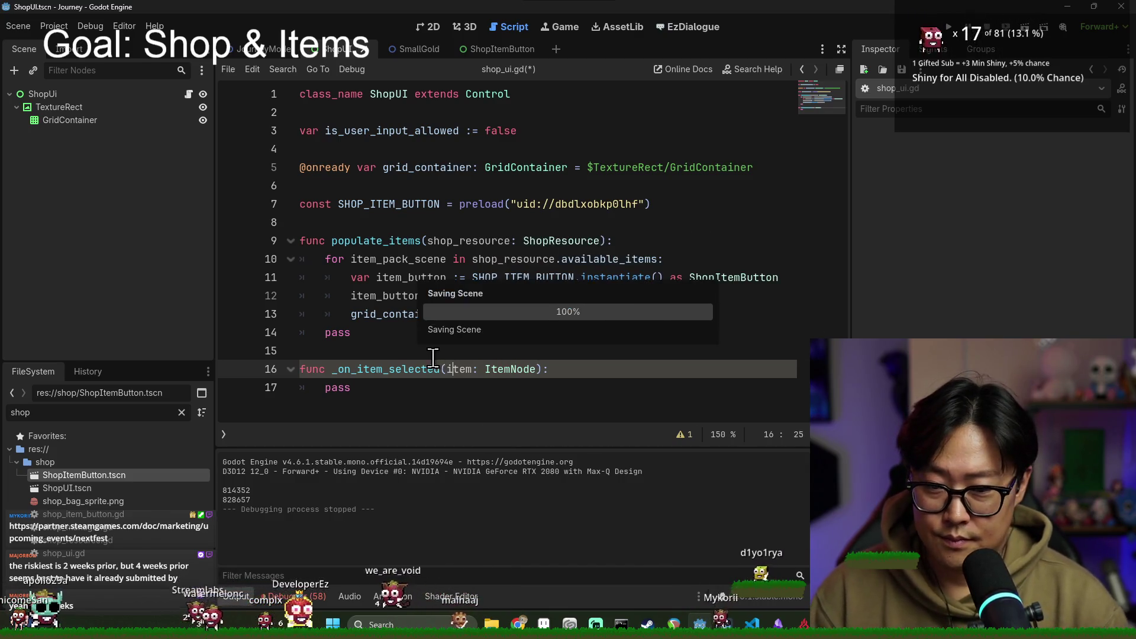
In the populate_items loop, add a pressed.connect call to _on_item_selected.
left_click(422, 355)
left_click(690, 294)
key("Return")
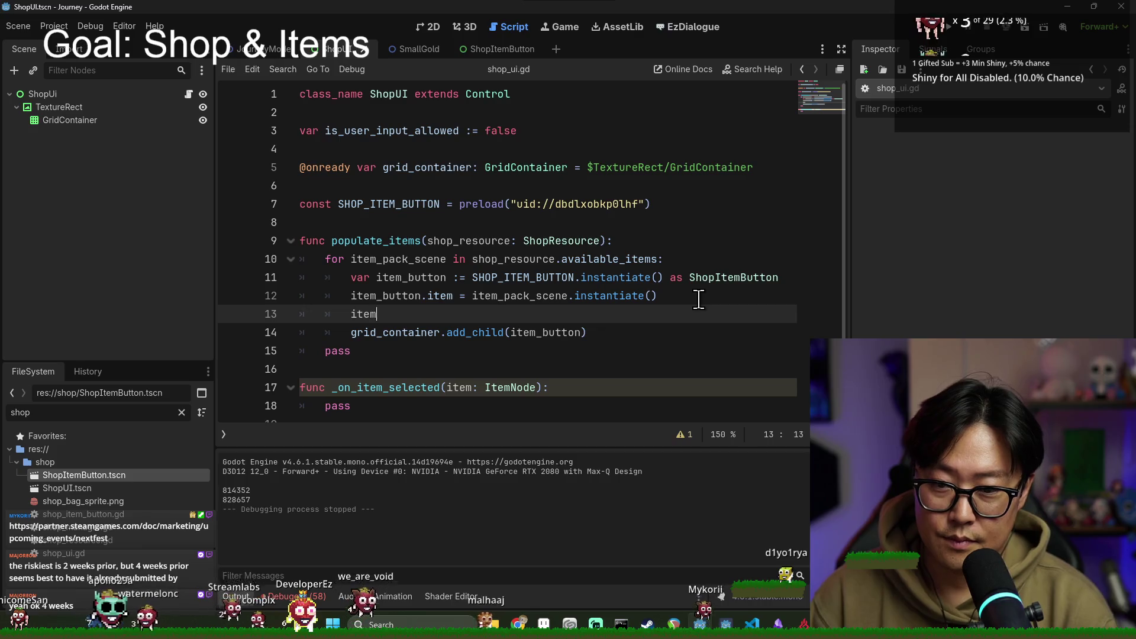
type("pressed.connect")
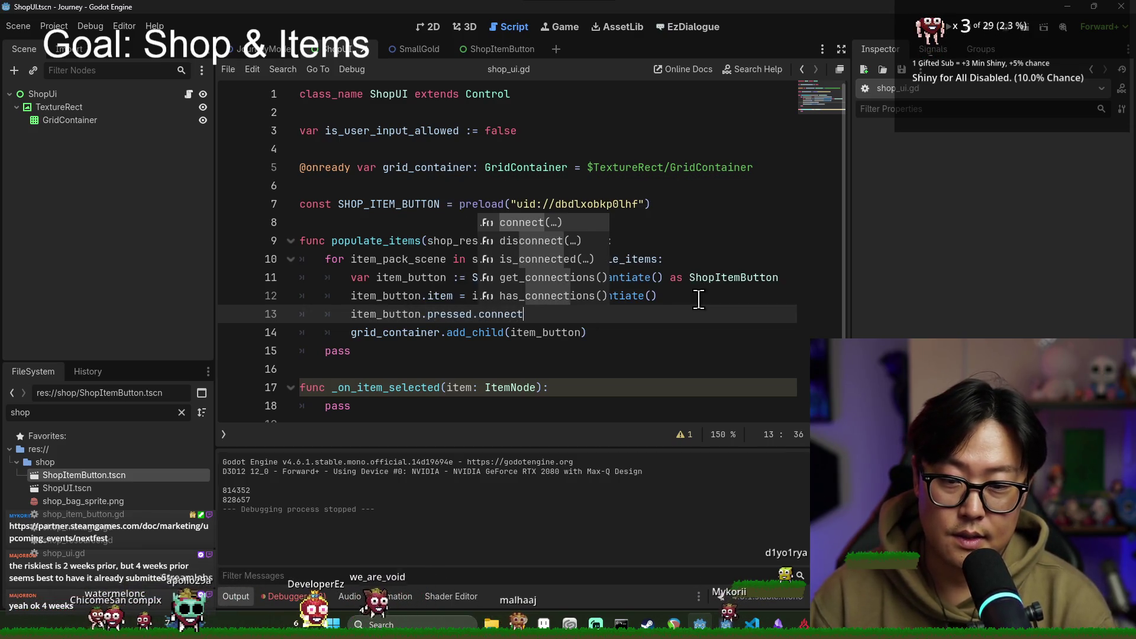
key("Return")
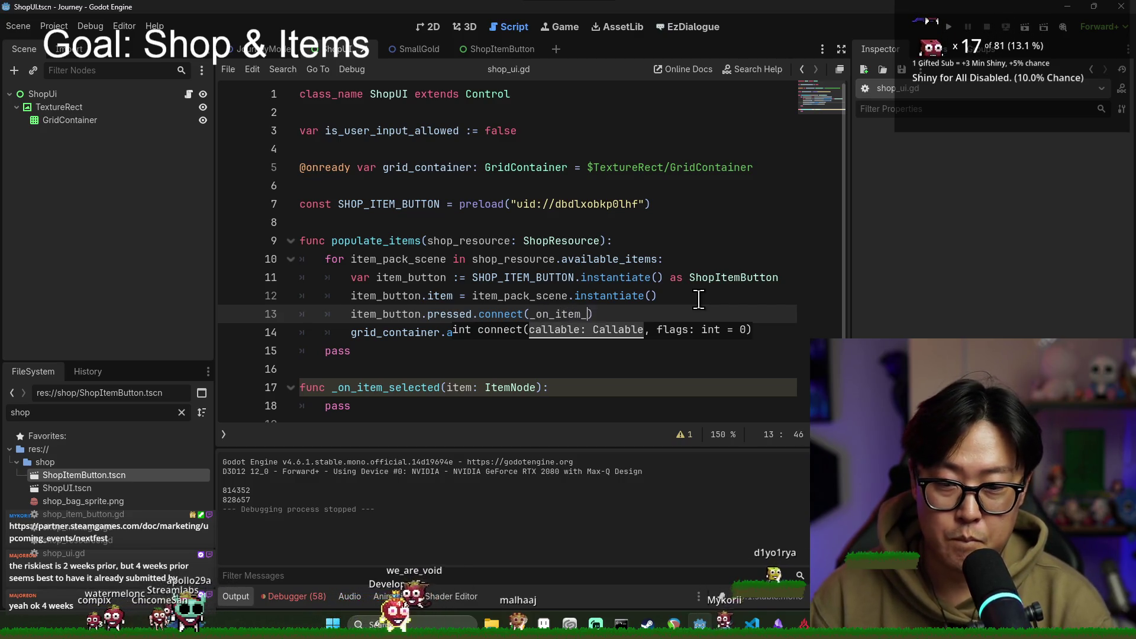
key("BackSpace")
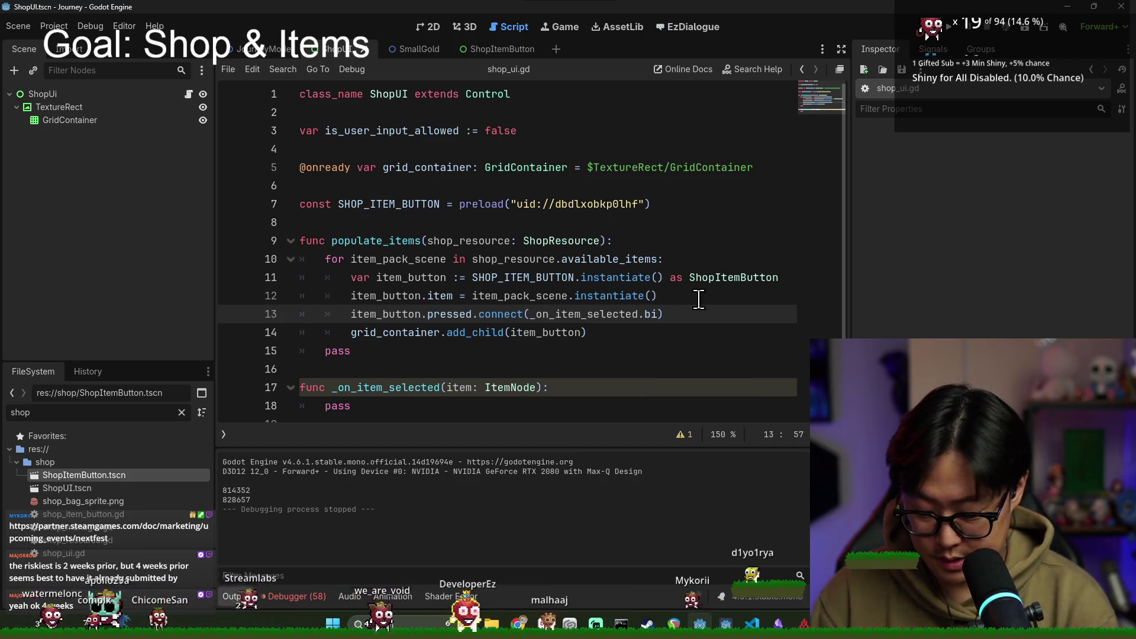
Bind item_button.item inside the connect call, remove the stray space, and save.
left_click_drag(351, 296, 461, 296)
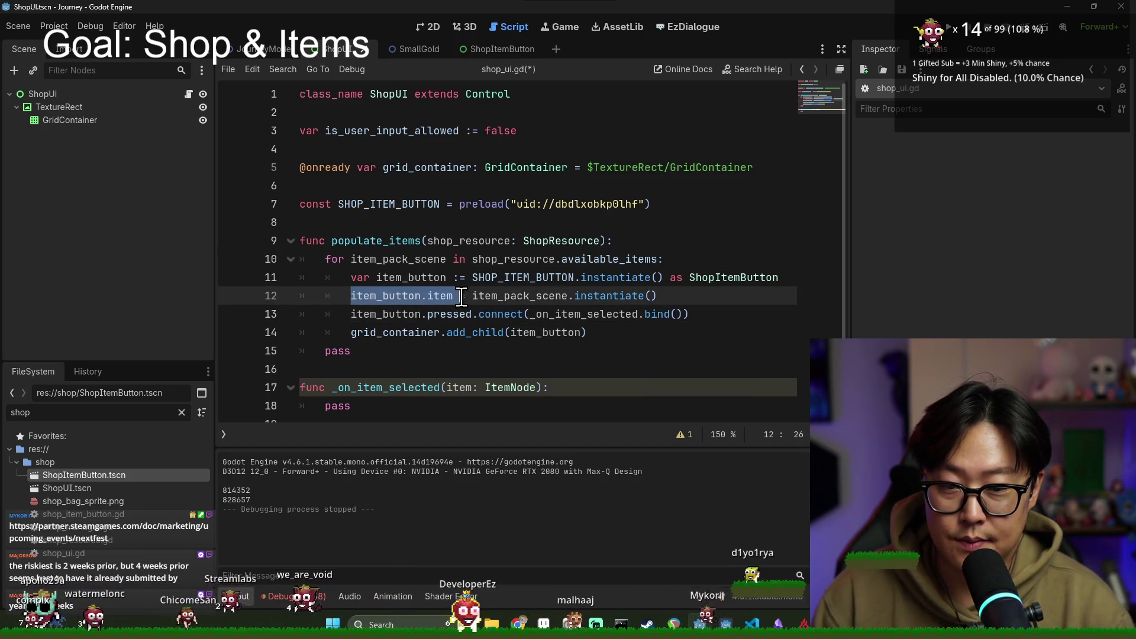
key("ctrl+c")
left_click(680, 314)
key("ctrl+v")
key("ctrl+s")
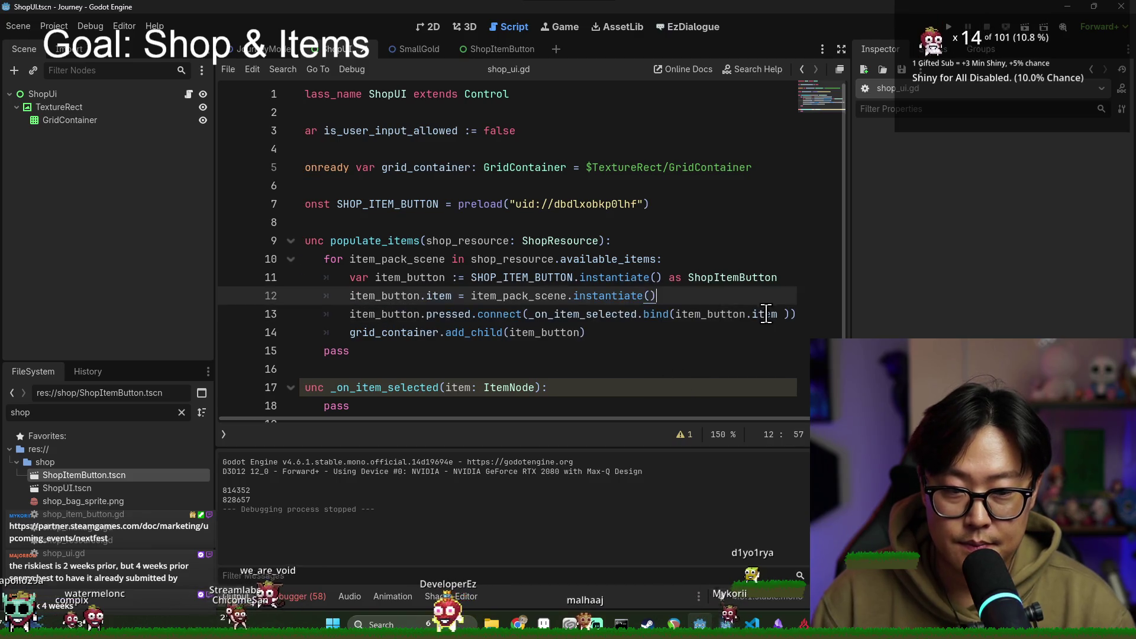
left_click(783, 314)
key("BackSpace")
key("ctrl+s")
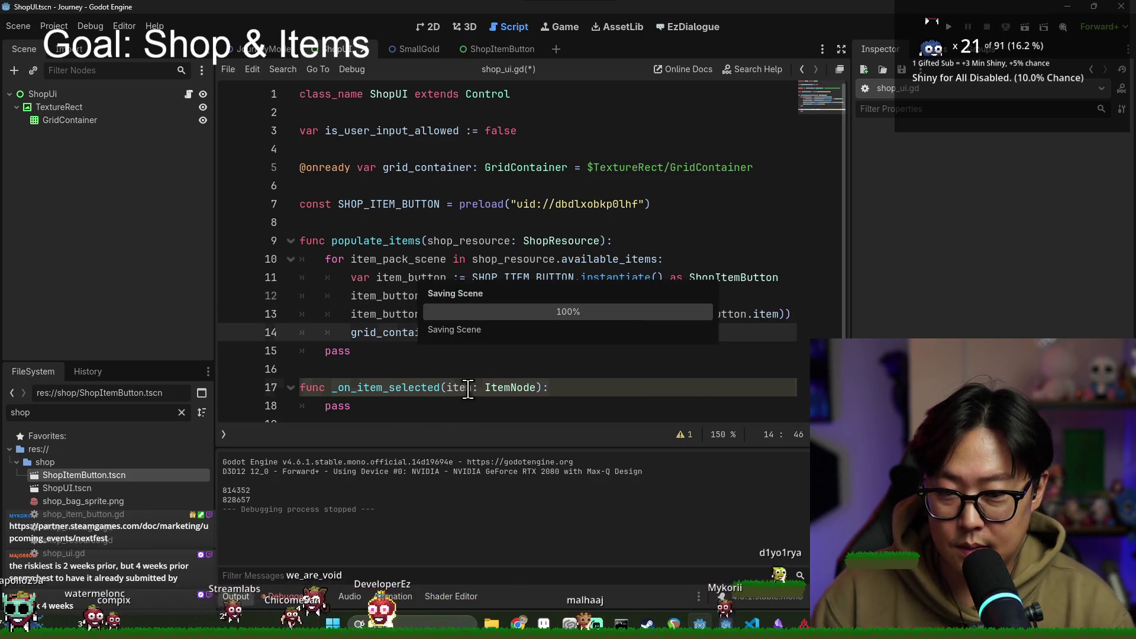
Add a body line to _on_item_selected, then open ItemNode's definition in item.gd.
double_click(464, 387)
key("ctrl+s")
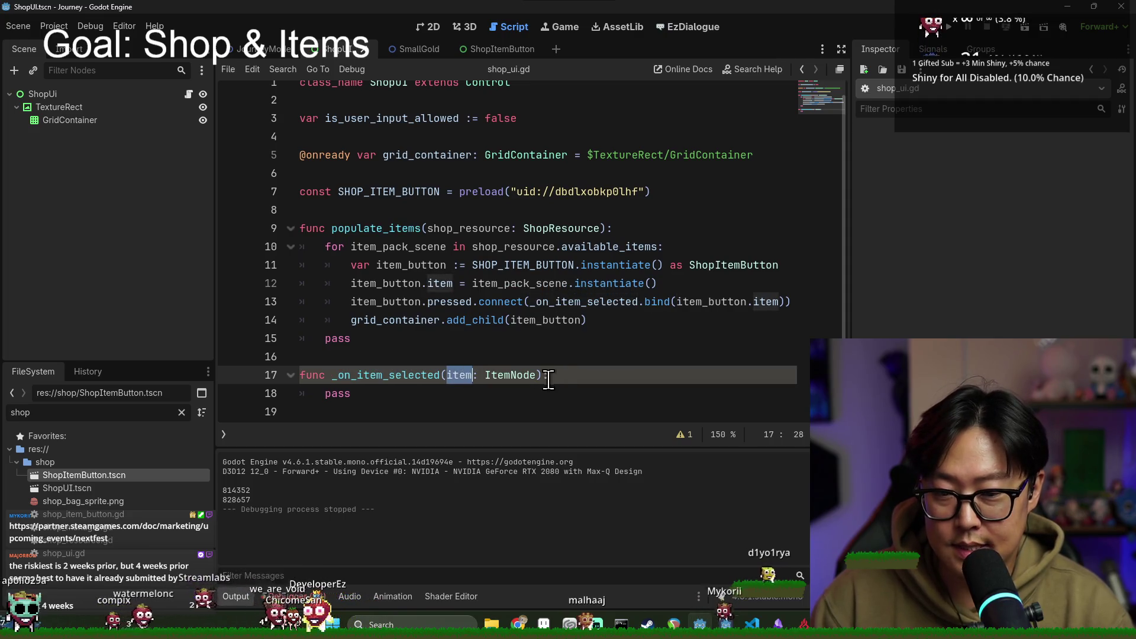
key("ctrl+s")
key("Return")
double_click(458, 357)
key("ctrl+s")
left_click(509, 357, "ctrl")
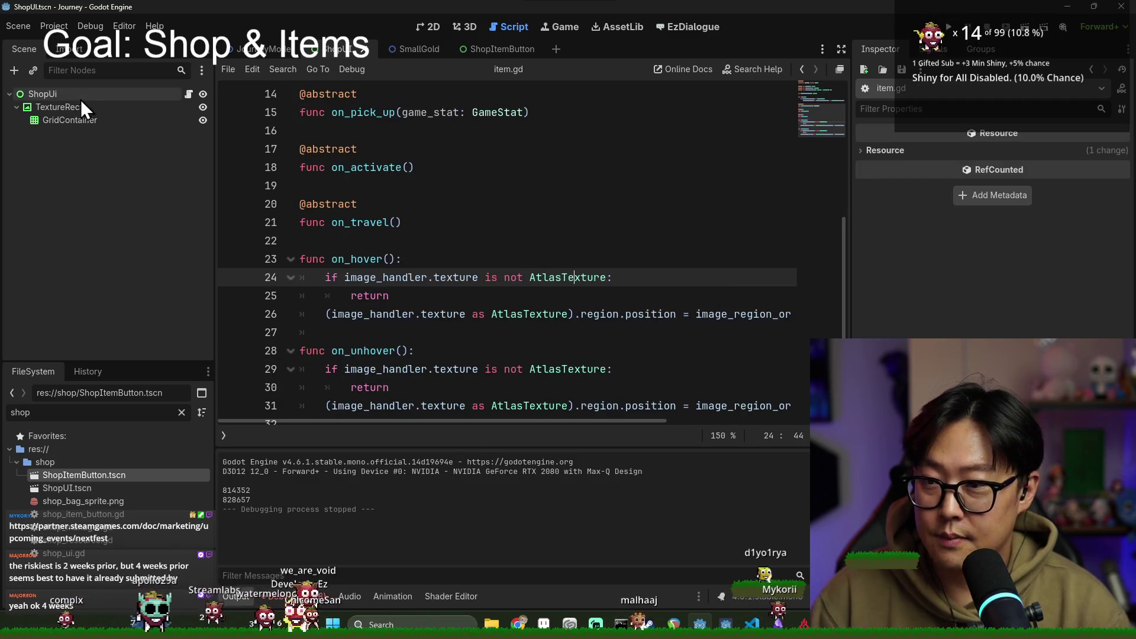
Look over item.gd's on_travel, then open shop_resource.gd from the 'shop'-filtered FileSystem.
left_click(532, 223)
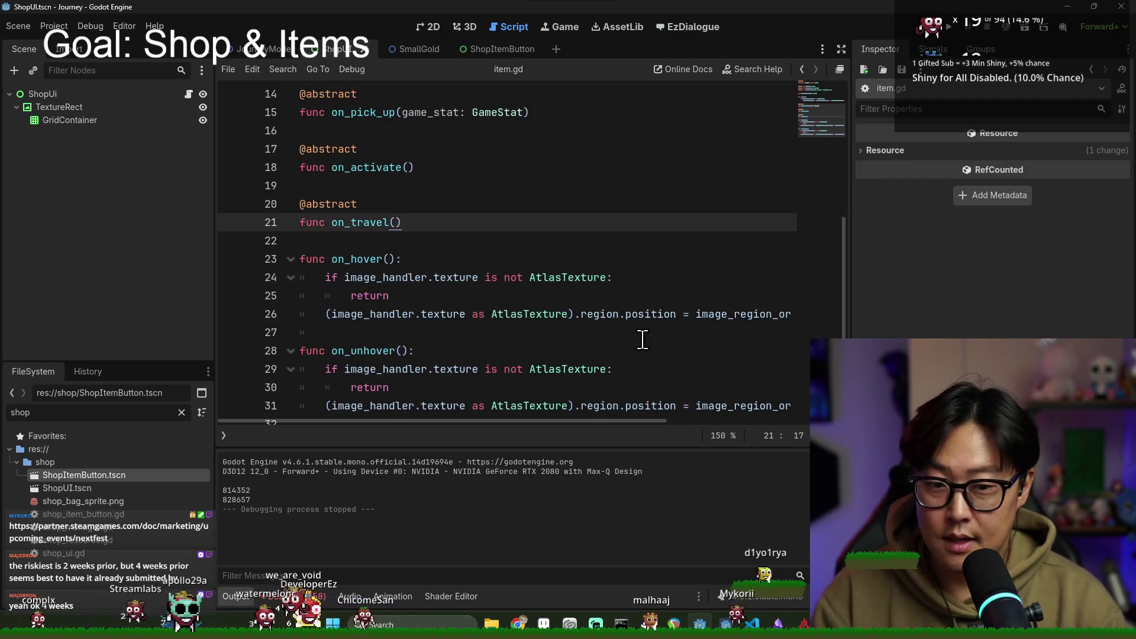
scroll(527, 301, "down", 1)
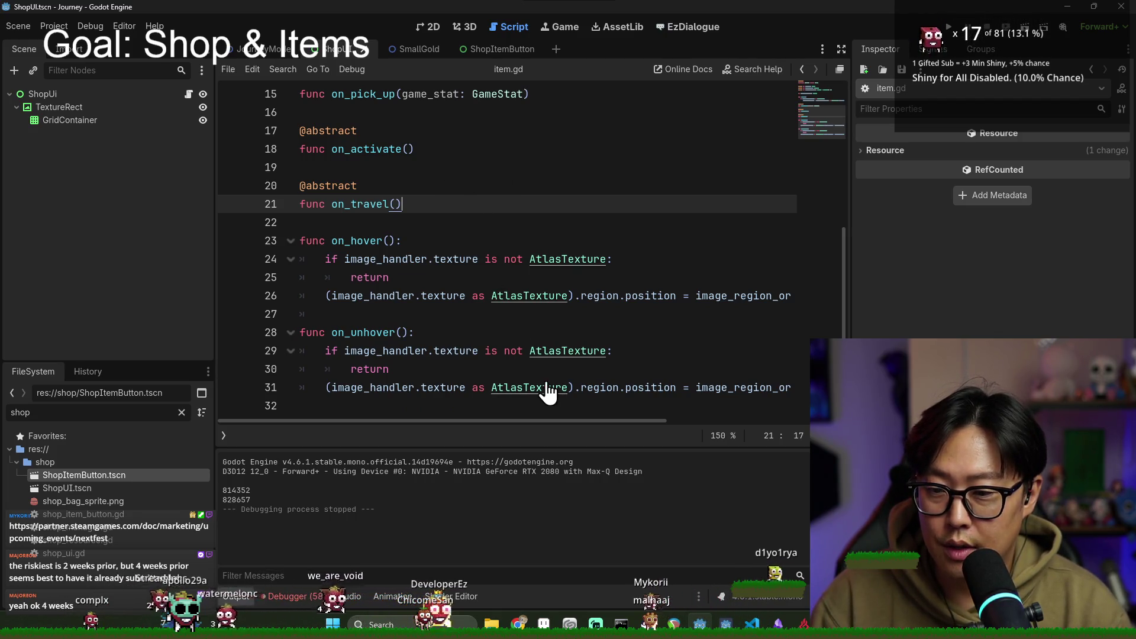
left_click(65, 418)
type("r")
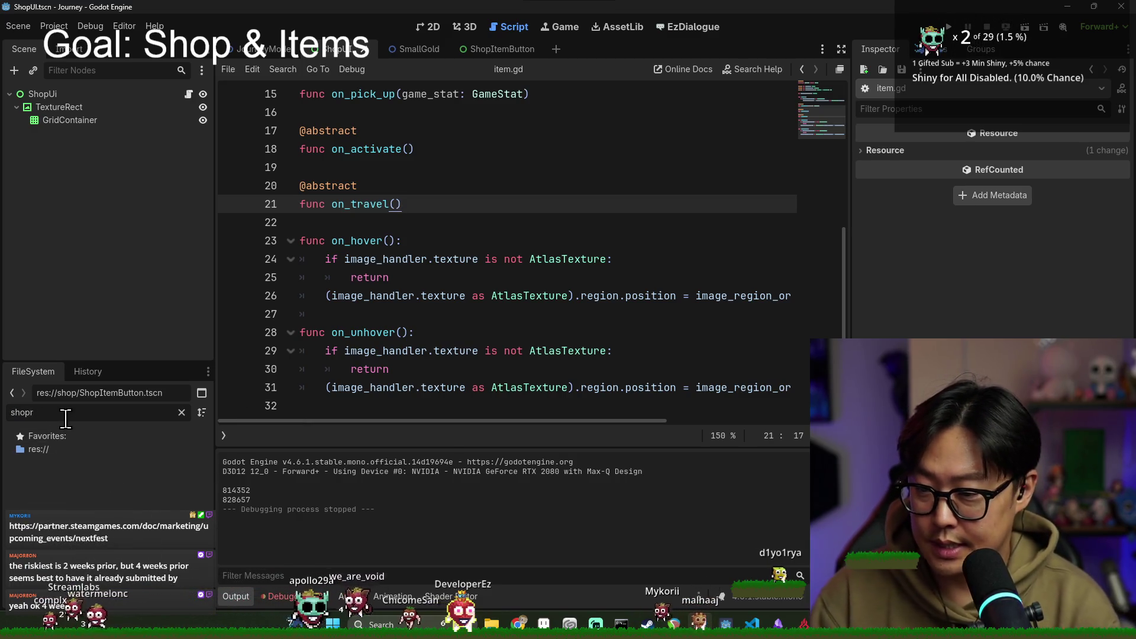
key("BackSpace")
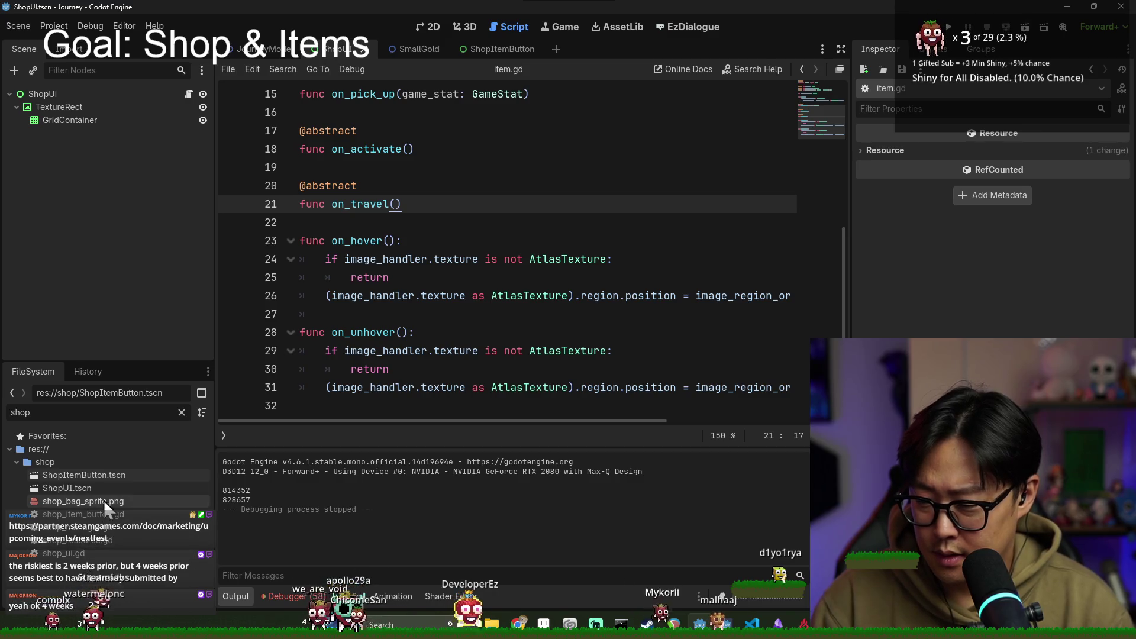
double_click(77, 540)
Inspect the available_items Array[PackedScene], then clear the filter and right-click the shop folder.
double_click(558, 130)
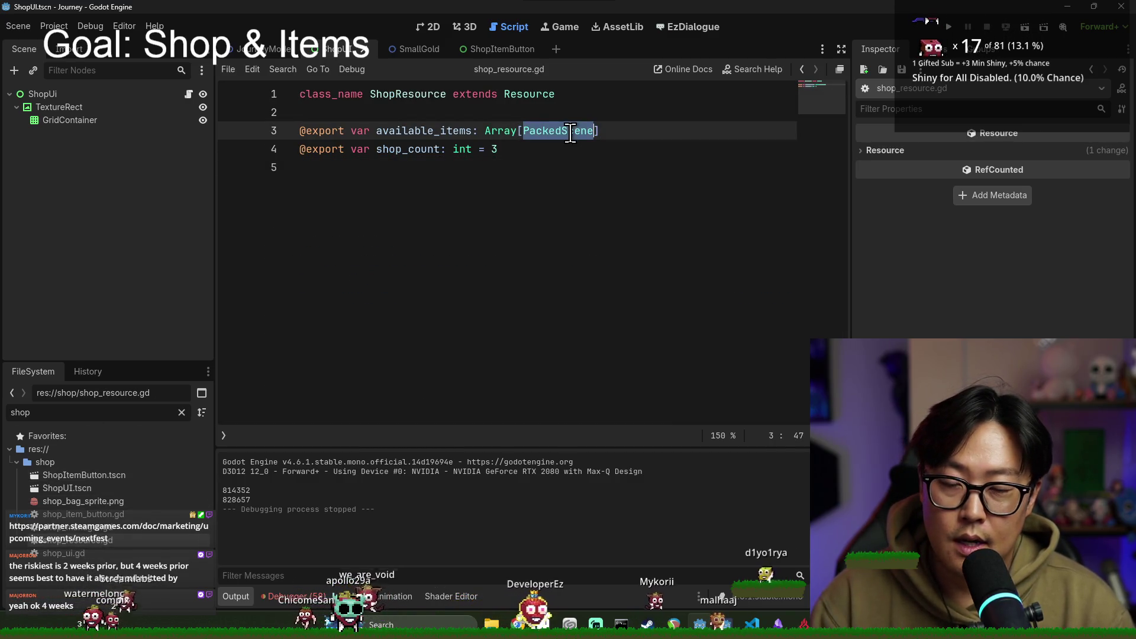
double_click(424, 130)
key("ctrl+s")
double_click(558, 131)
left_click(388, 128)
key("BackSpace")
key("BackSpace")
key("BackSpace")
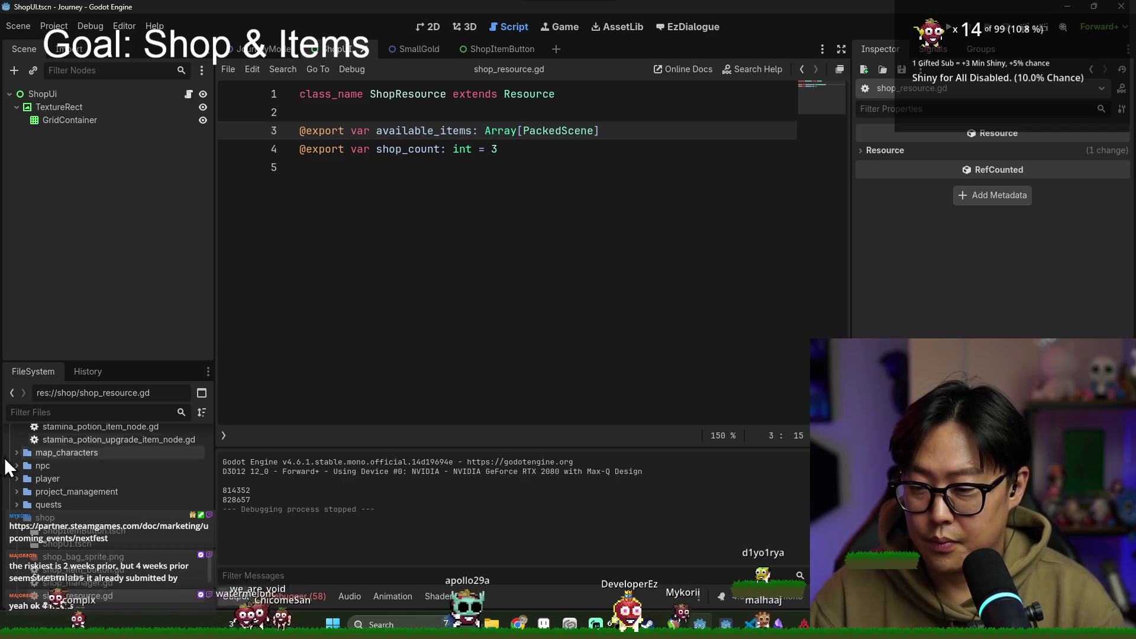
right_click(85, 517)
Create shop_item_resource.gd in the shop folder declaring the ShopItem class on Resource.
mouse_move(204, 401)
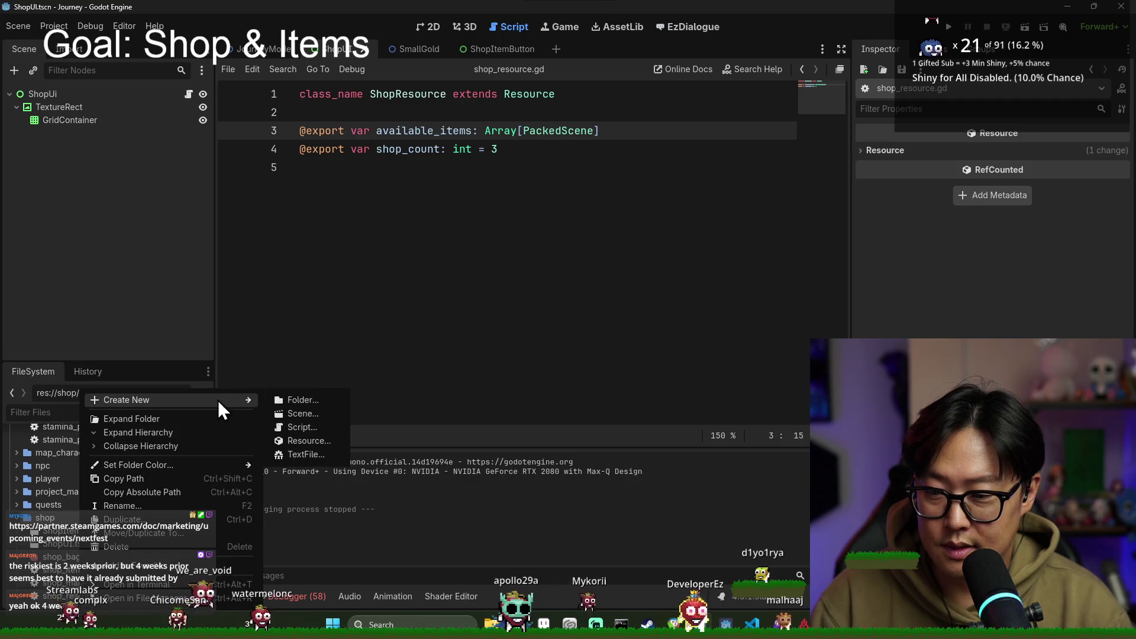
left_click(320, 428)
type("shop_ite")
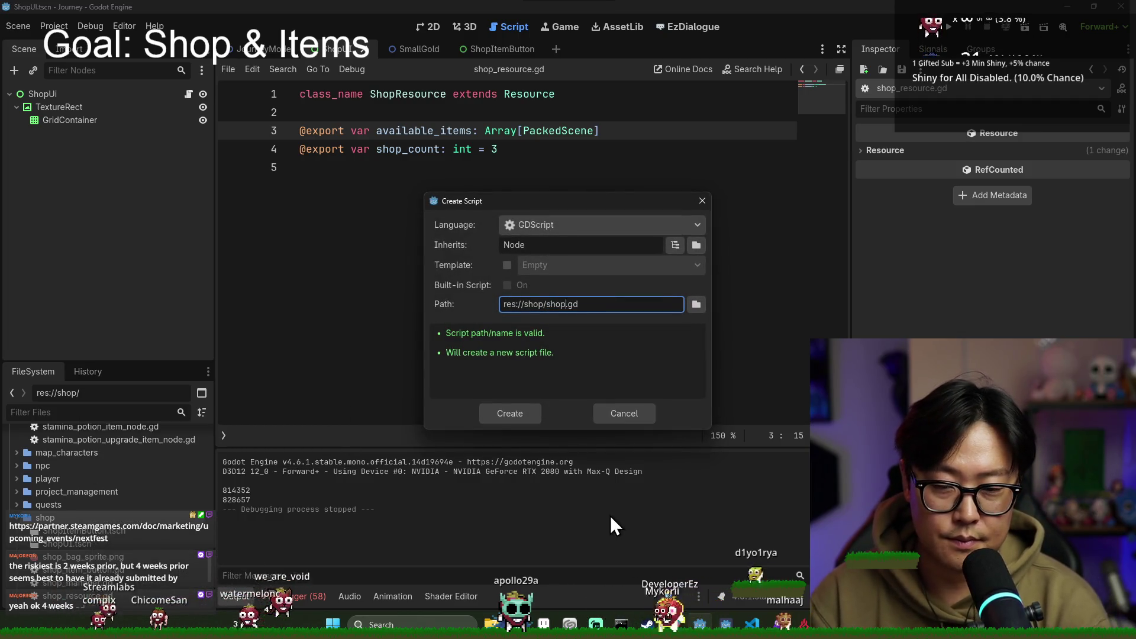
type("m_resource")
key("Return")
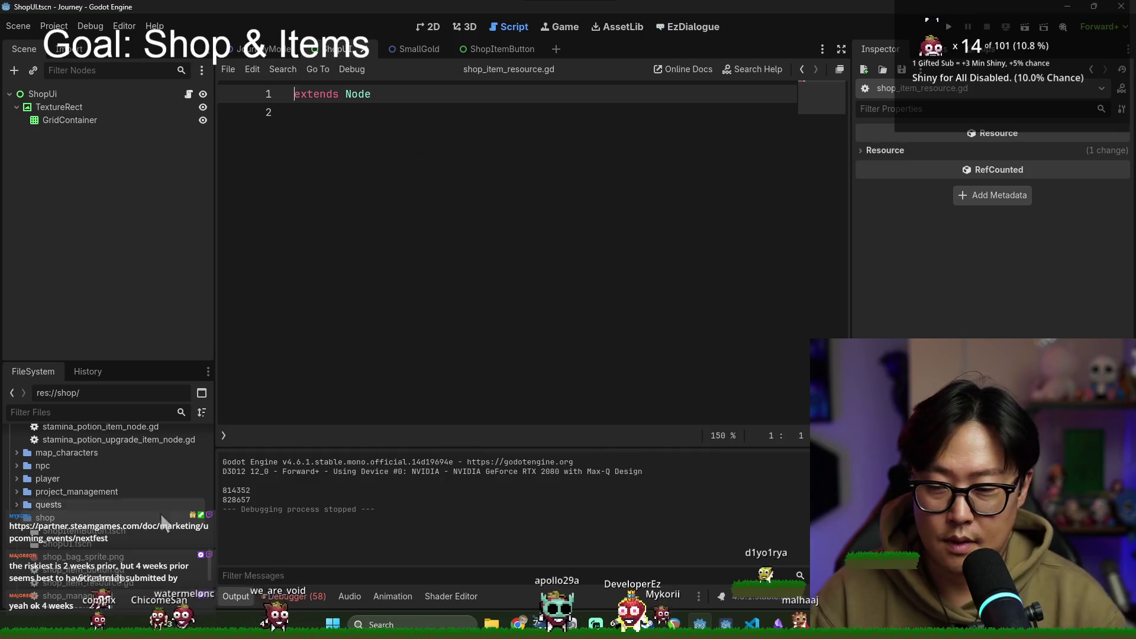
key("ctrl+s")
type("class_name ShopItem ")
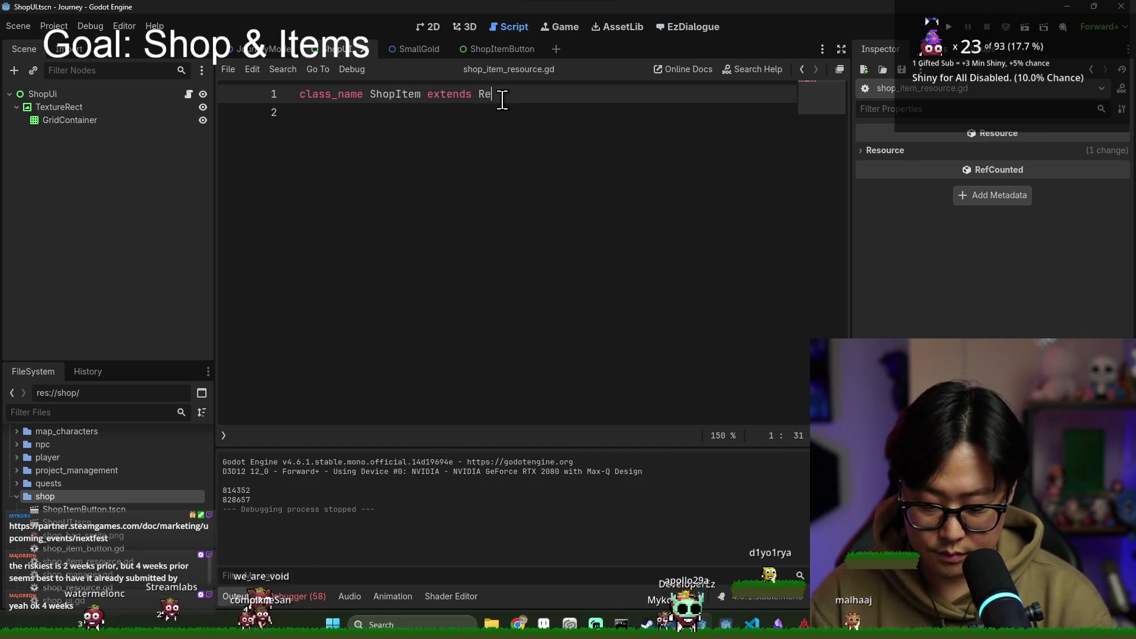
type("ce")
key("ctrl+s")
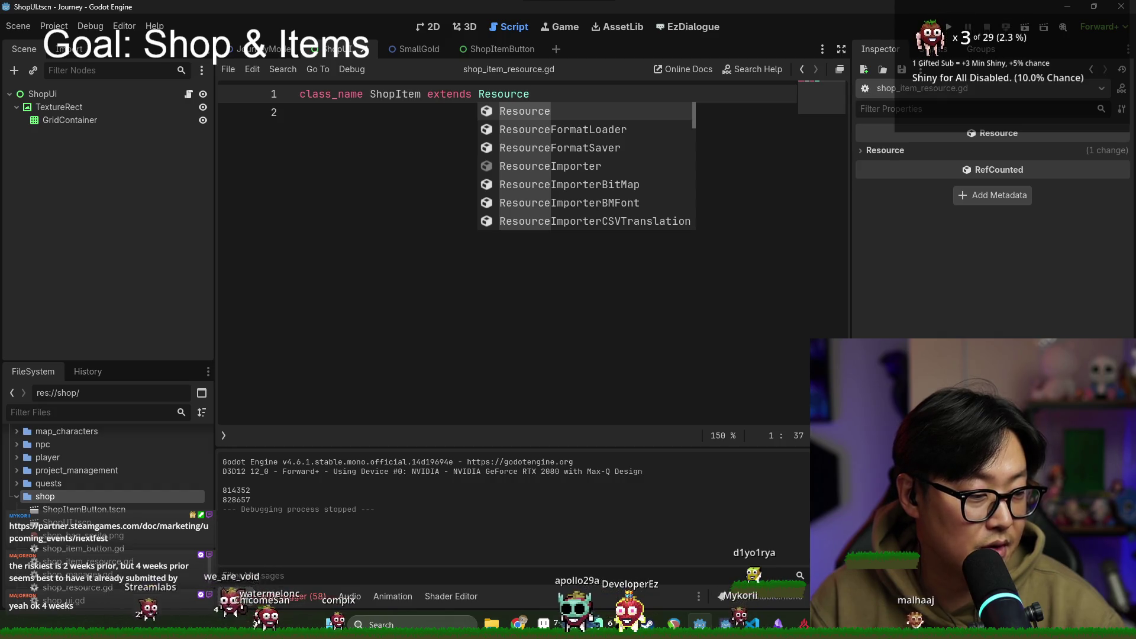
left_click(598, 301)
left_click(550, 99)
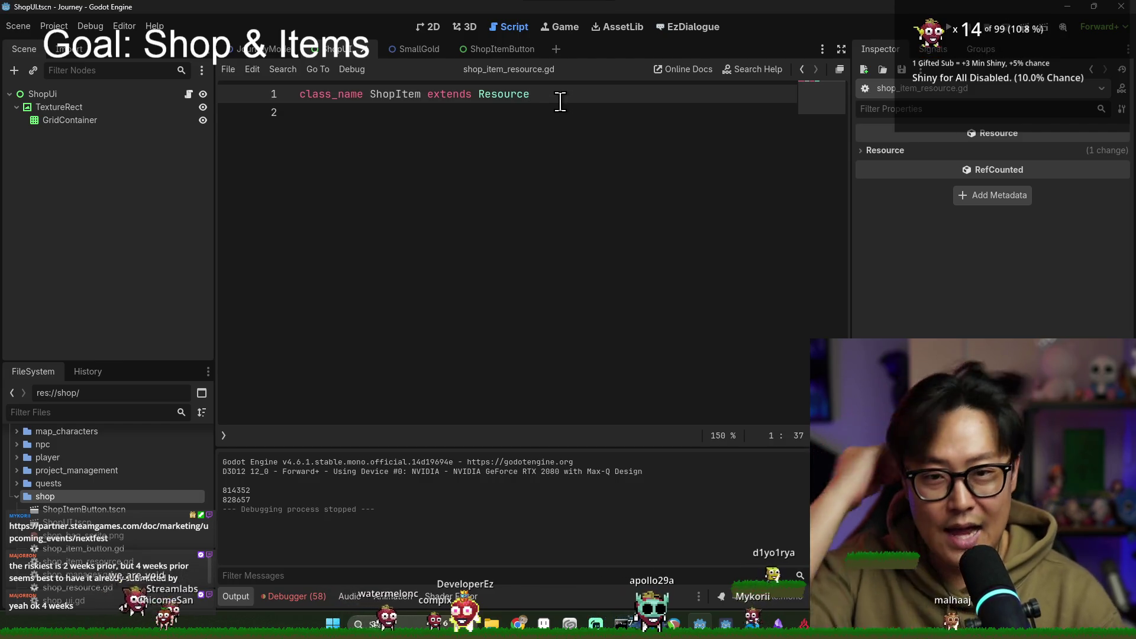
key("Return")
key("Return")
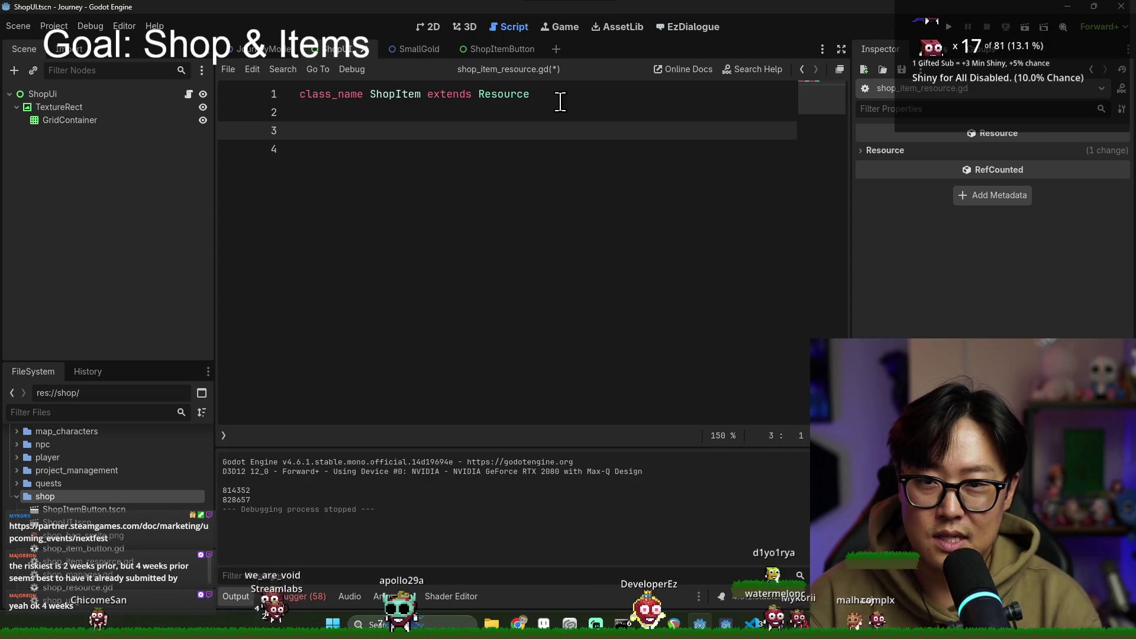
type("@export var")
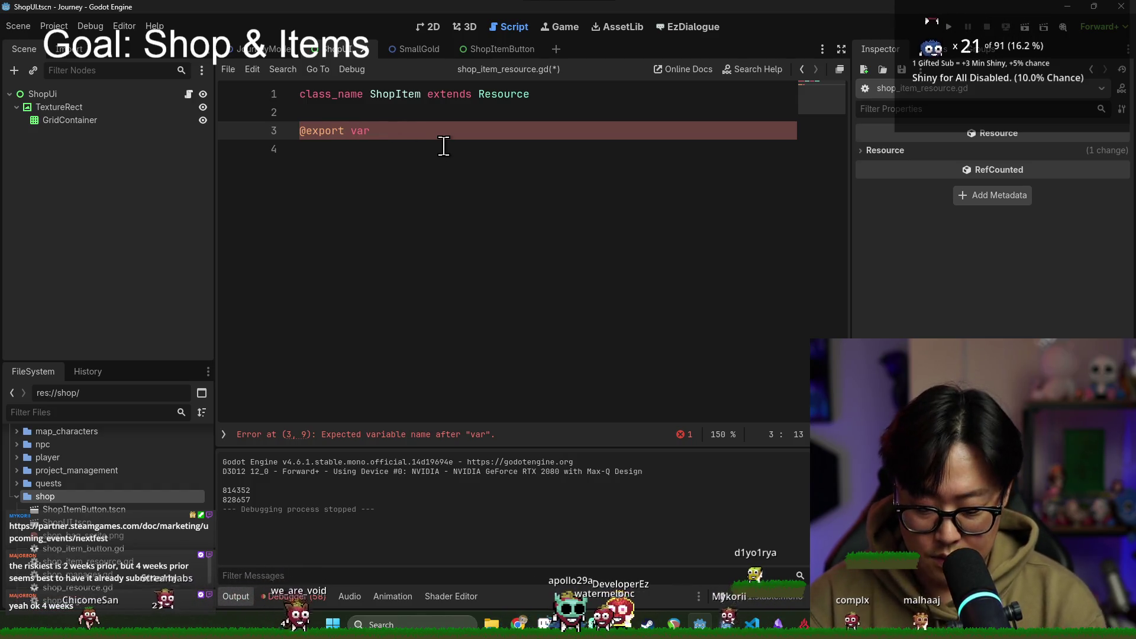
type("tem_scene: P")
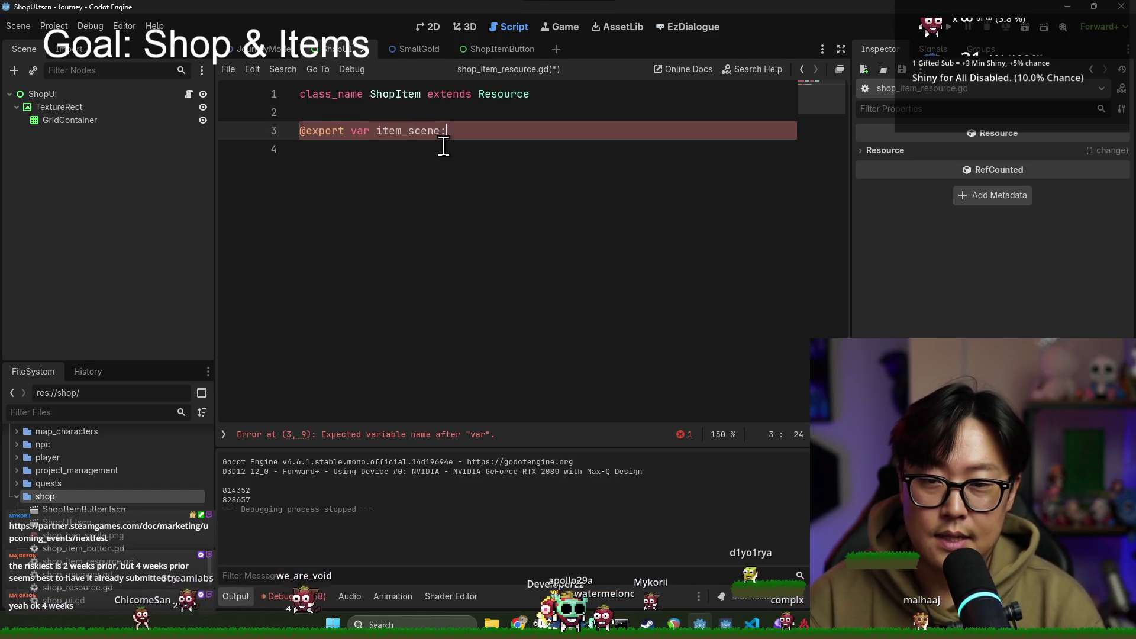
type("ackedScene")
key("Return")
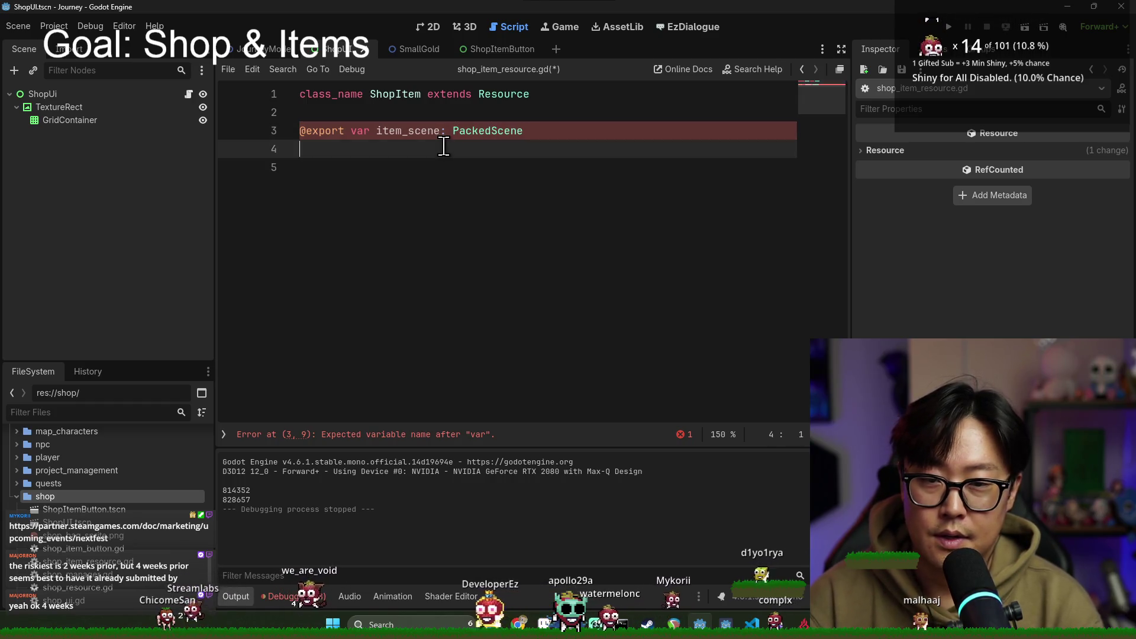
key("ctrl+s")
type("@export var ")
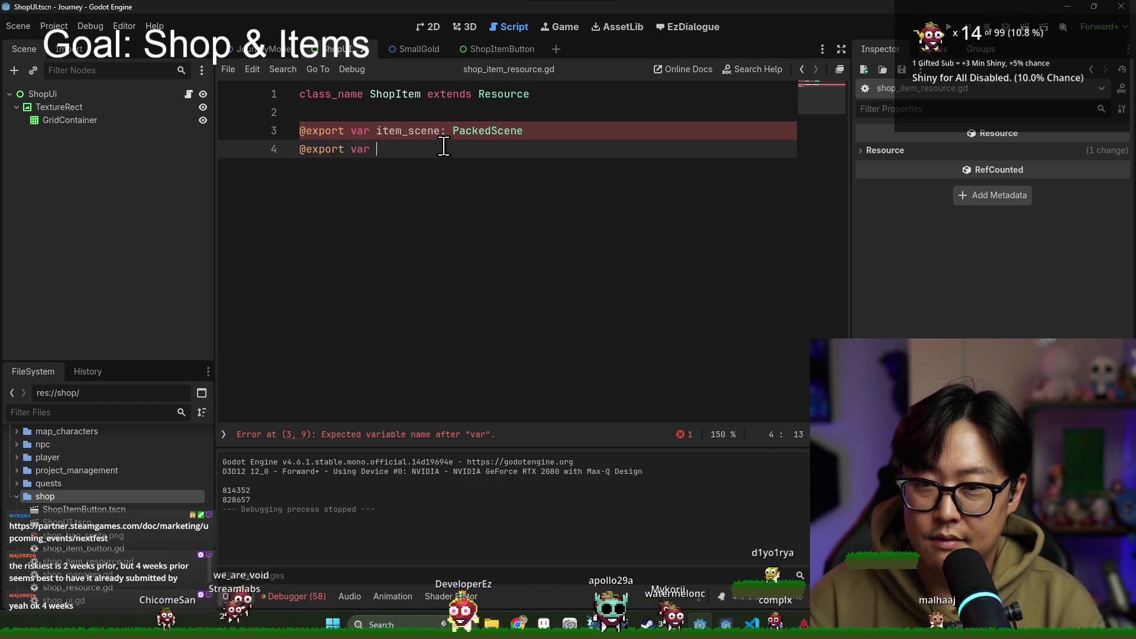
type("cost: ")
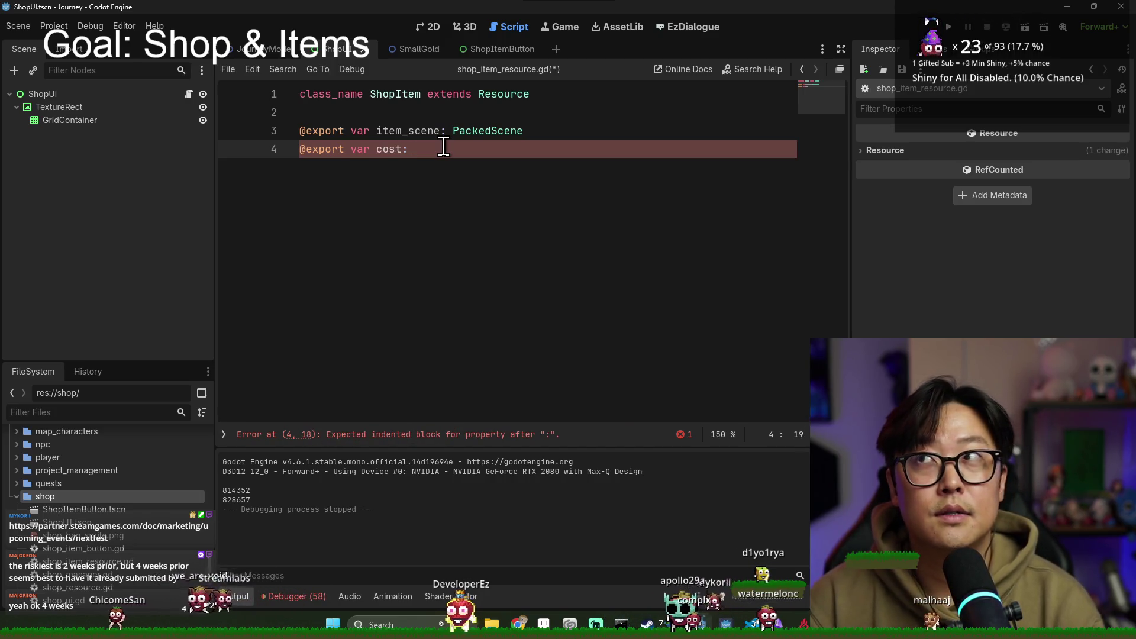
type("int")
key("ctrl+s")
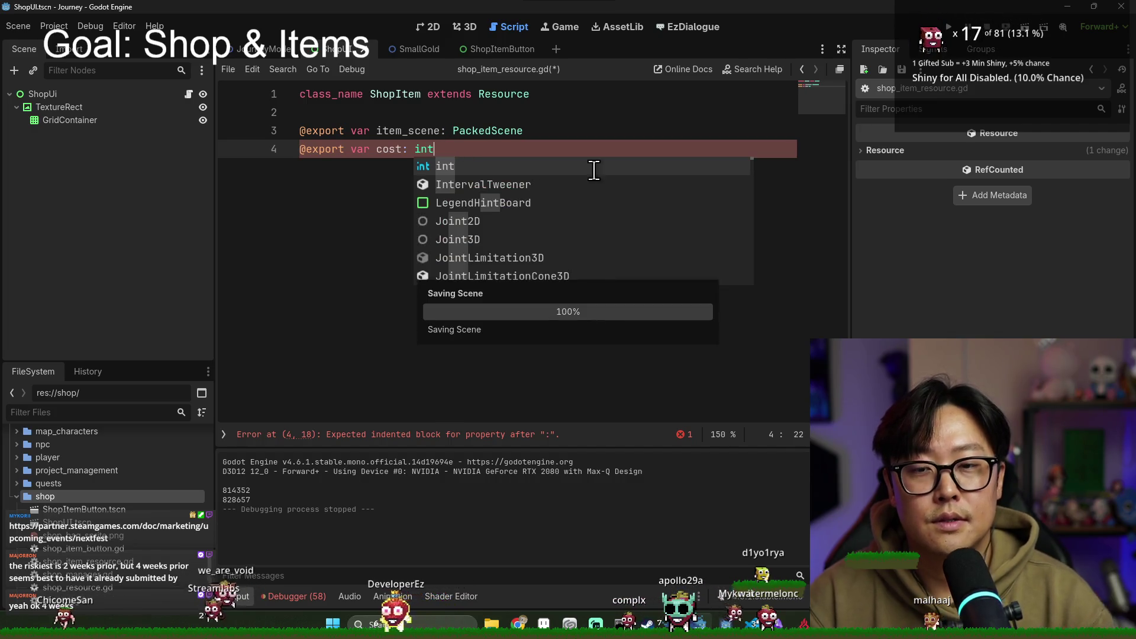
left_click(449, 135)
double_click(384, 149)
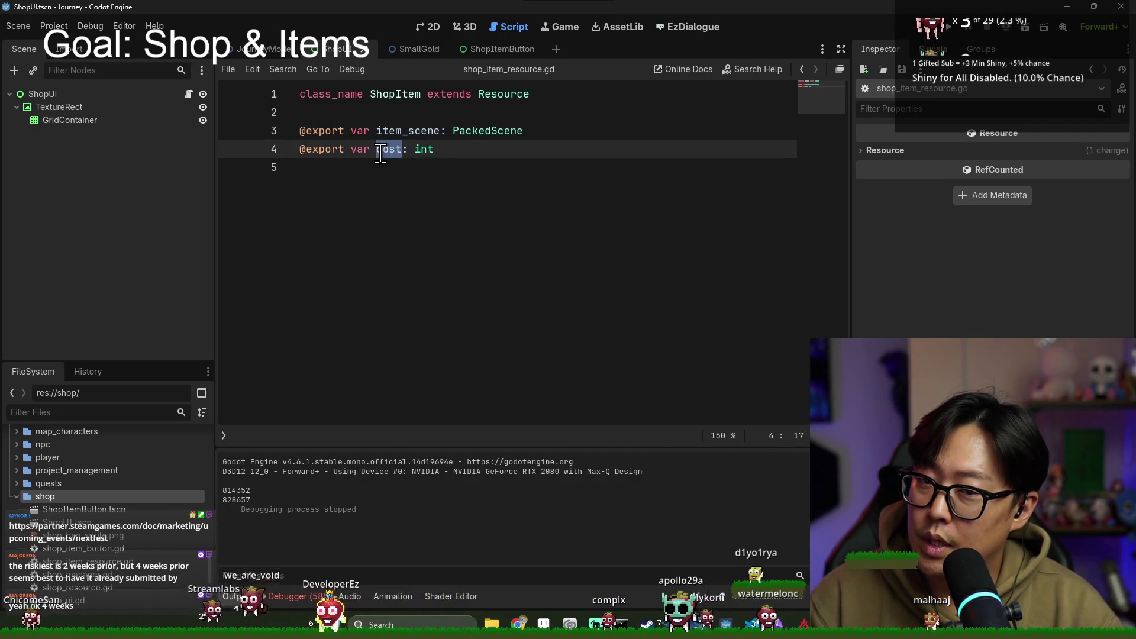
left_click(488, 202)
Save shop_item_resource.gd and select PackedScene in shop_resource.gd's available_items type.
key("ctrl+s")
double_click(393, 149)
key("ctrl+s")
left_click(421, 167)
key("alt+Left")
key("ctrl+s")
double_click(553, 131)
Retype available_items in shop_resource.gd as Array[ShopItem].
type("ShopItem")
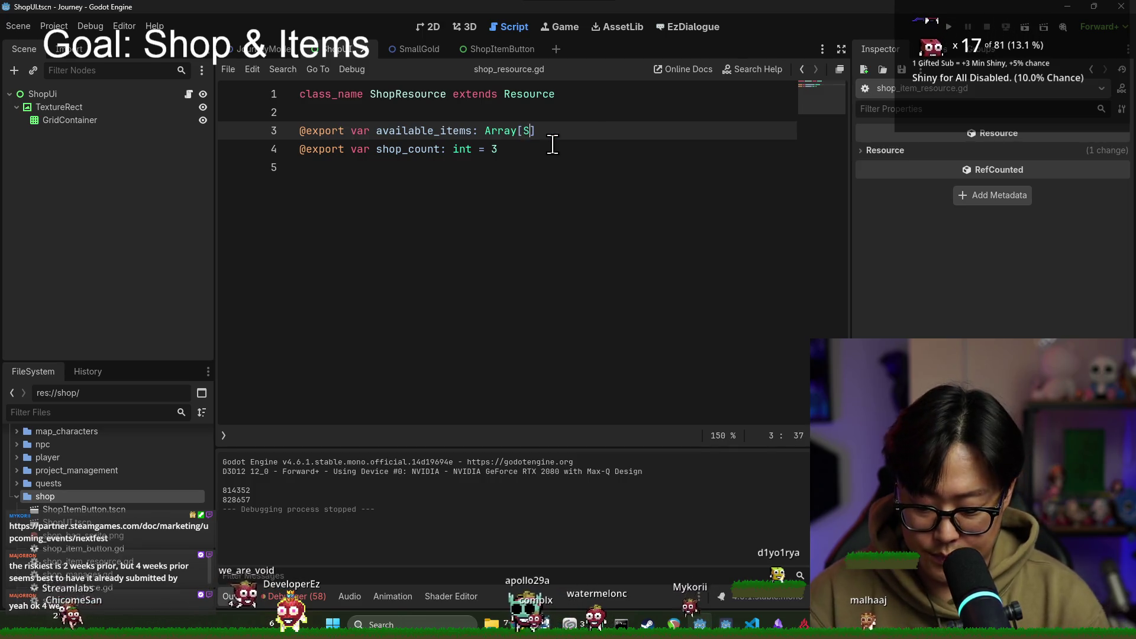
key("ctrl+s")
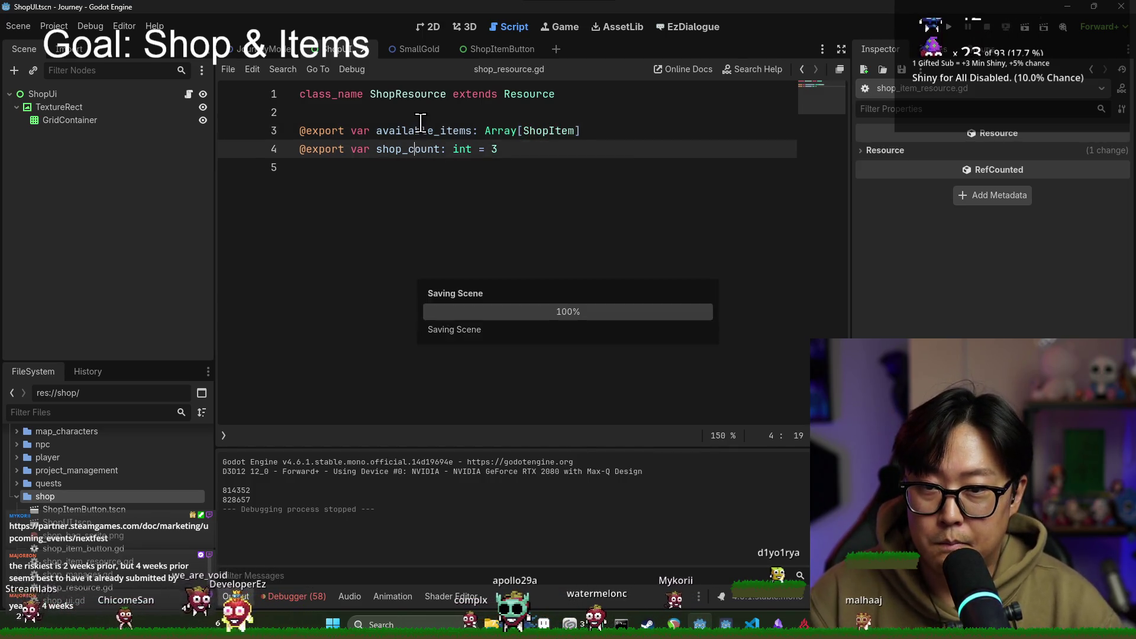
key("Escape")
left_click(538, 168)
double_click(543, 132)
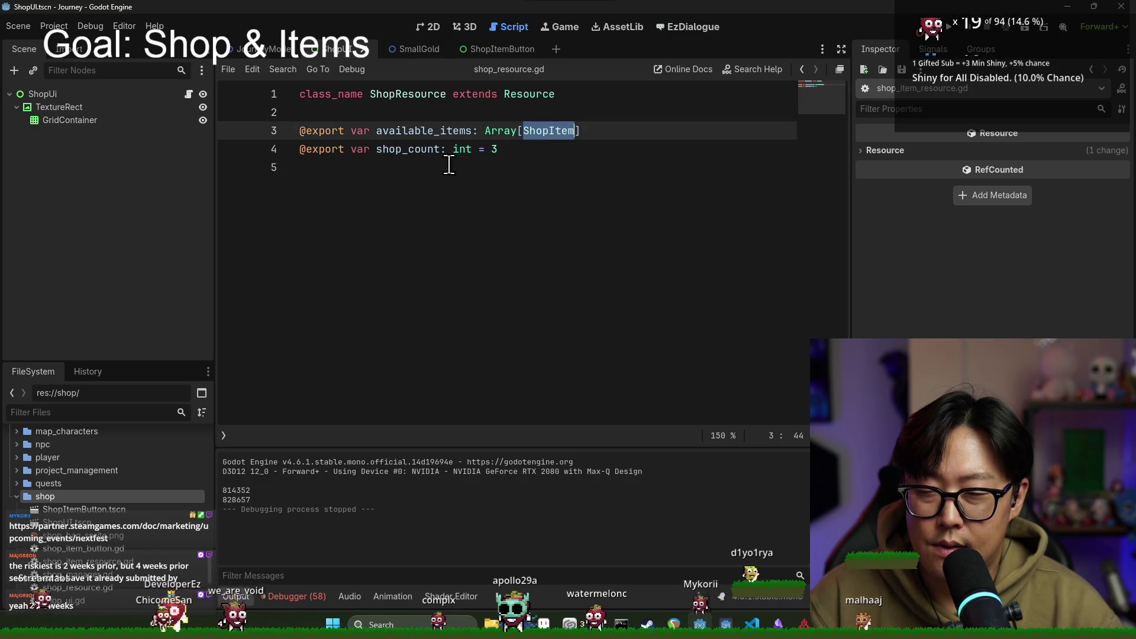
Save shop_resource.gd and reopen shop_ui.gd at populate_items.
mouse_move(467, 152)
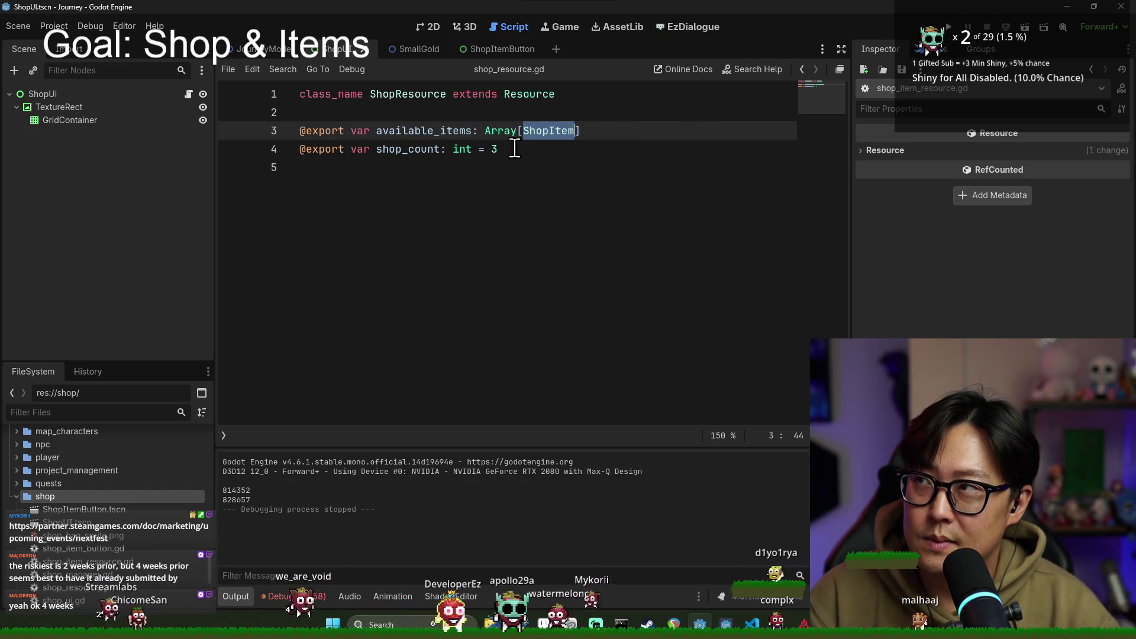
left_click(466, 150)
key("ctrl+s")
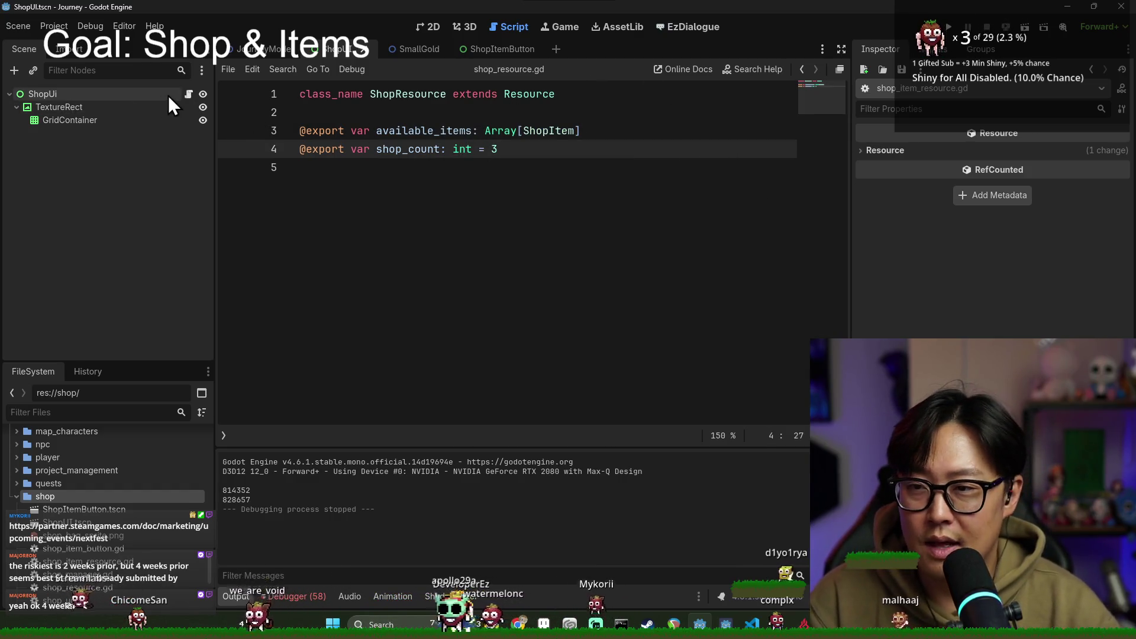
left_click(188, 94)
double_click(369, 222)
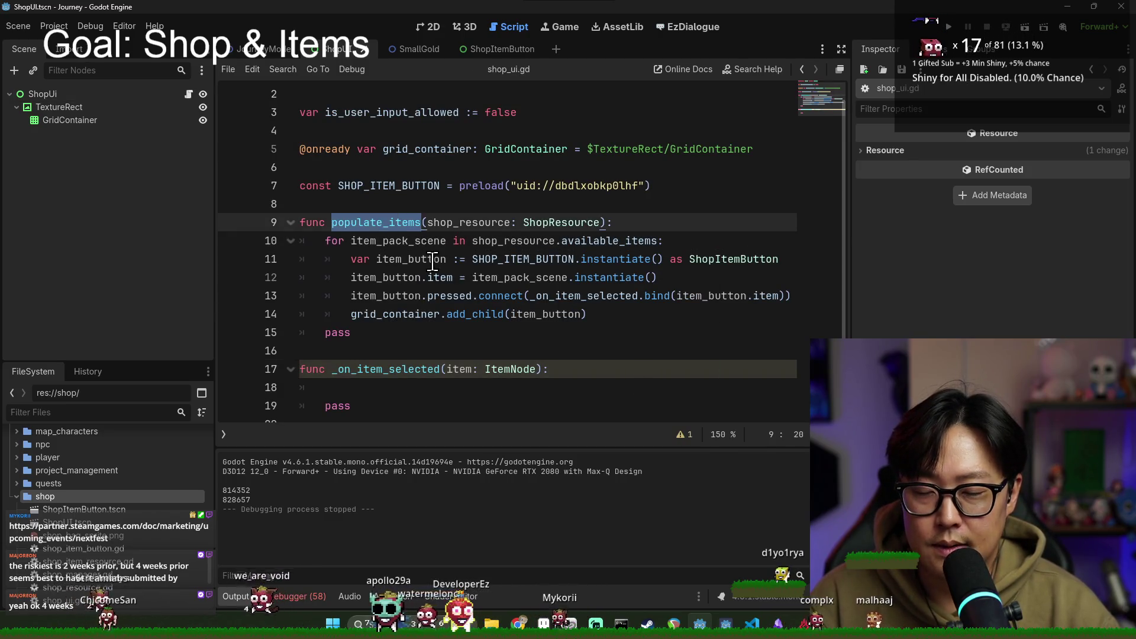
Review populate_items and item_pack_scene in shop_ui.gd, then save.
double_click(409, 240)
scroll(436, 332, "down", 1)
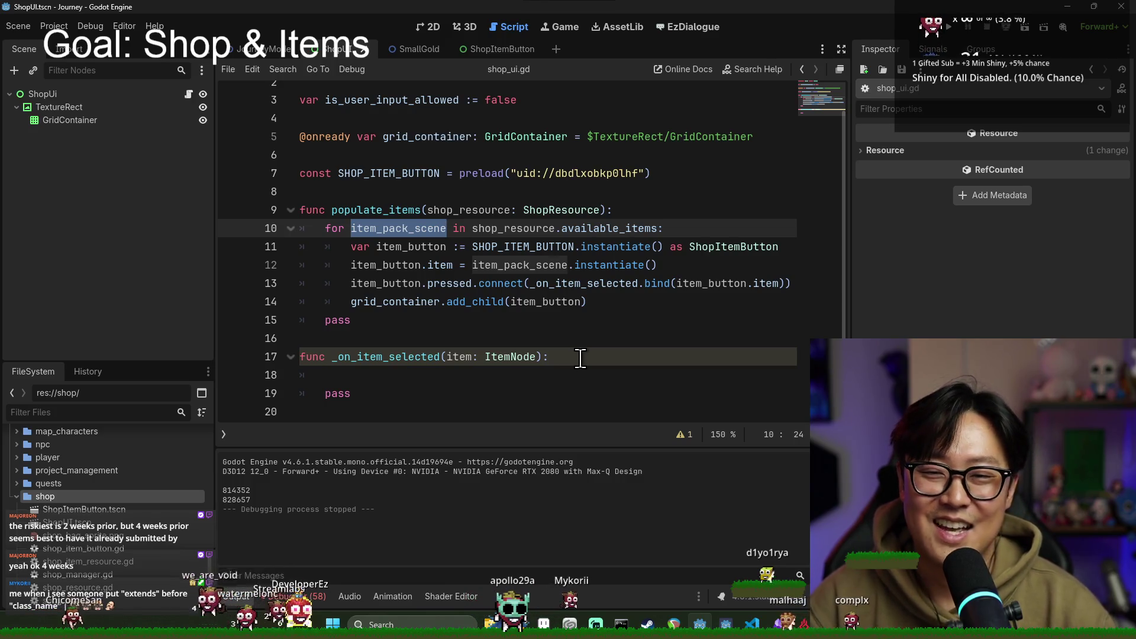
scroll(401, 406, "up", 2)
key("ctrl+s")
Try moving 'extends Control' to its own line, then undo it and save.
double_click(441, 97)
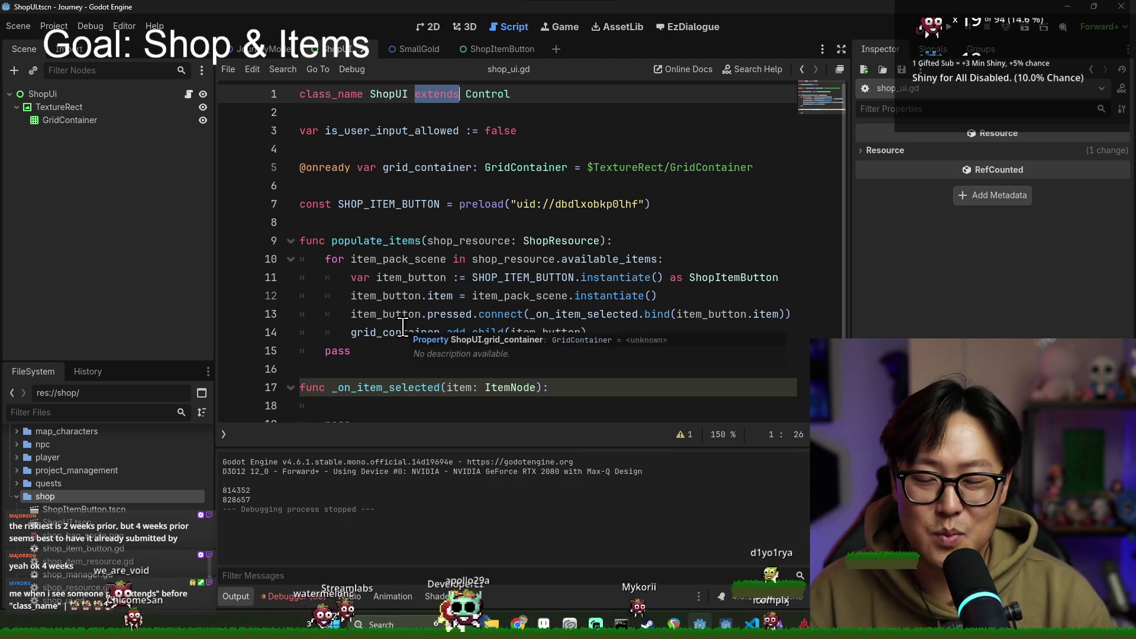
left_click_drag(437, 92, 542, 101)
key("BackSpace")
key("Return")
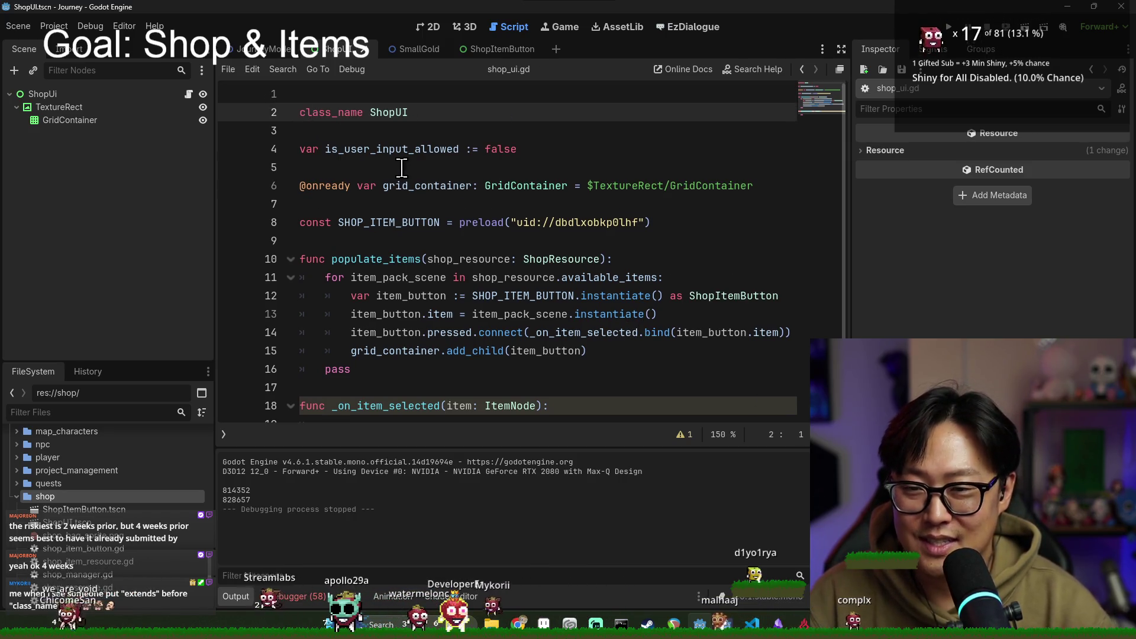
left_click(395, 94)
type("extends Control")
left_click(350, 136)
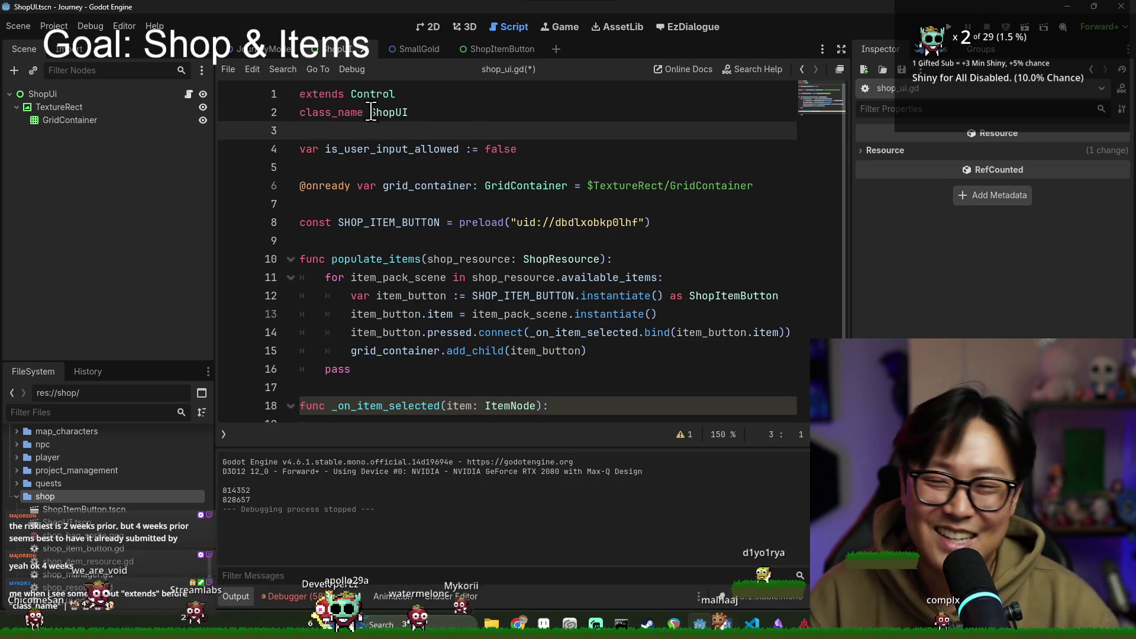
key("ctrl+z")
key("ctrl+z")
type("extends Control")
key("ctrl+s")
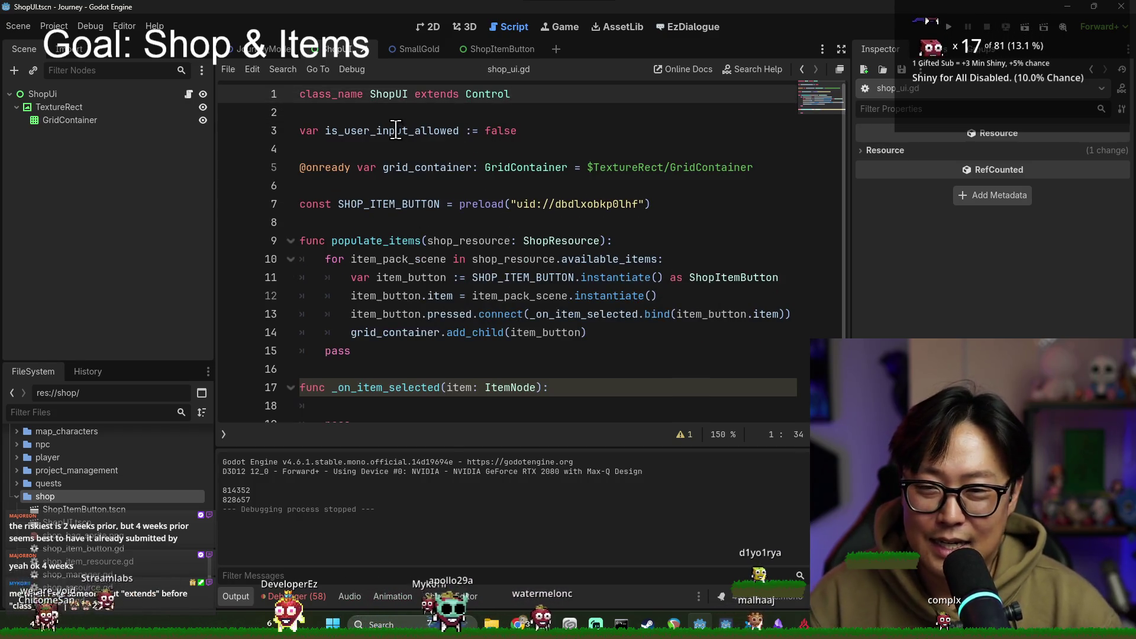
Change _on_item_selected's parameter to shop_item: ShopItem and save.
scroll(466, 233, "down", 1)
left_click(378, 376)
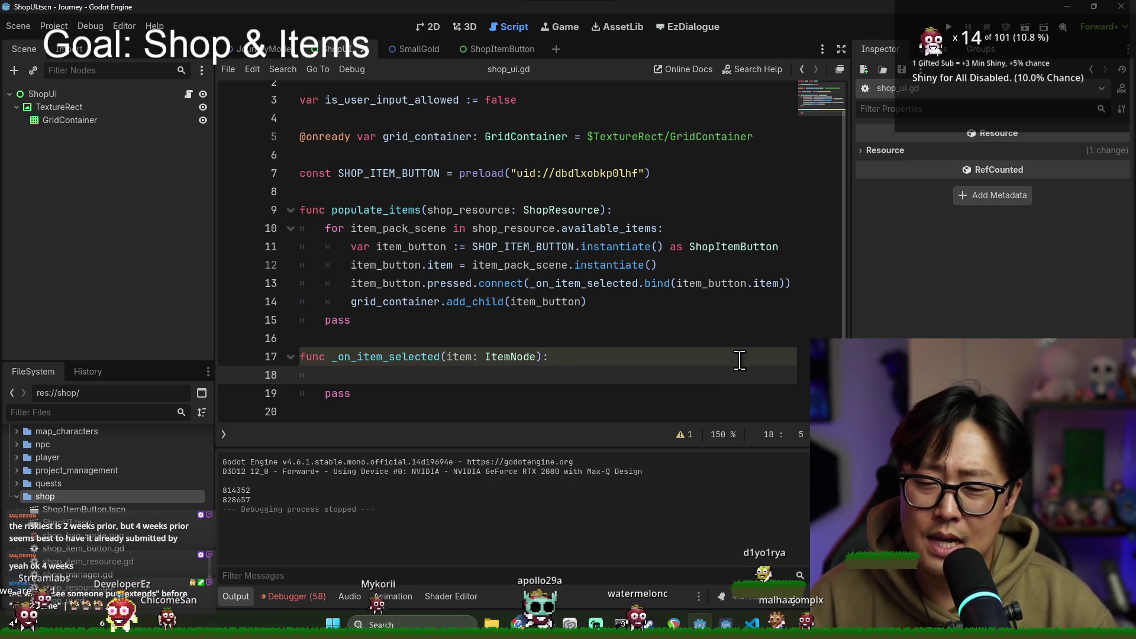
double_click(450, 211)
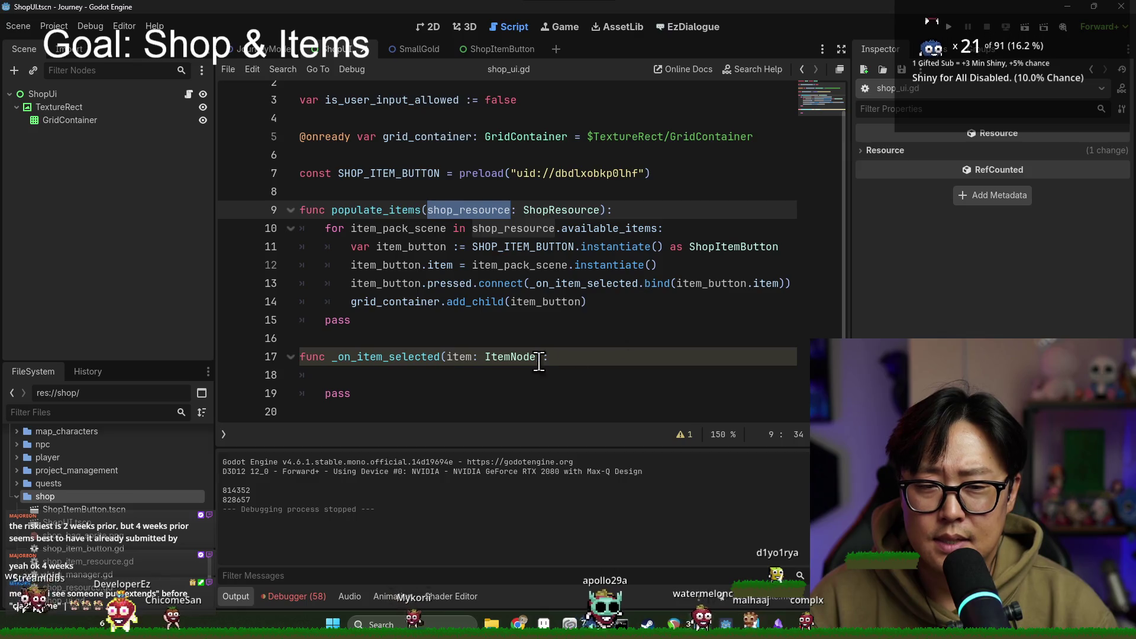
left_click(458, 357)
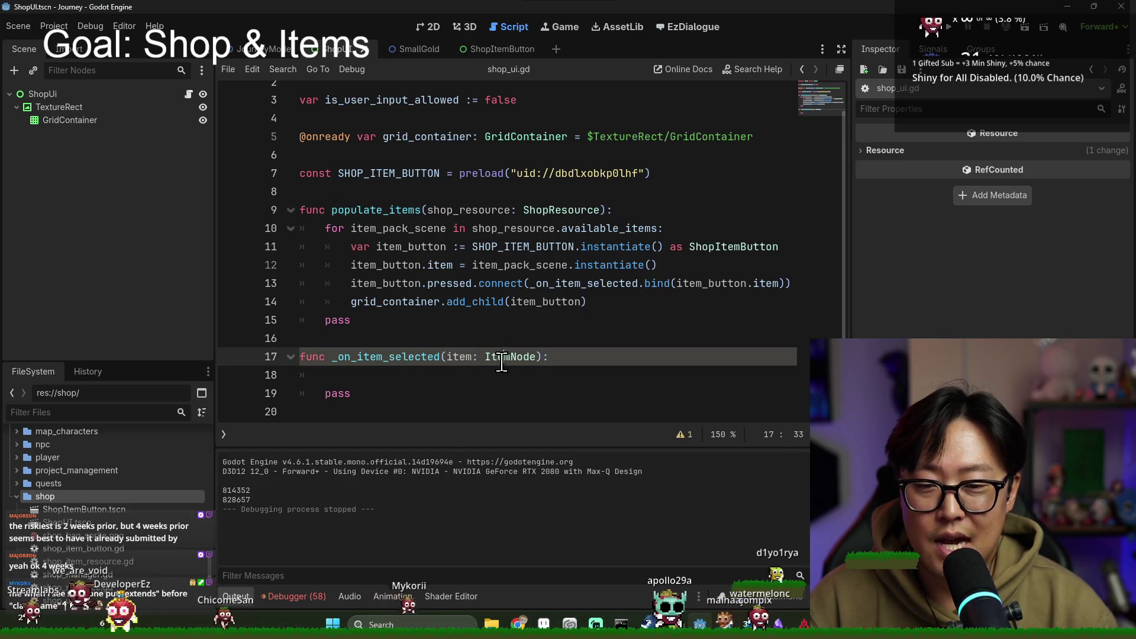
double_click(510, 357)
type("ShopI")
key("Return")
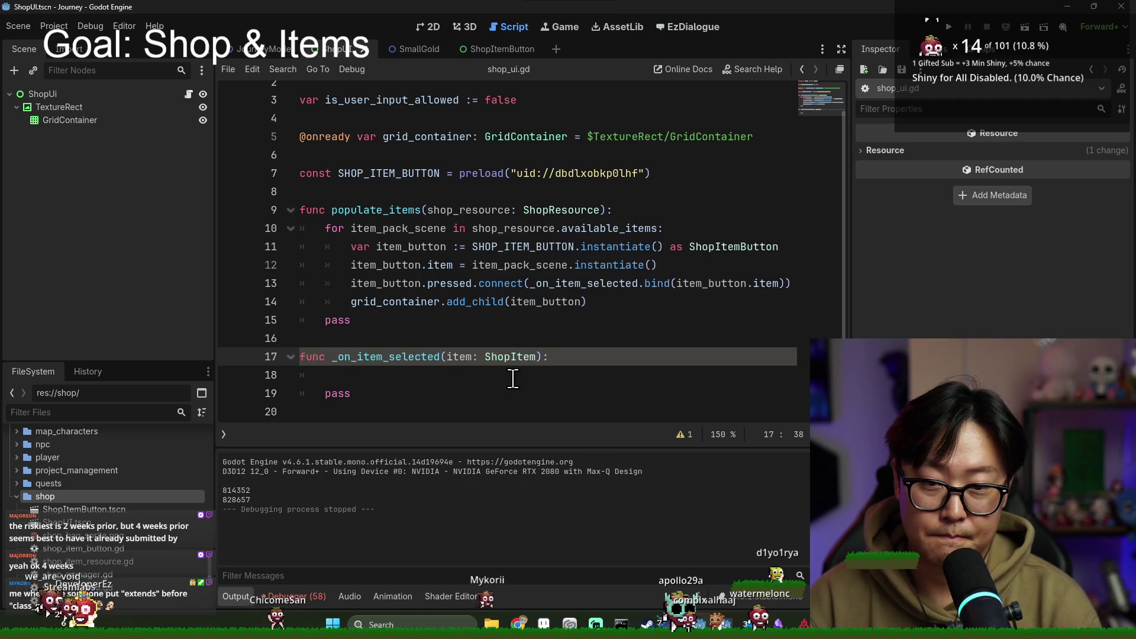
double_click(467, 357)
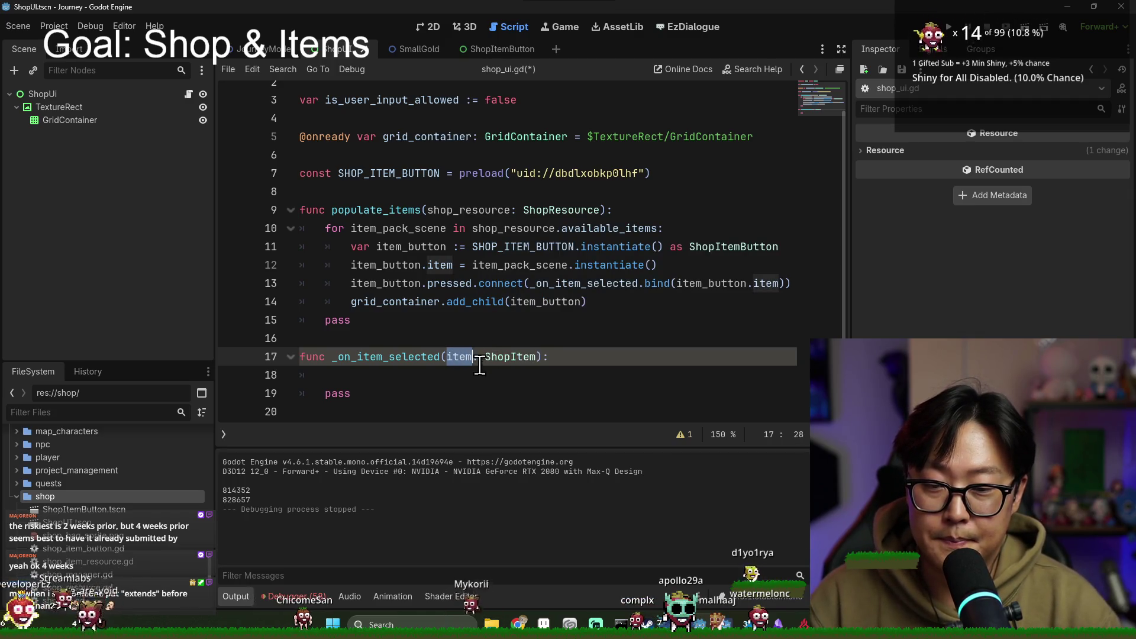
type("shop_item")
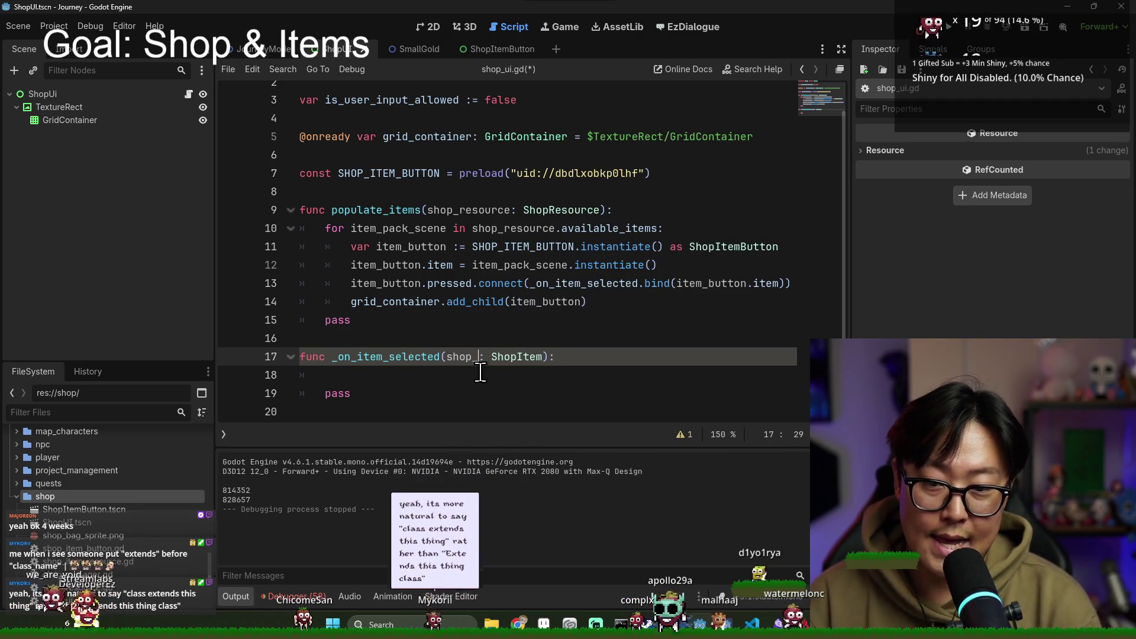
key("ctrl+s")
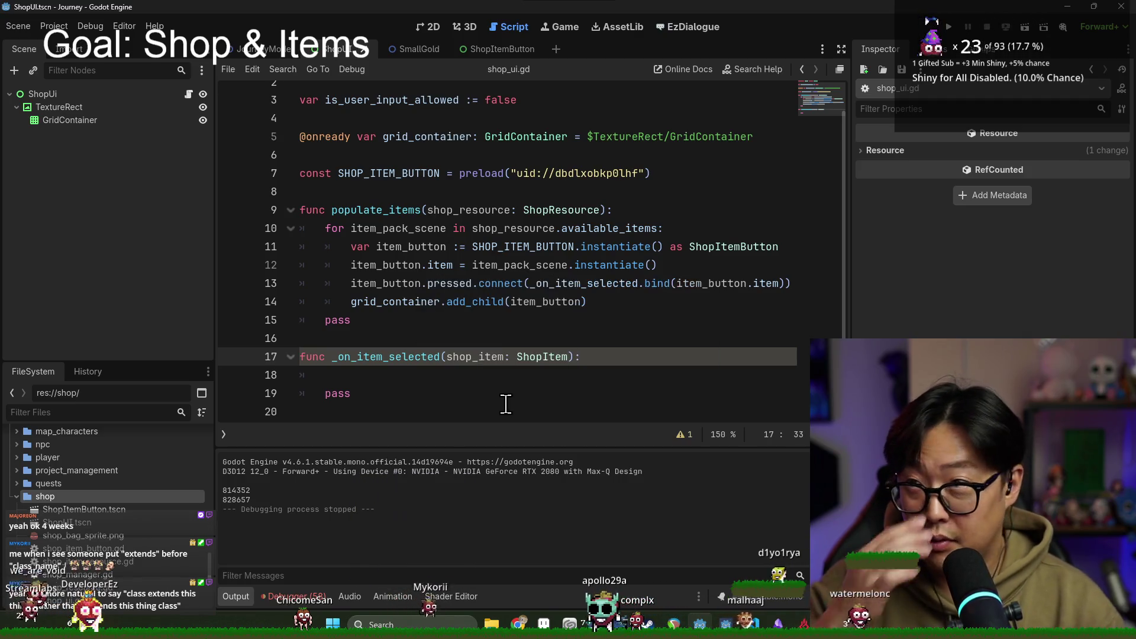
Inspect _on_item_selected's shop_item parameter against item_pack_scene in populate_items.
double_click(408, 357)
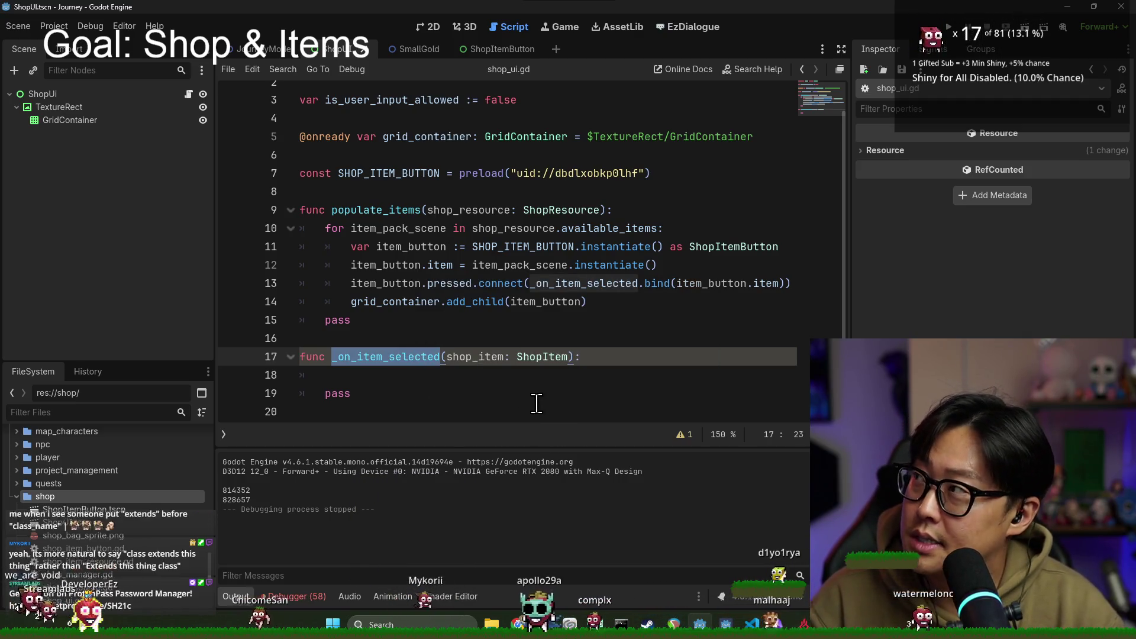
left_click(442, 388)
left_click(428, 379)
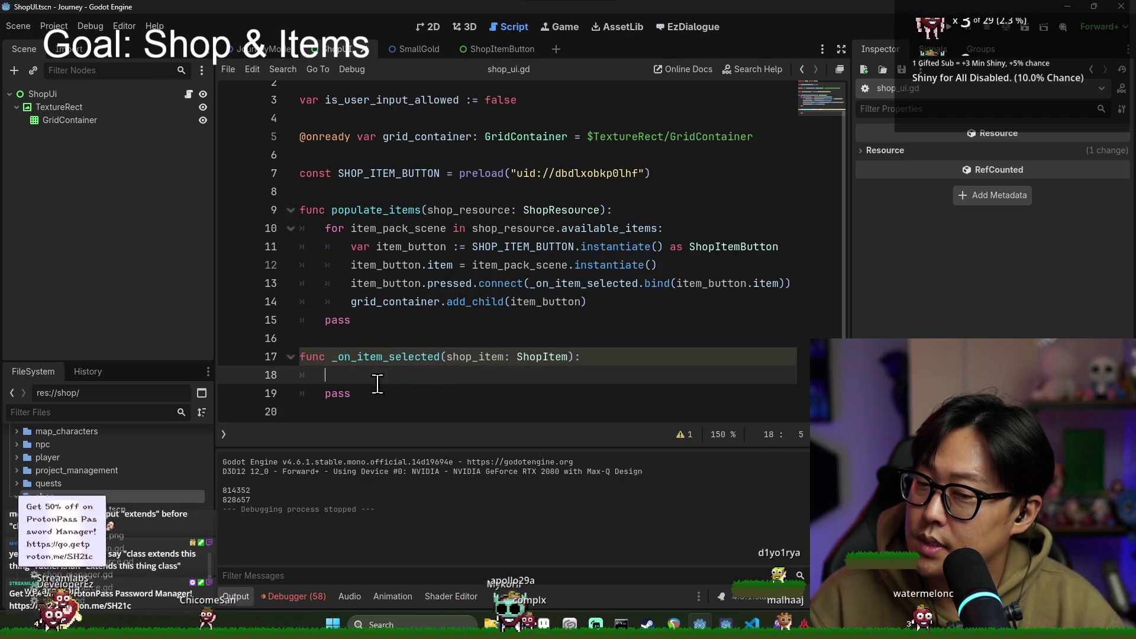
double_click(484, 358)
left_click(471, 380)
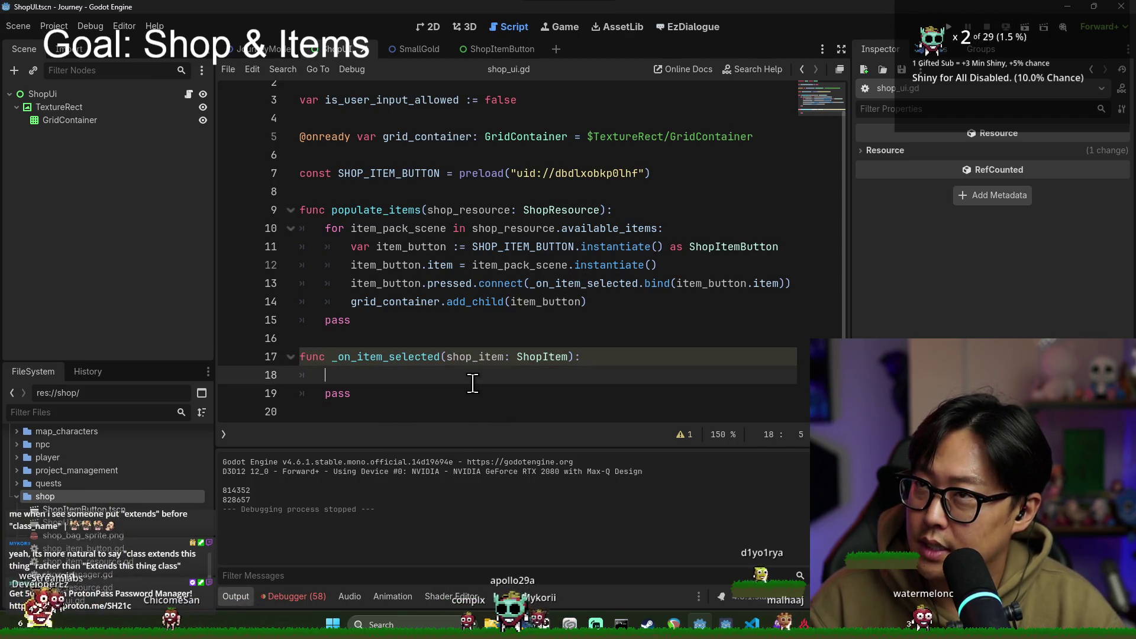
left_click(466, 357)
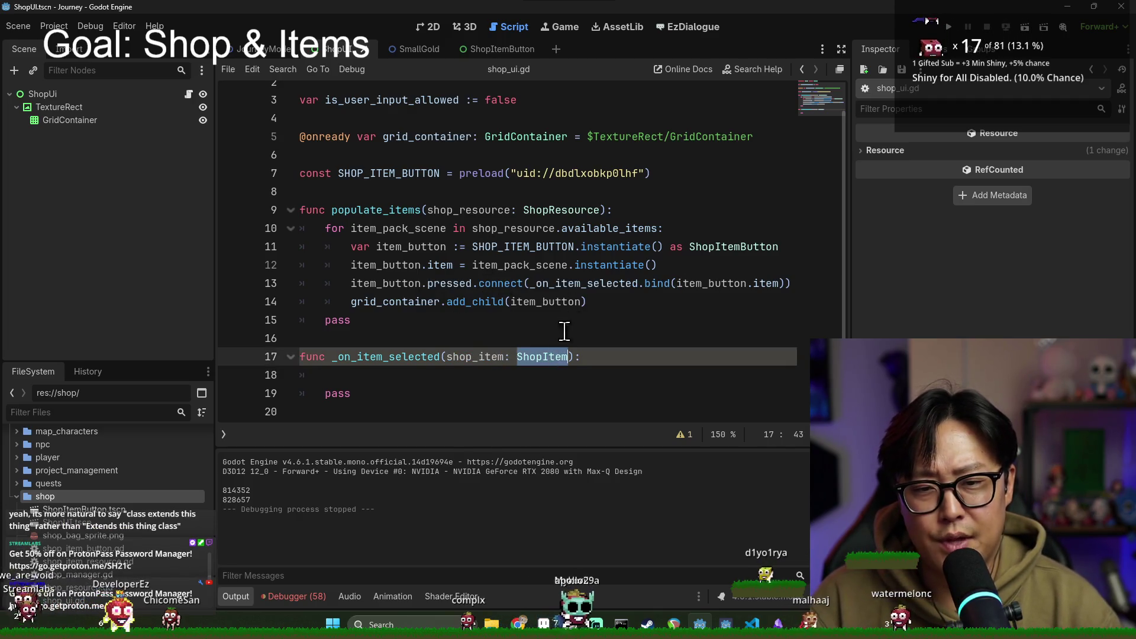
left_click(511, 265)
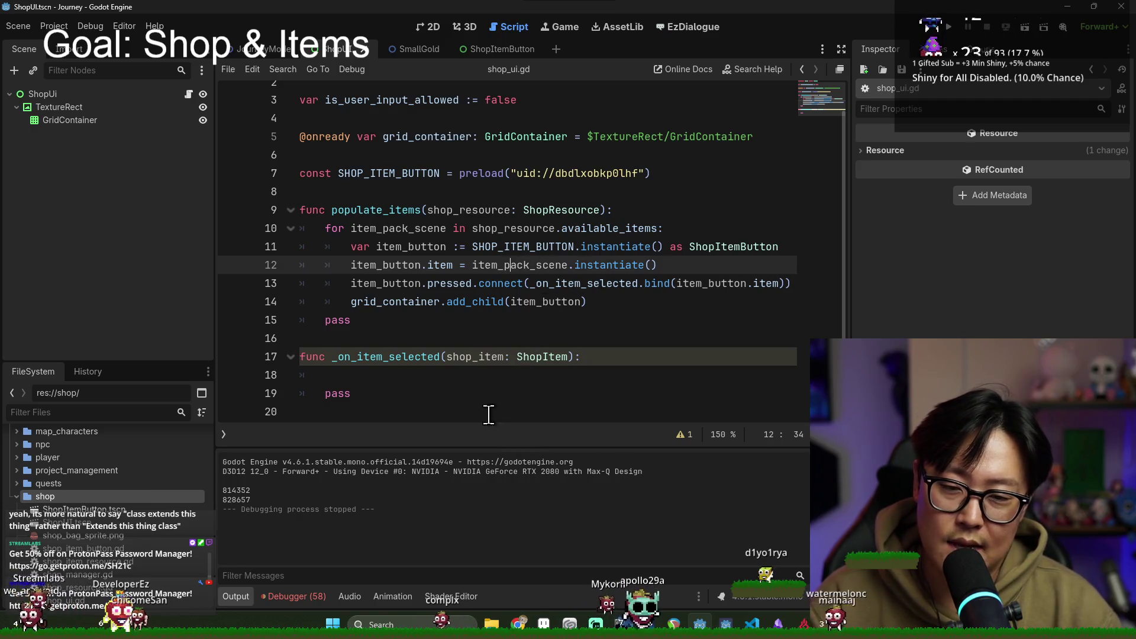
double_click(475, 357)
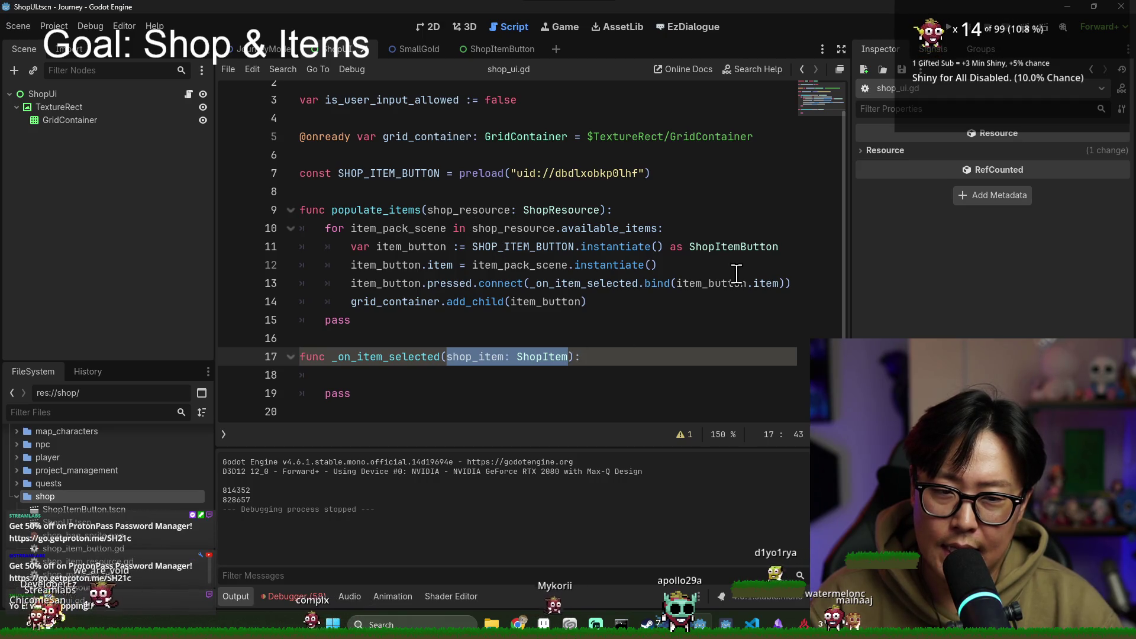
Change the handler signature to (item_button: ShopItemButton) and save.
double_click(733, 247)
key("ctrl+c")
double_click(541, 357)
key("ctrl+v")
double_click(474, 358)
type("shop_=b")
key("BackSpace")
key("BackSpace")
key("BackSpace")
key("BackSpace")
type("item_button")
key("ctrl+s")
Bind item_button instead of item_button.item in the pressed connection and save.
left_click(726, 247)
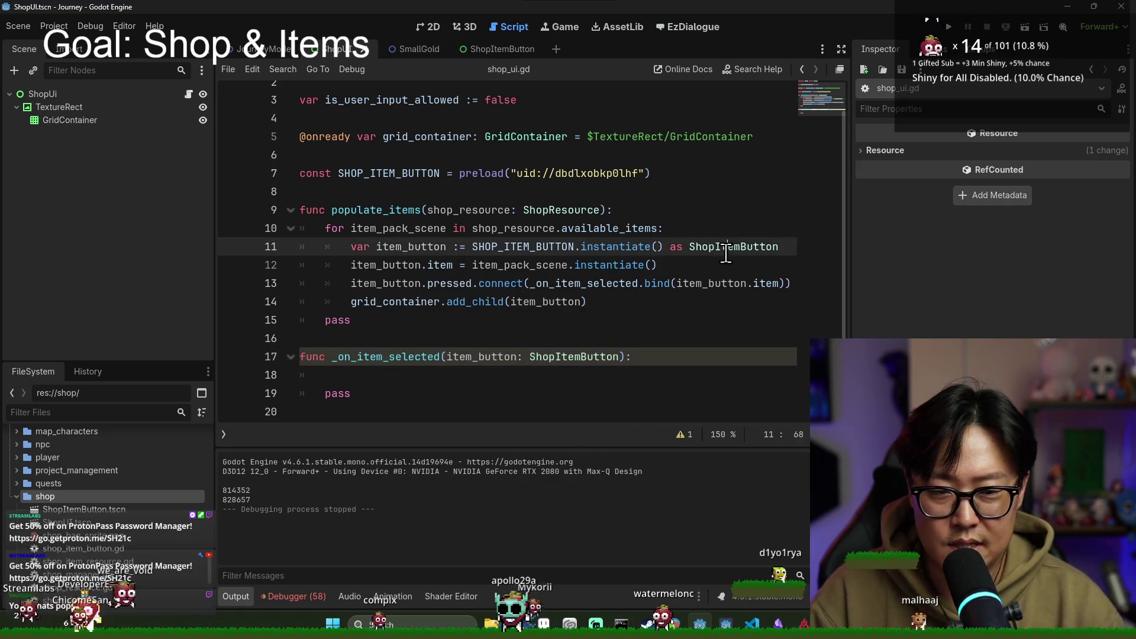
double_click(763, 282)
key("BackSpace")
key("BackSpace")
left_click(759, 323)
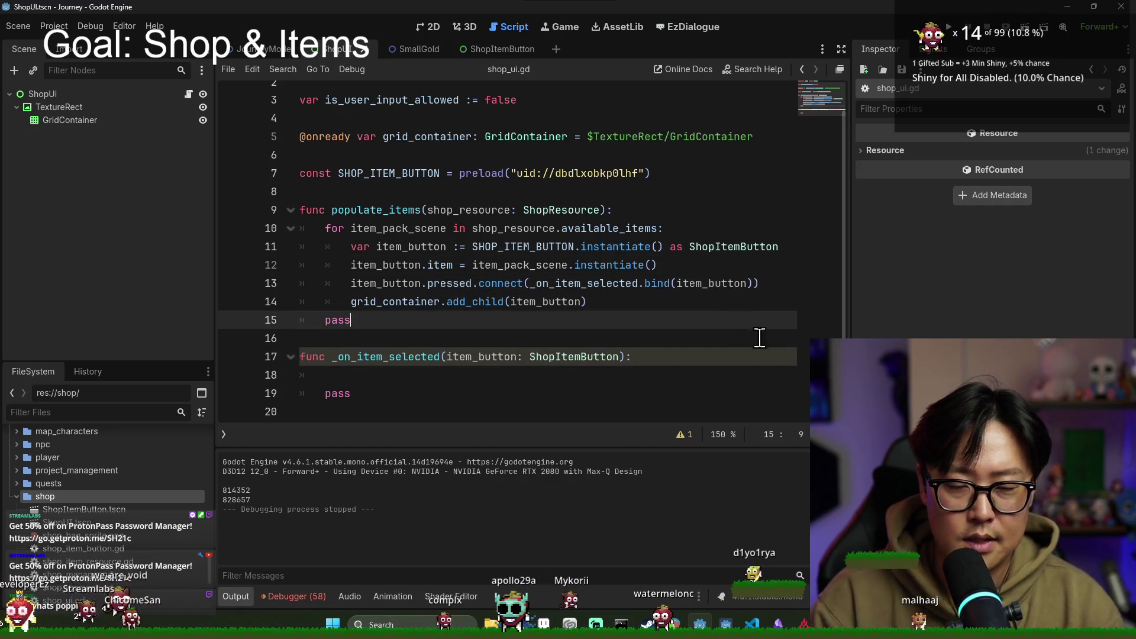
key("ctrl+s")
left_click(716, 246, "ctrl")
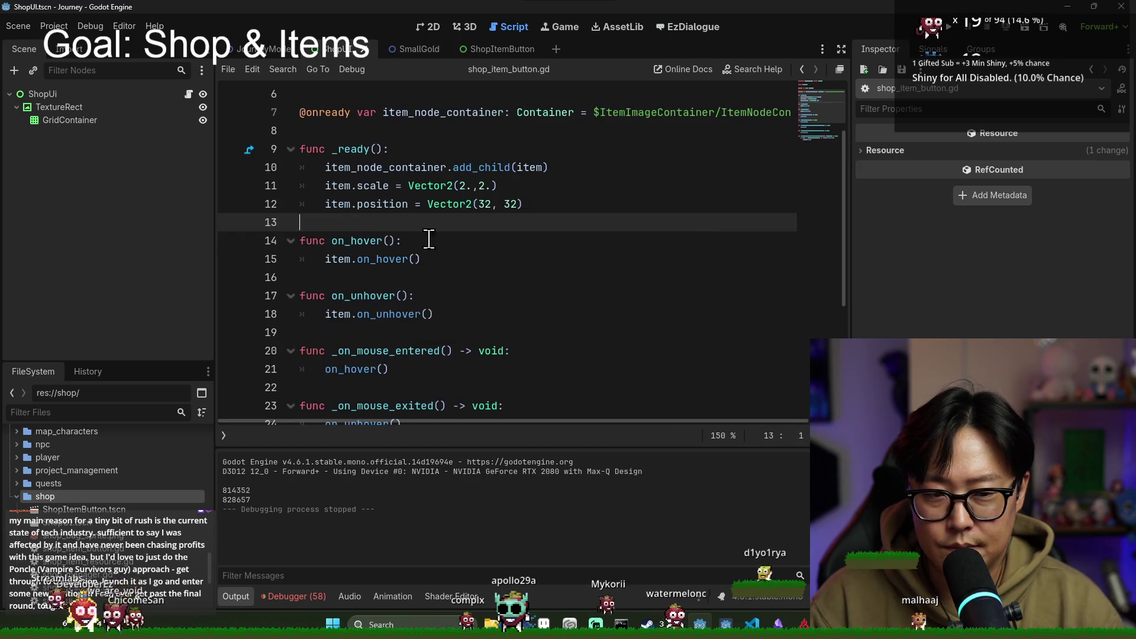
Add an exported cost: int variable below the item export.
left_click(412, 131)
scroll(414, 178, "up", 2)
left_click(515, 167)
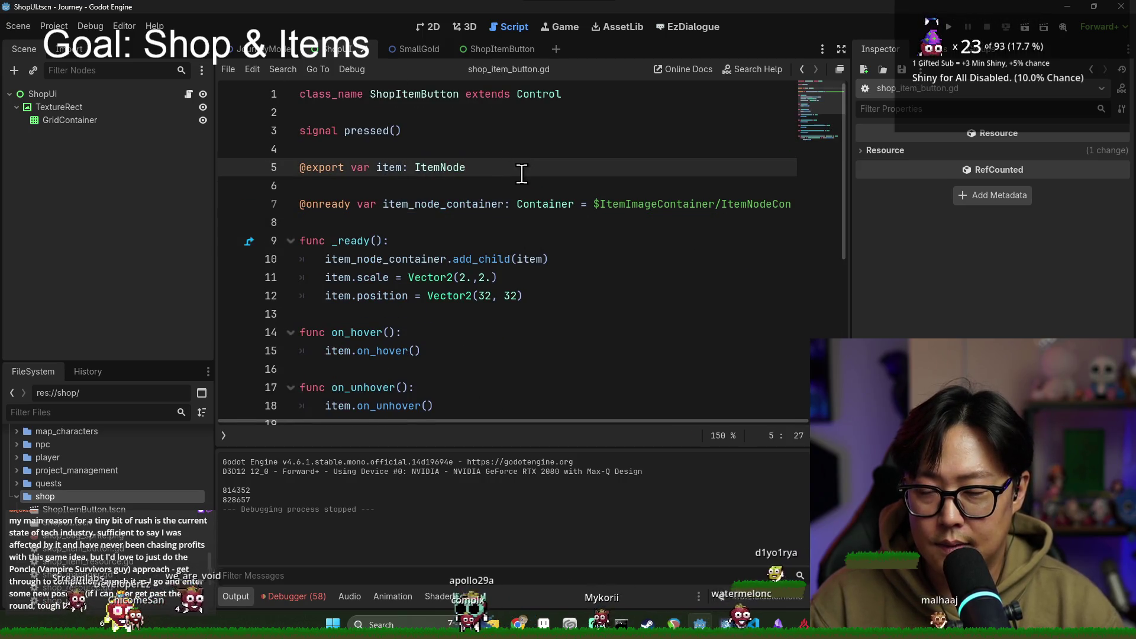
key("Return")
type("2xport var cost: int")
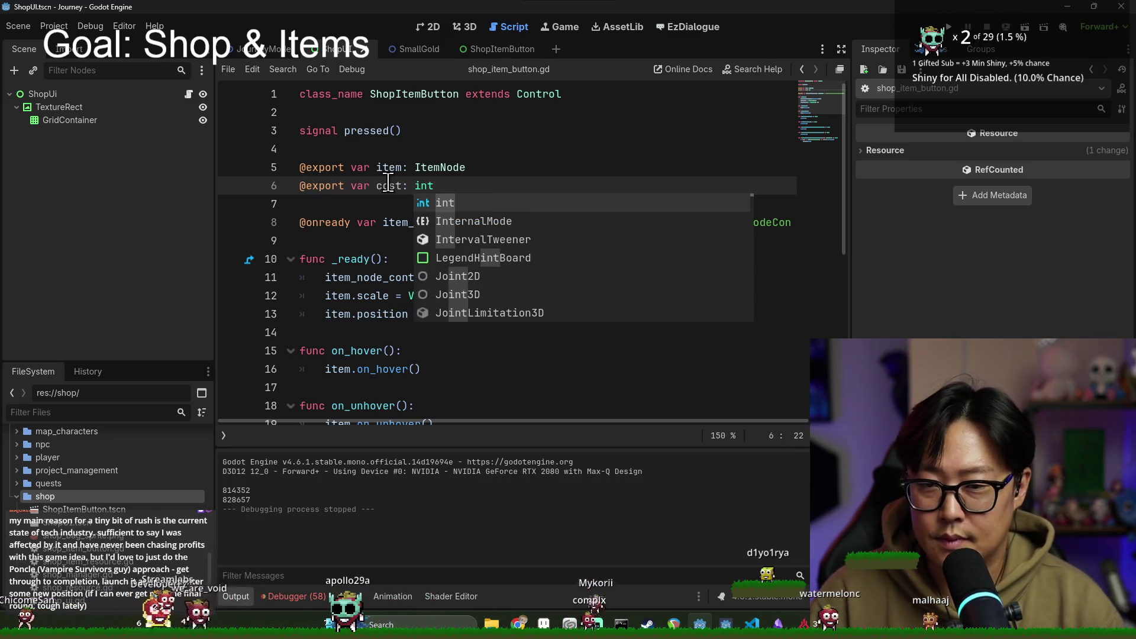
left_click(489, 187)
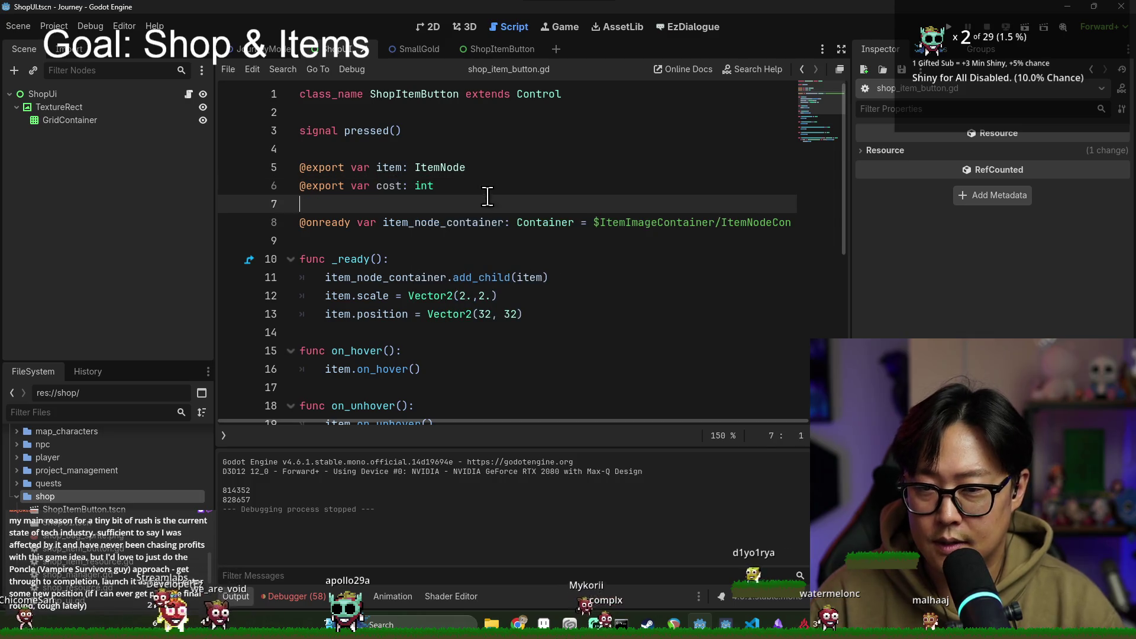
key("Down")
key("Up")
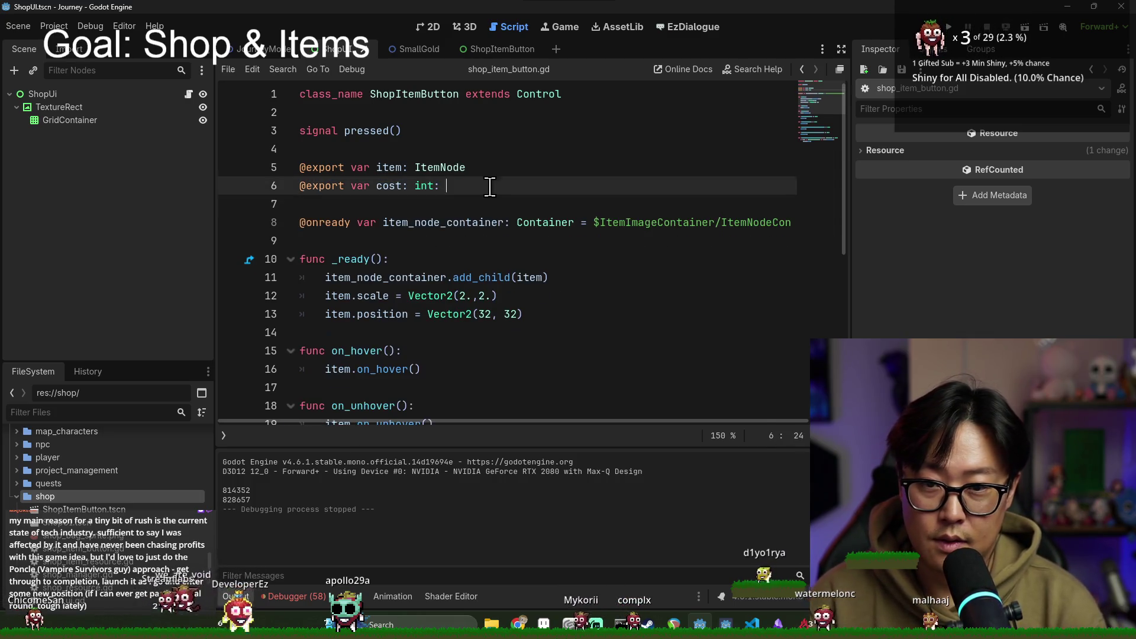
Give cost a set(_value) setter calling _update_cost_render() when is_node_ready().
key("Return")
type("set(_value)")
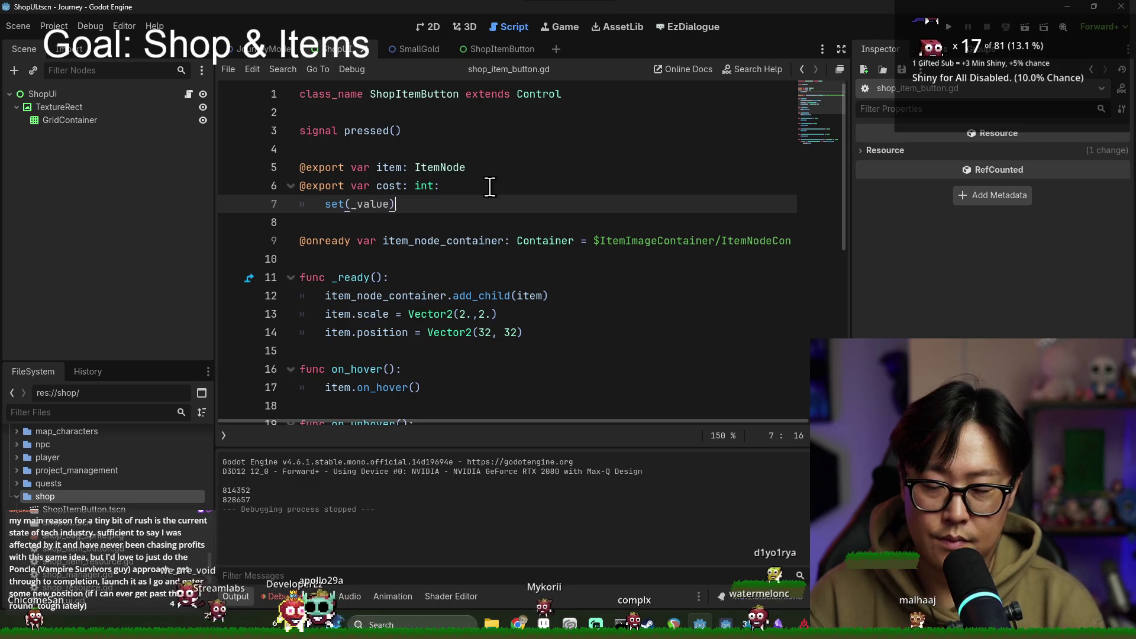
key("Return")
key("Return")
type("if is_node_read")
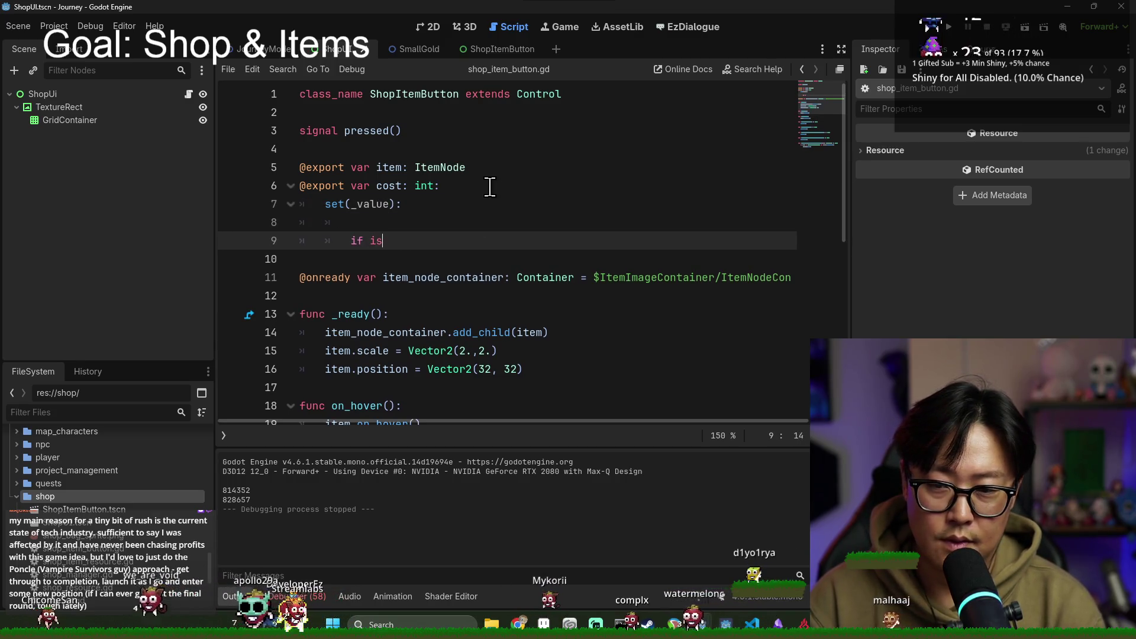
type("yu()")
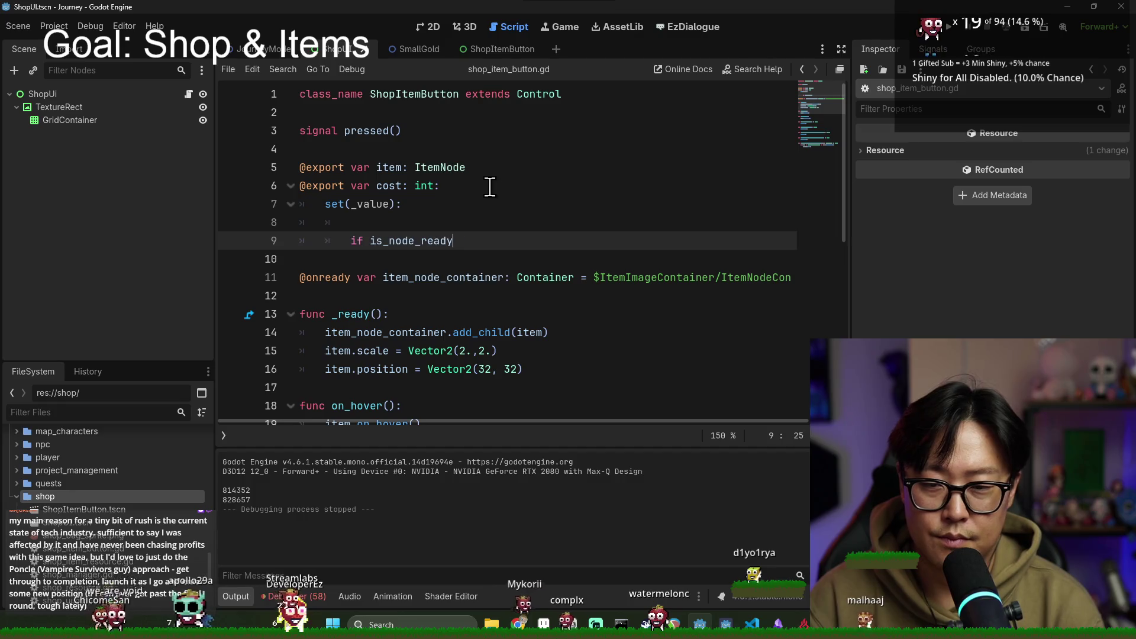
type("():")
key("Return")
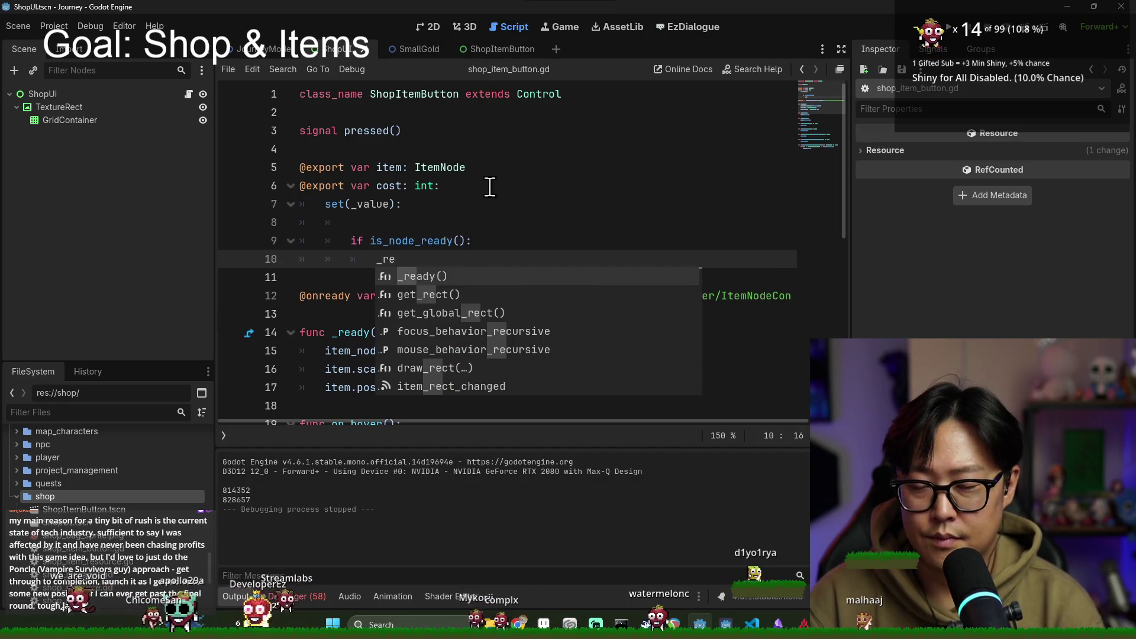
type("nd")
key("BackSpace")
key("BackSpace")
key("BackSpace")
type("update_cost_redner(")
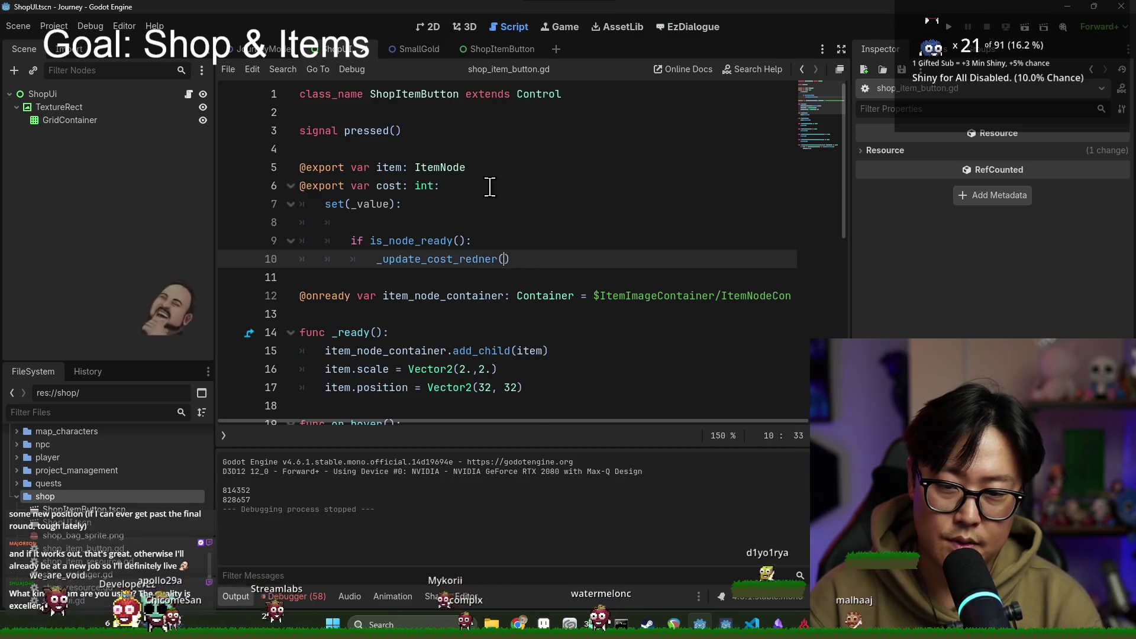
key("BackSpace")
key("BackSpace")
key("BackSpace")
type("nder()")
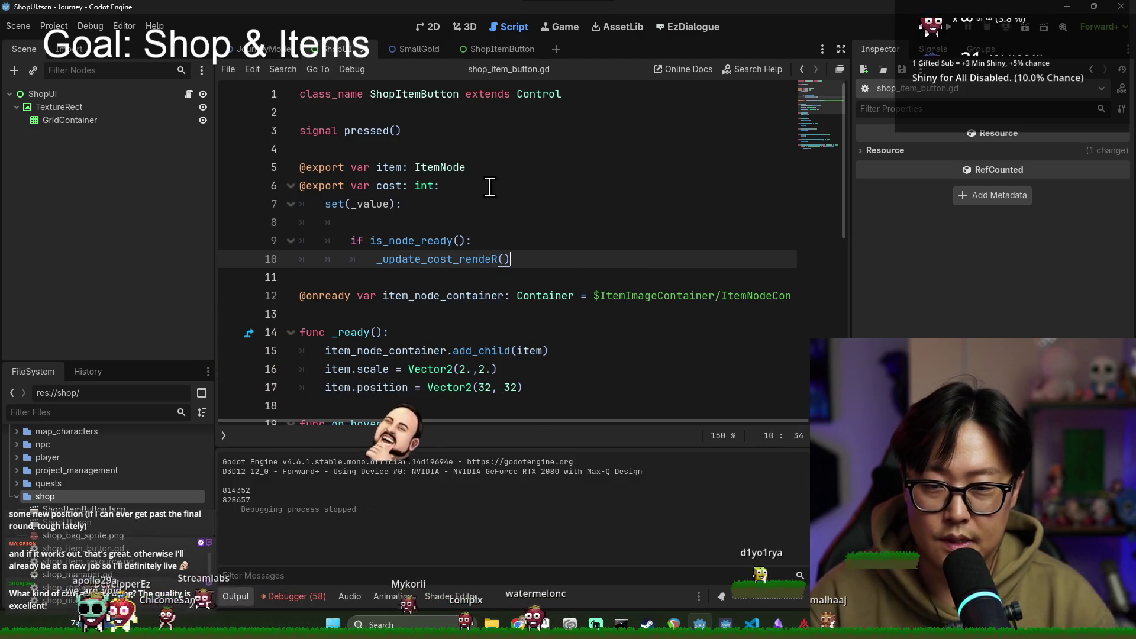
left_click(451, 240)
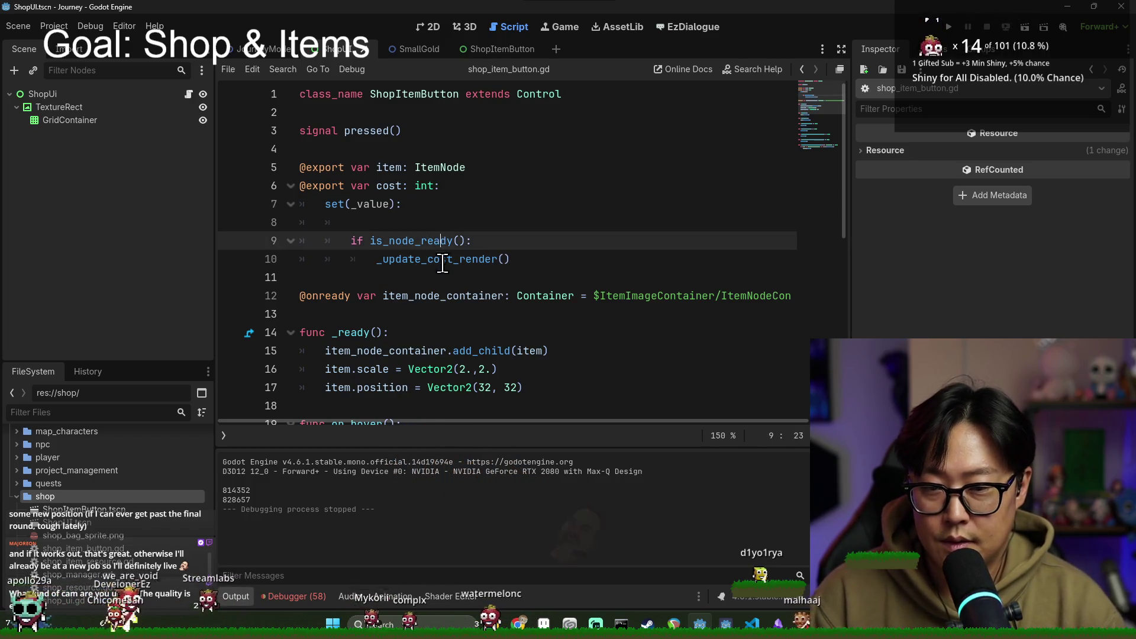
left_click(545, 261)
Add an _update_cost_render() call to the _ready body and save.
scroll(416, 301, "down", 4)
left_click(367, 178)
key("ctrl+v")
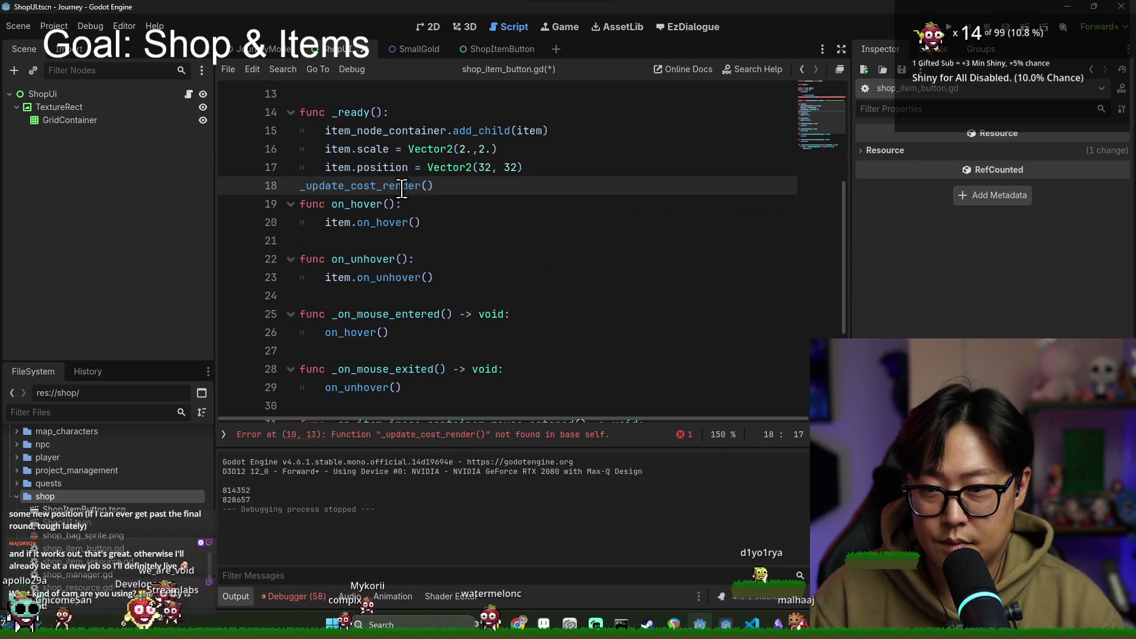
left_click(302, 188)
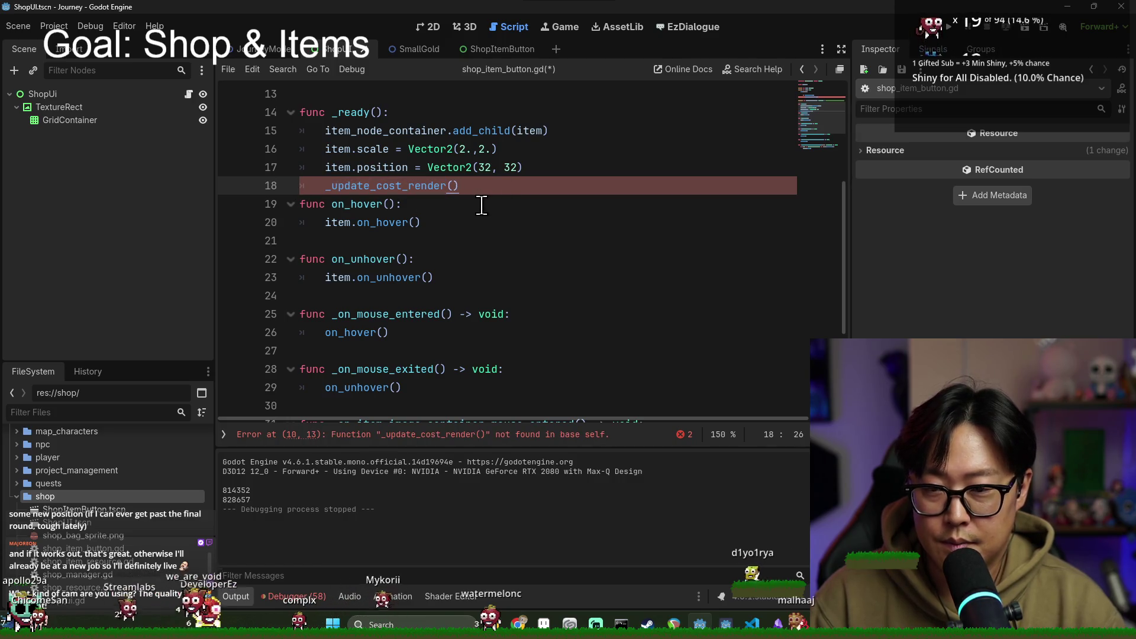
double_click(387, 186)
scroll(389, 284, "down", 4)
key("ctrl+s")
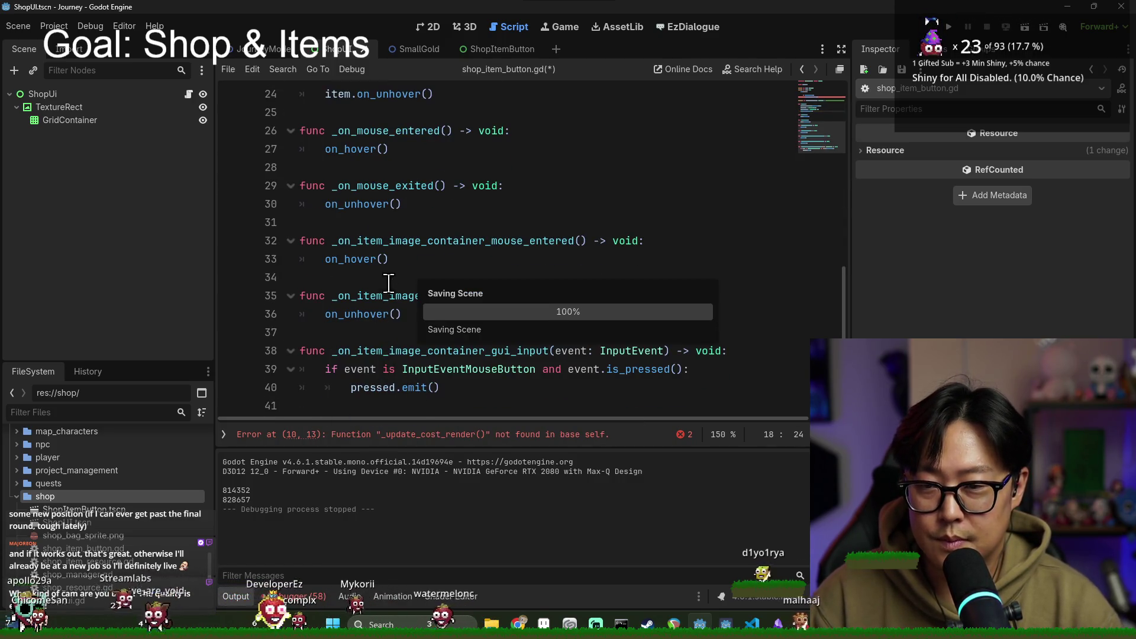
scroll(388, 283, "up", 3)
left_click(342, 222)
key("Up")
key("Up")
key("Up")
Stub a new _update_cost_render function with pass and save.
left_click(336, 275)
key("Return")
key("Return")
key("Up")
type("func _update_cost_render")
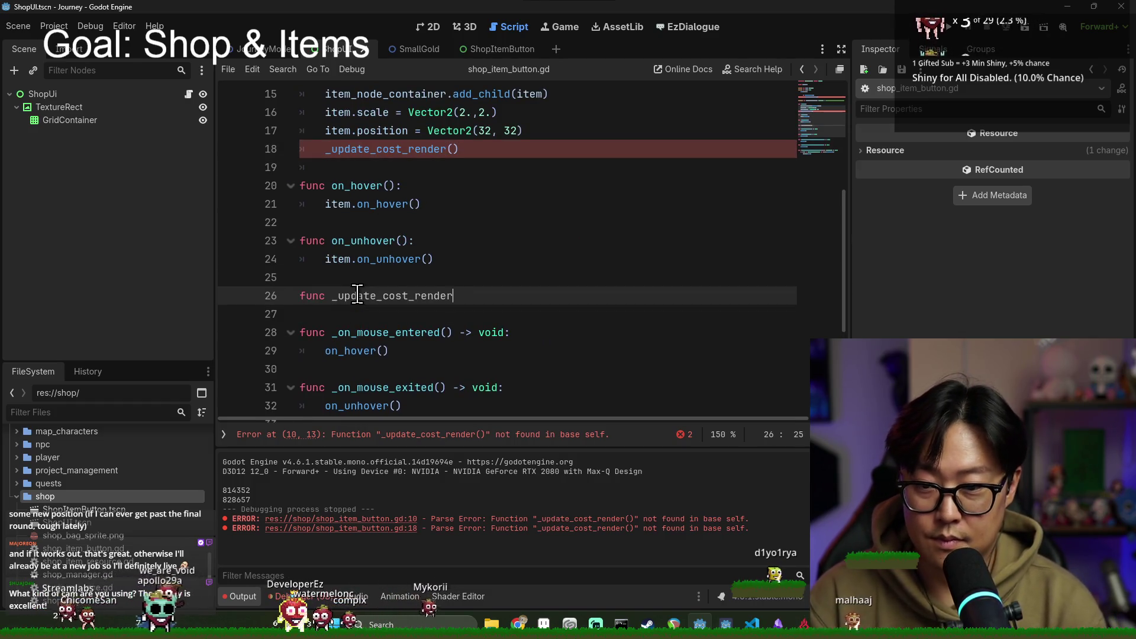
type(":")
key("Return")
type("pass")
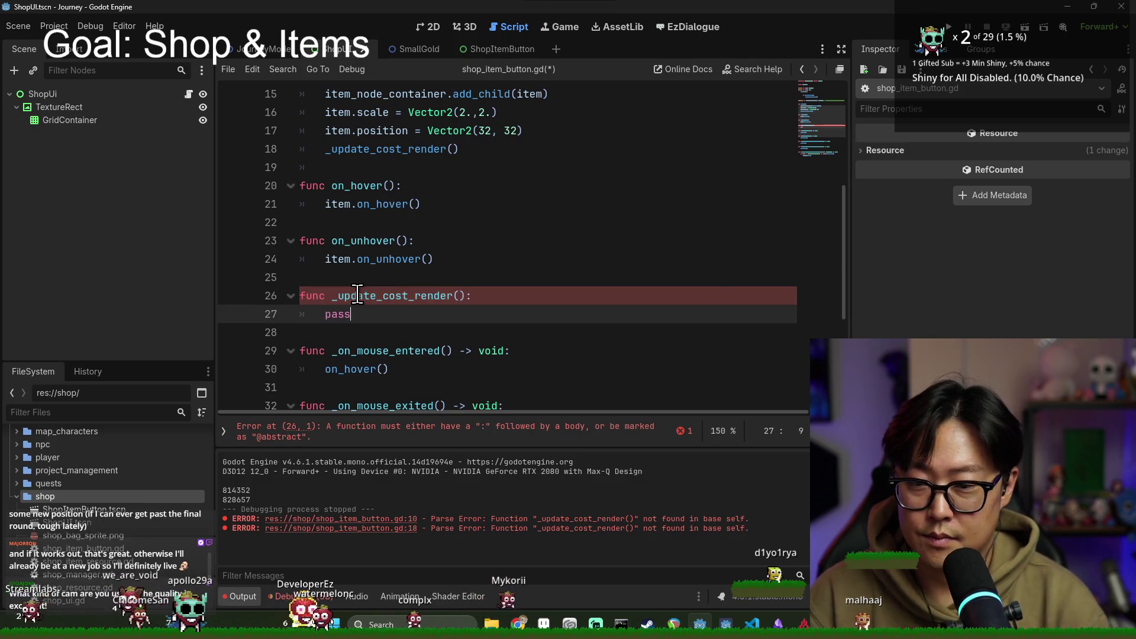
key("ctrl+s")
Open the ShopItemButton scene from the script's class name.
left_click(402, 277)
scroll(440, 267, "up", 5)
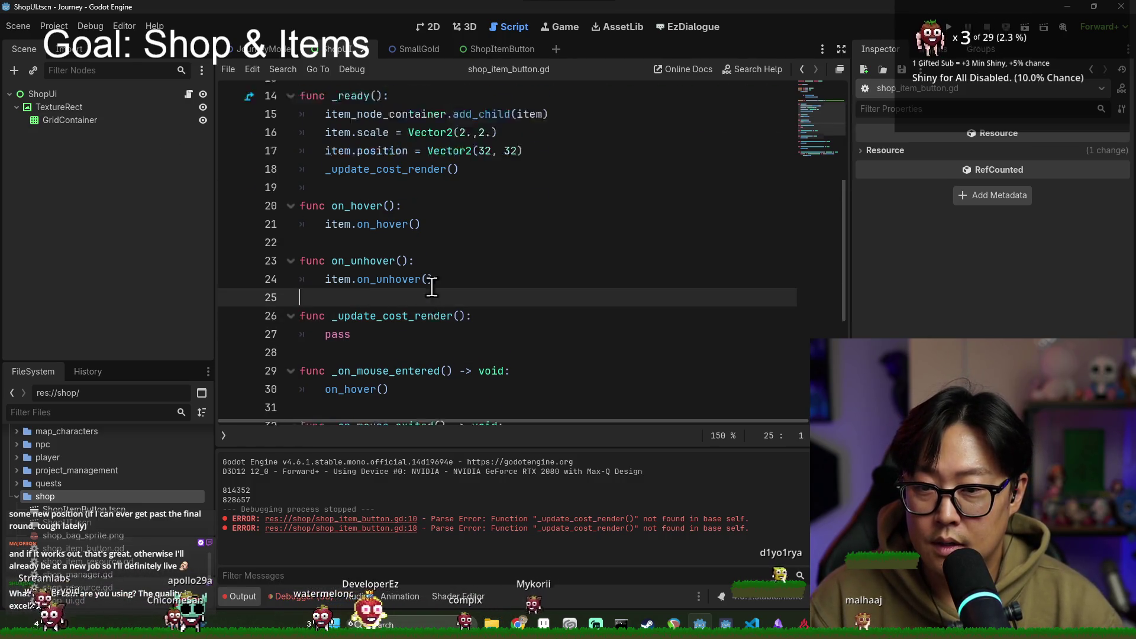
double_click(414, 94)
left_click(491, 49)
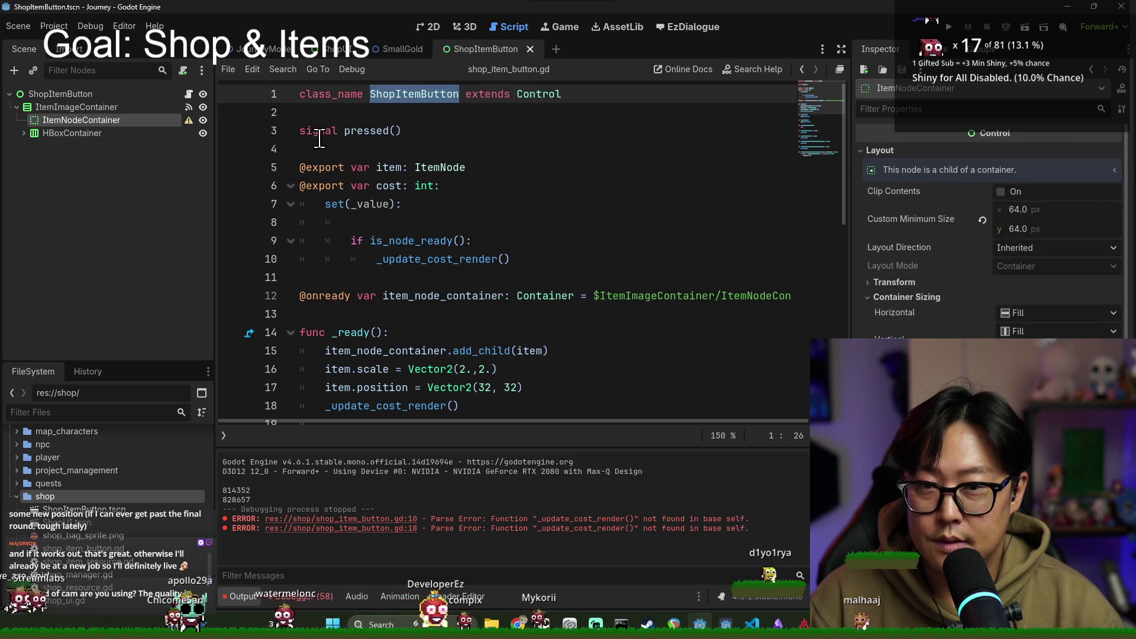
key("ctrl+s")
left_click(188, 93)
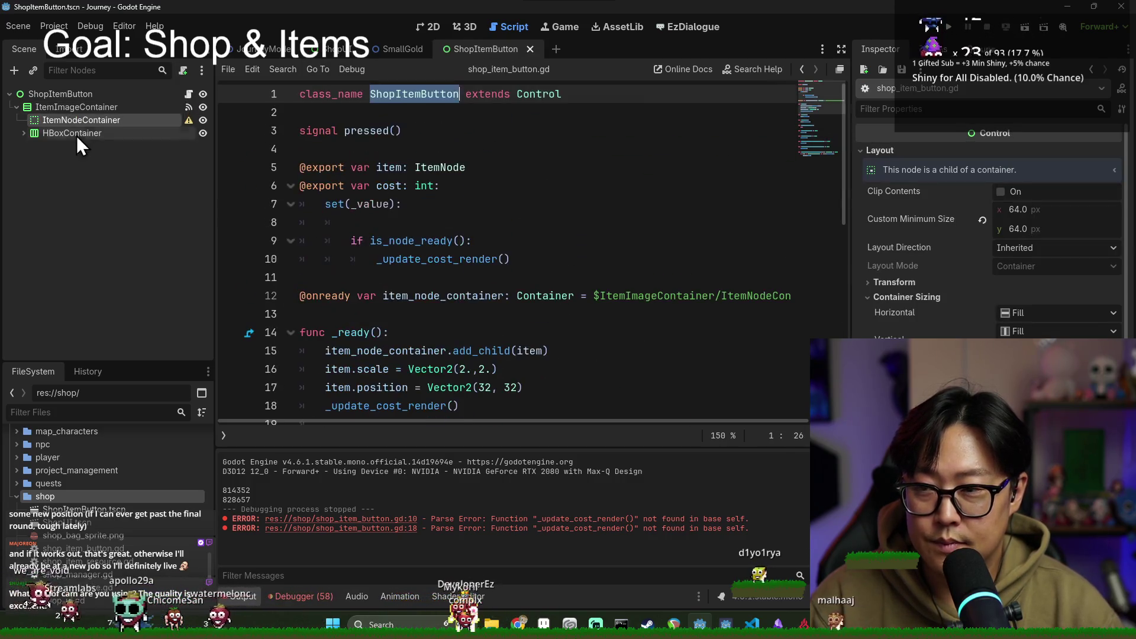
mouse_move(82, 161)
left_mouse_down()
mouse_move(403, 146)
mouse_move(331, 283)
mouse_move(331, 313)
left_mouse_up()
double_click(395, 313)
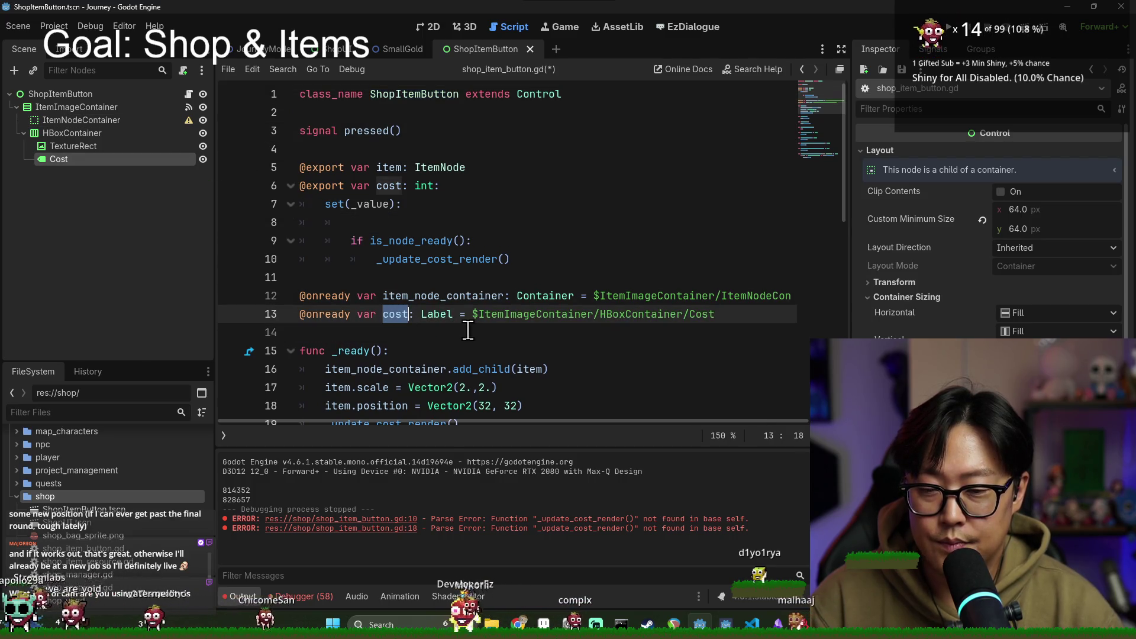
Replace the pass in _update_cost_render with a cost_lbl reference.
scroll(467, 328, "down", 1)
scroll(466, 331, "down", 7)
scroll(402, 302, "up", 4)
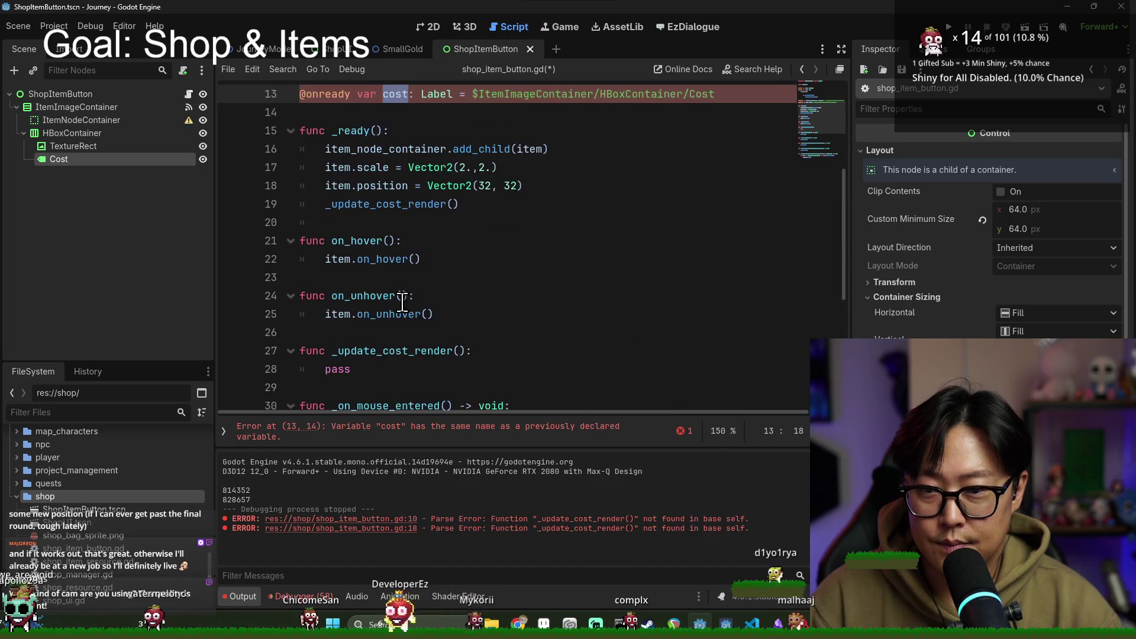
scroll(378, 260, "down", 6)
scroll(385, 272, "up", 3)
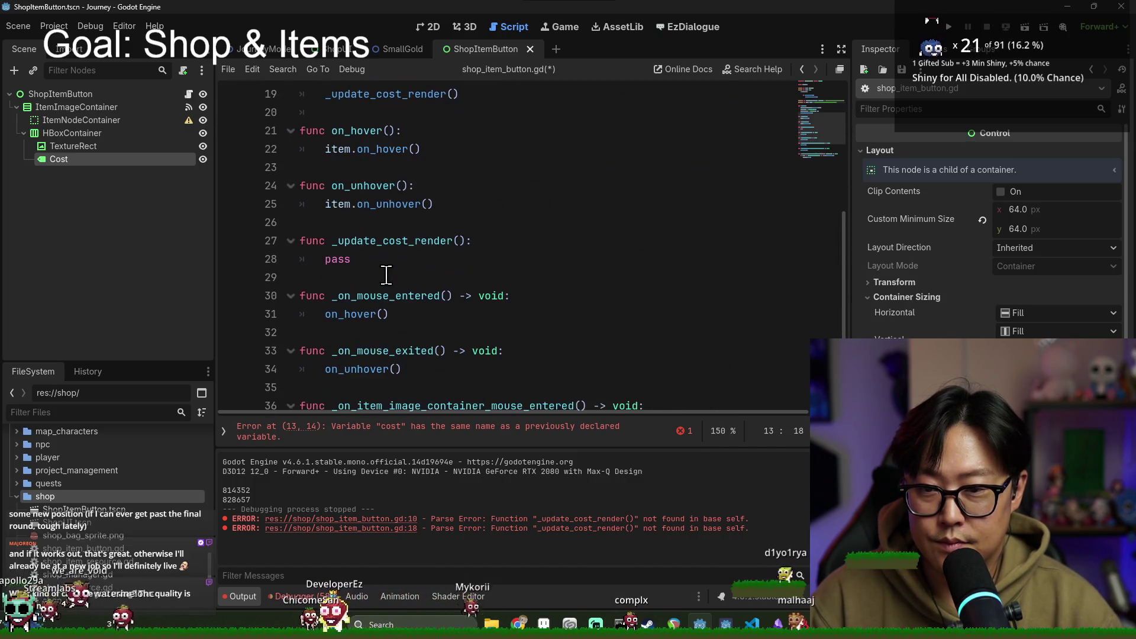
left_click(464, 258)
key("BackSpace")
key("BackSpace")
key("BackSpace")
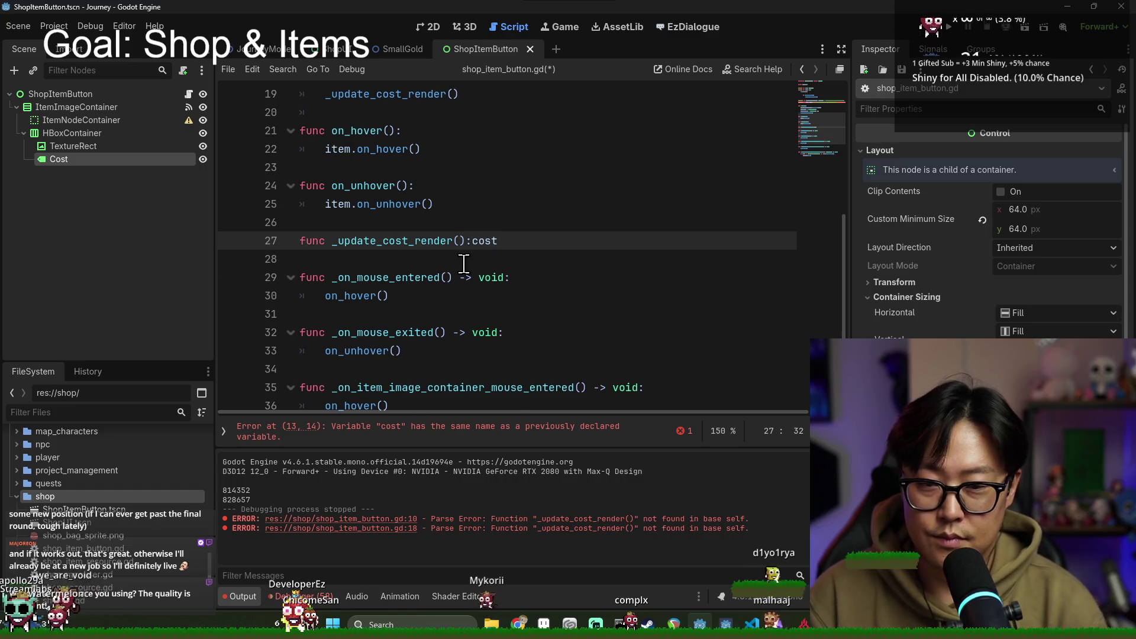
type("_lbl")
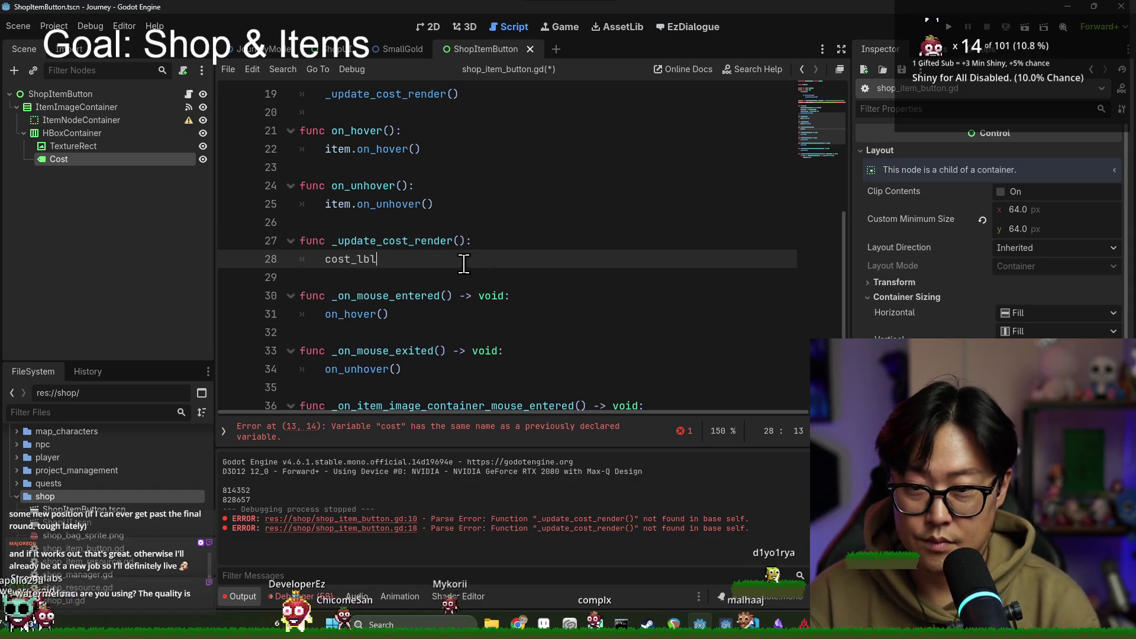
Rename the label variable to cost_lbl, complete cost_lbl.text = str(cost), and save.
left_click(345, 258)
double_click(345, 258)
key("ctrl+c")
scroll(501, 249, "up", 5)
double_click(396, 258)
key("ctrl+v")
scroll(395, 260, "down", 5)
left_click(413, 265)
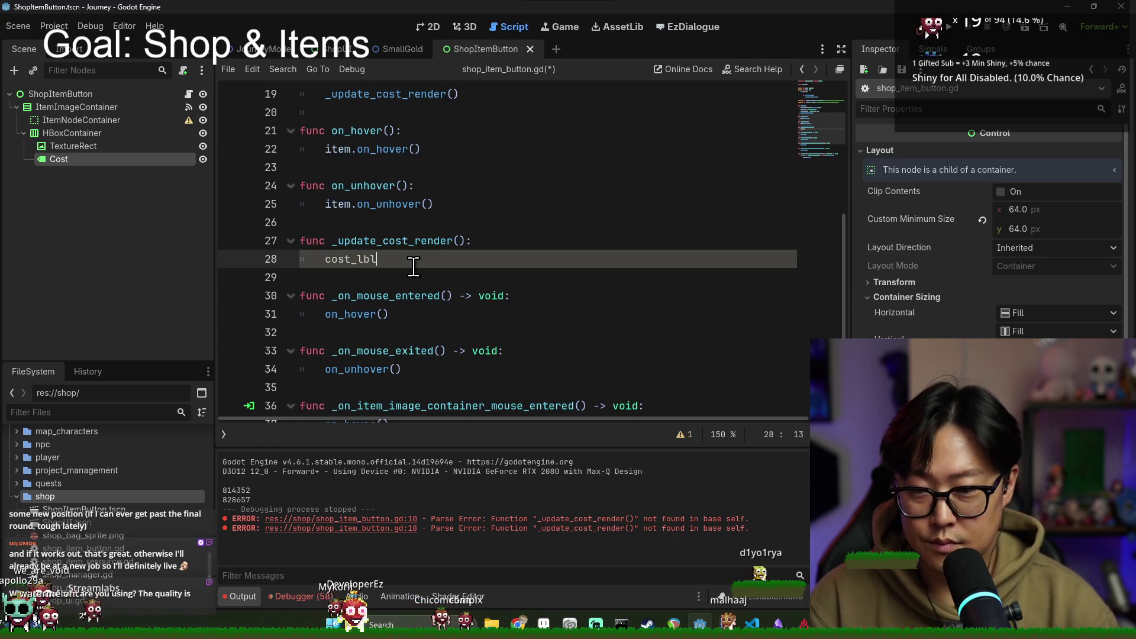
type(".text = ")
type("str(cost)")
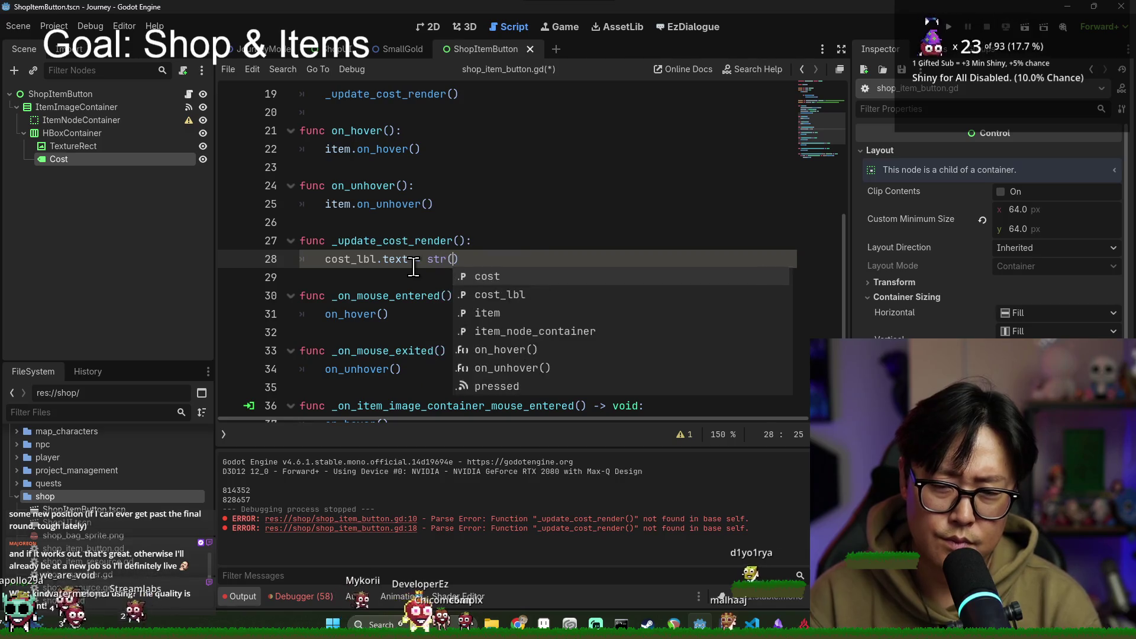
key("ctrl+s")
Add cost = _value to the cost setter and save the script.
left_click(632, 161)
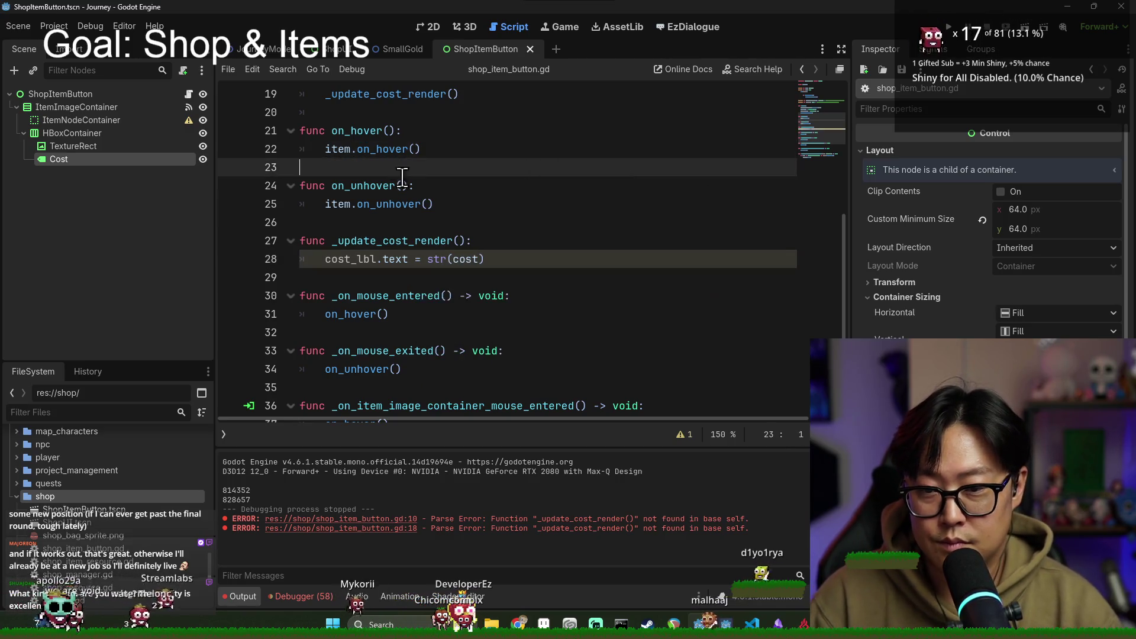
scroll(376, 260, "up", 5)
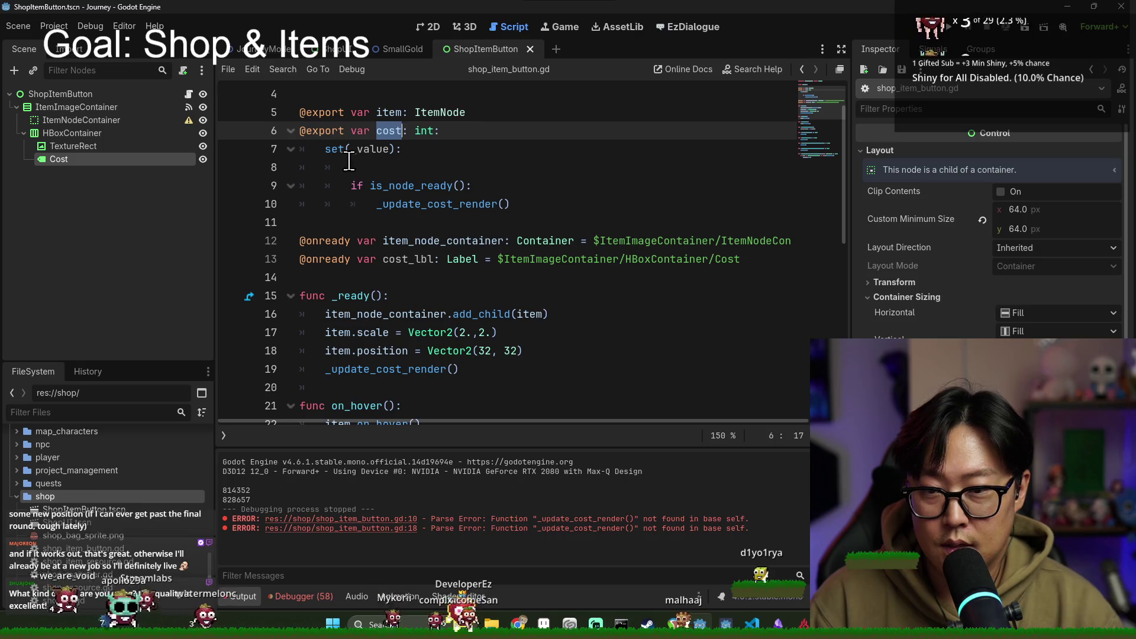
left_click(373, 166)
type("cost = _value")
key("ctrl+s")
left_click(408, 130)
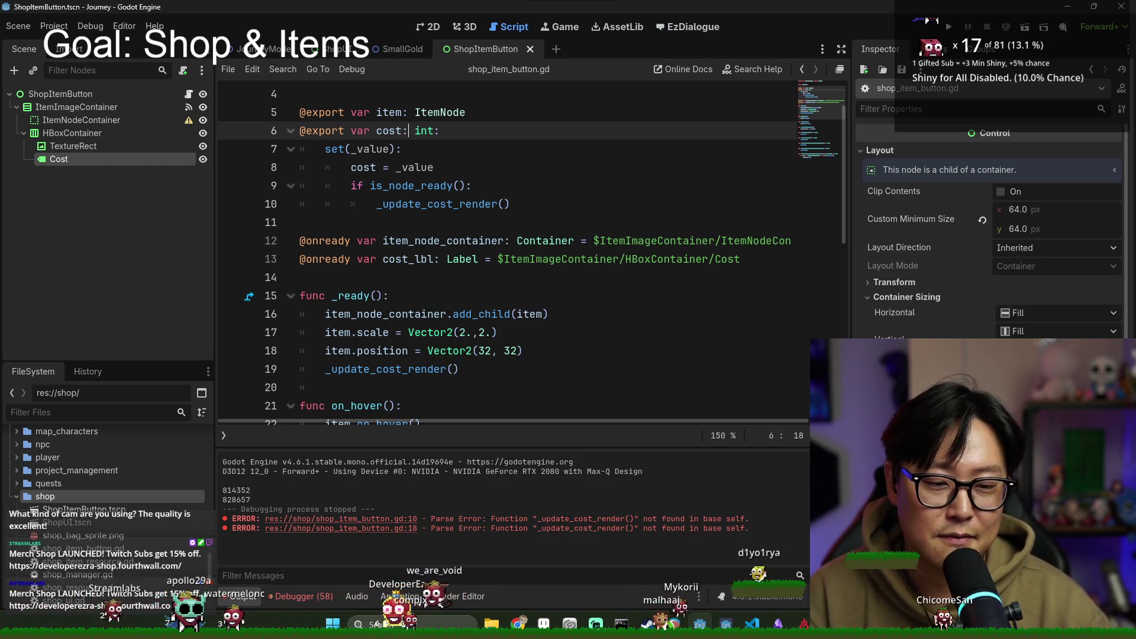
key("F5")
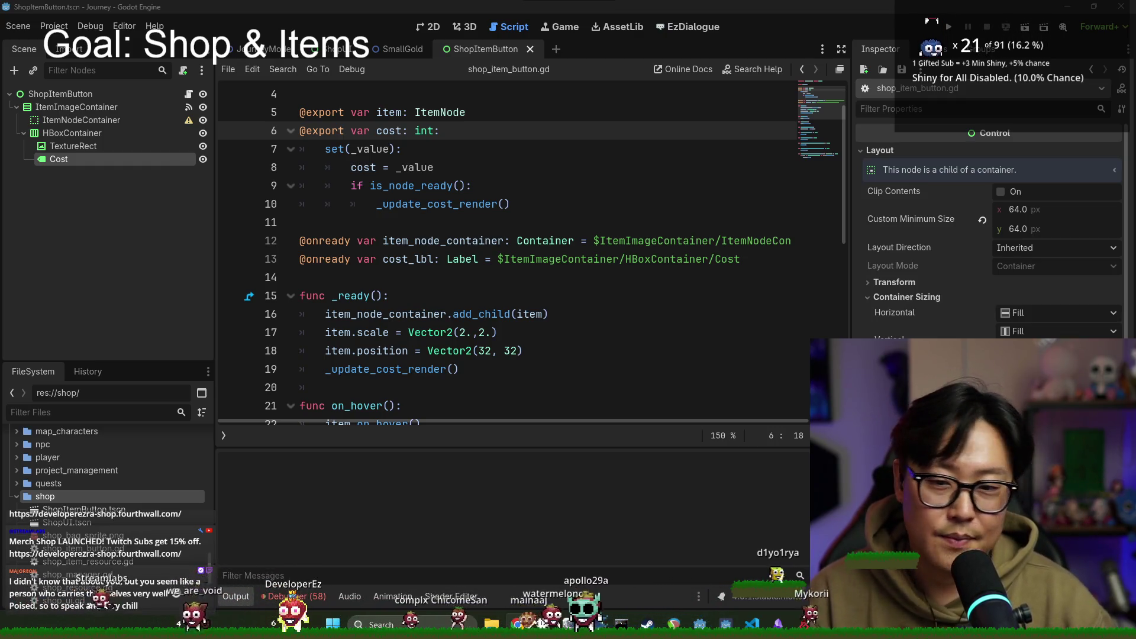
Check the add_child and item position lines, then save shop_item_button.gd.
left_click(567, 315)
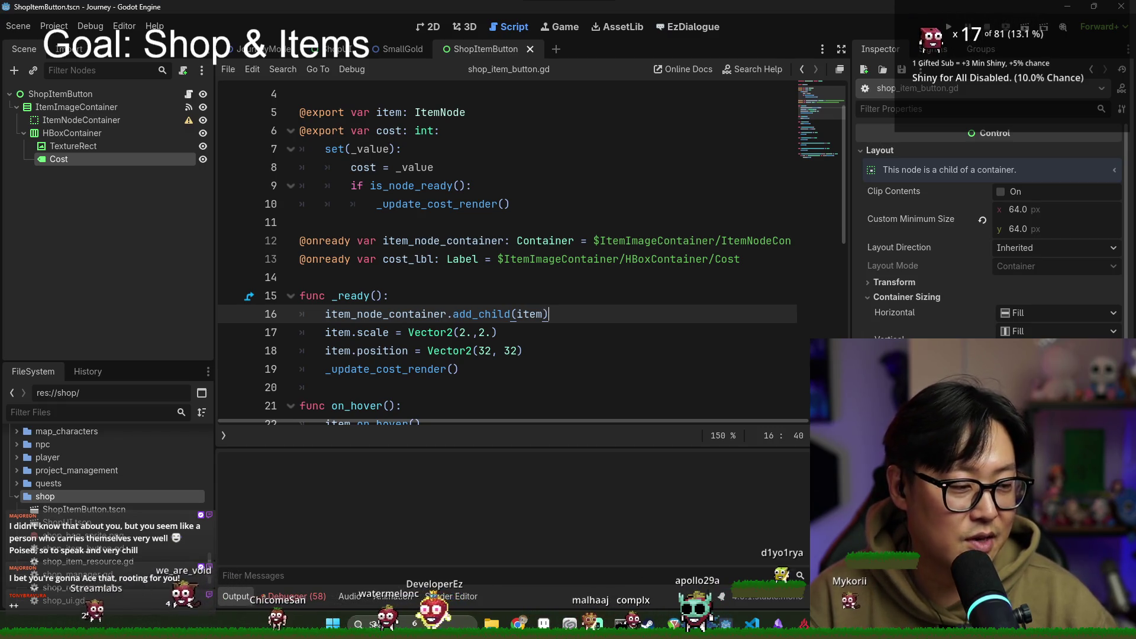
left_click(497, 350)
key("ctrl+s")
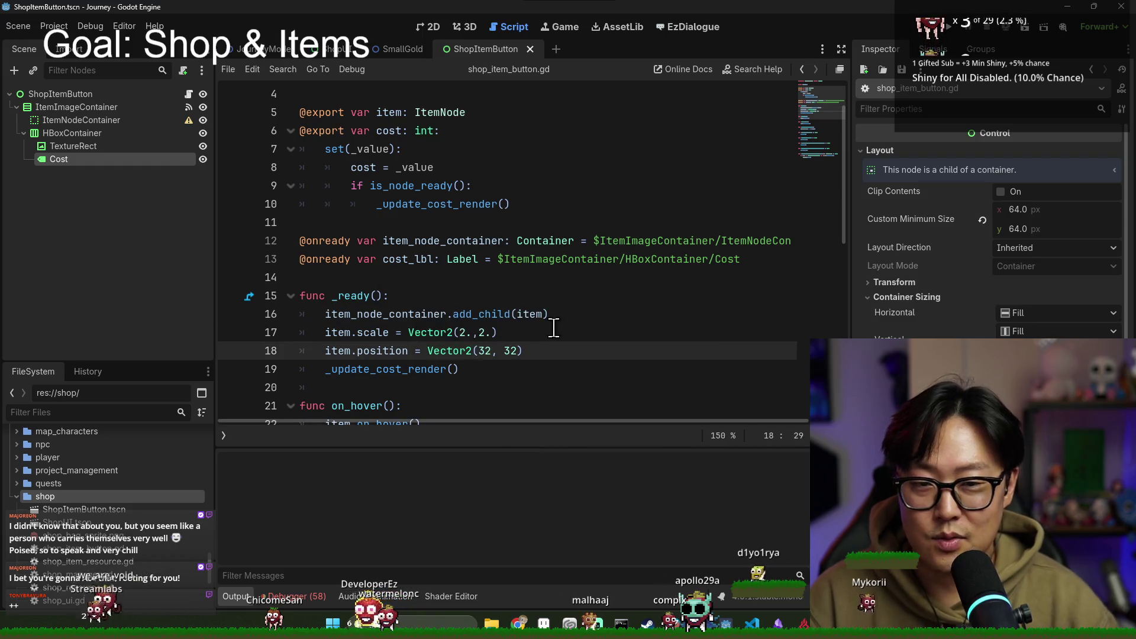
scroll(590, 231, "down", 4)
key("ctrl+s")
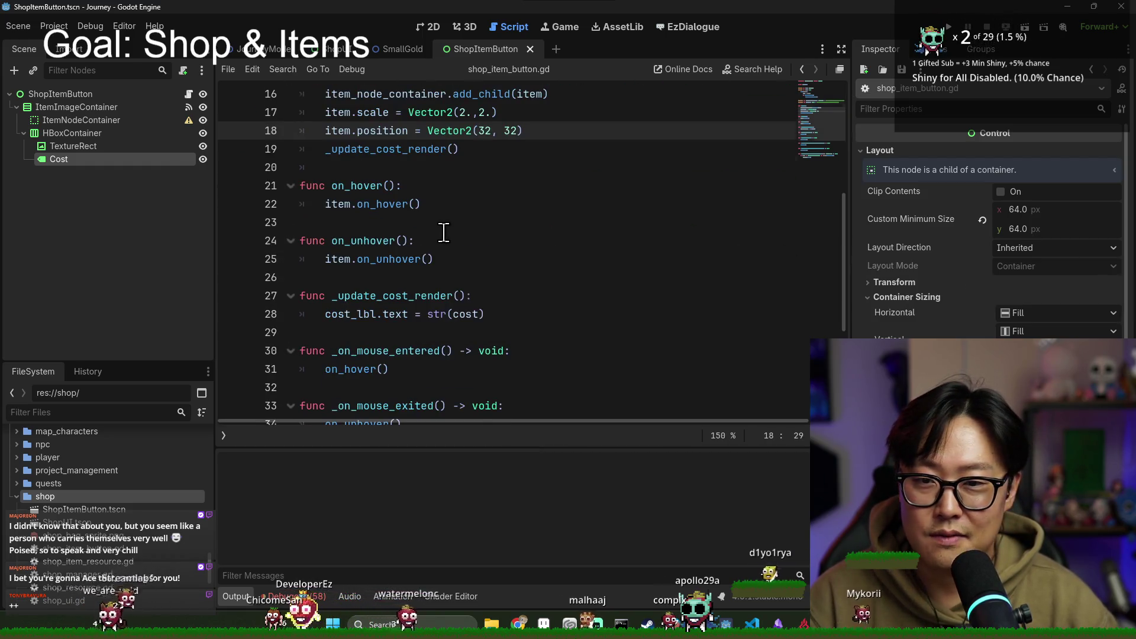
scroll(443, 233, "up", 2)
key("ctrl+s")
Save the script again and filter the FileSystem file list by 'shop'.
double_click(386, 261)
key("ctrl+s")
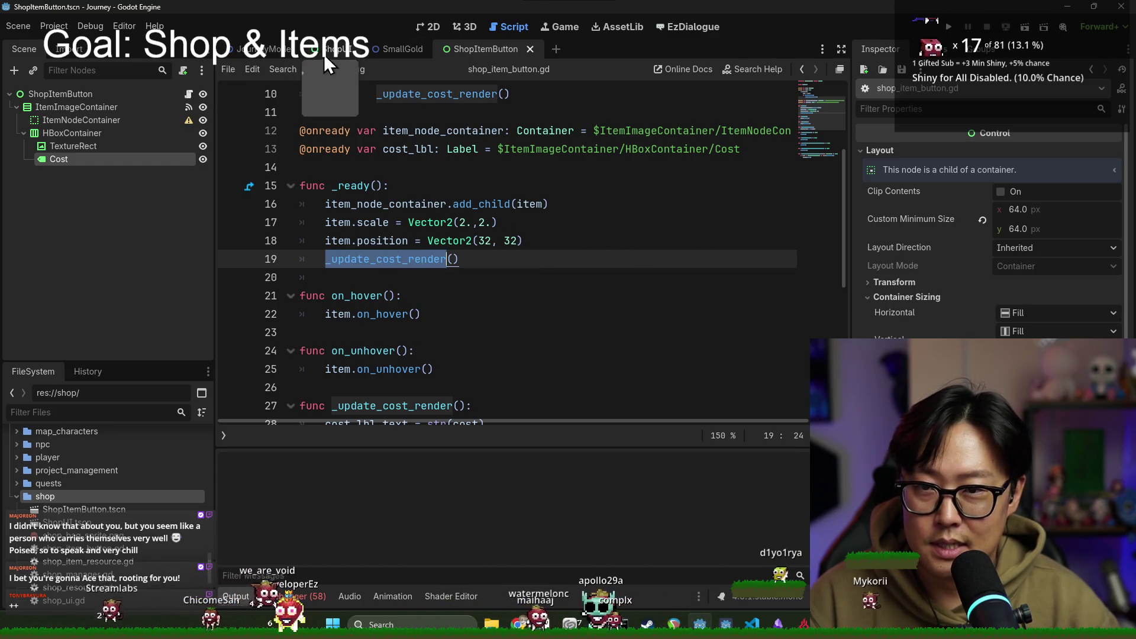
key("ctrl+s")
left_click(83, 409)
type("shop")
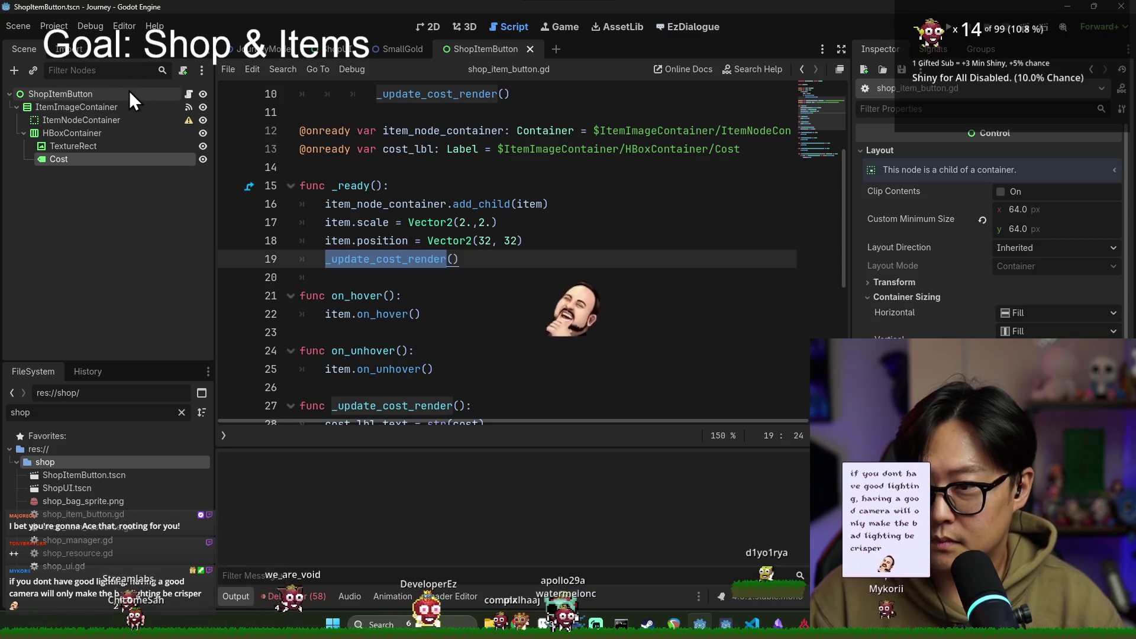
Switch to the ShopUI scene, open its shop_ui.gd script, and save.
left_click(309, 56)
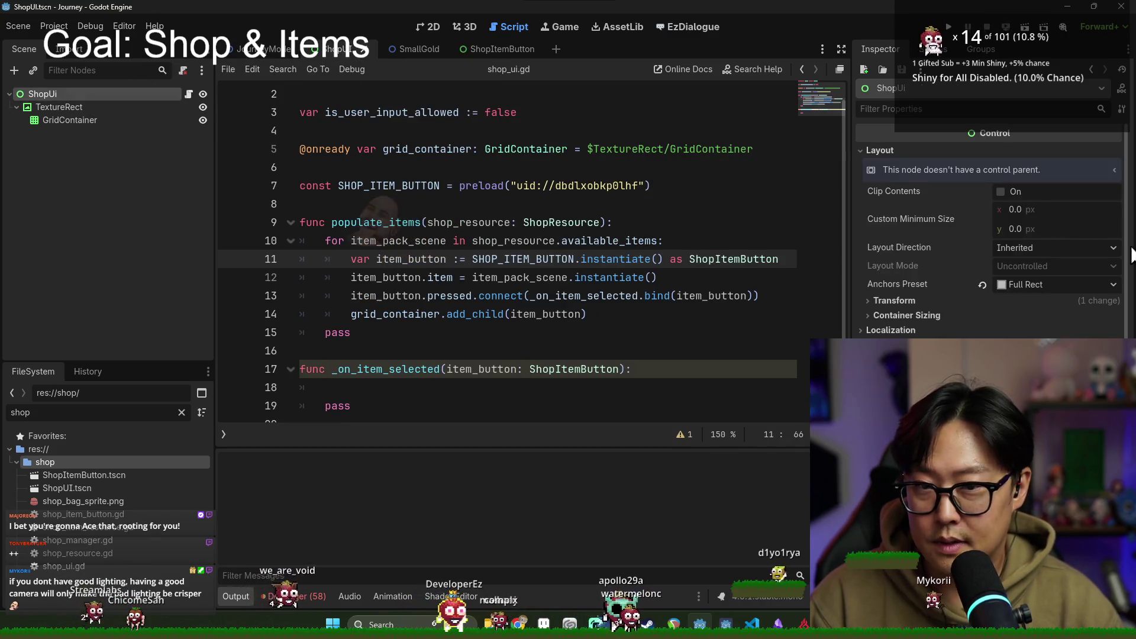
left_click(188, 94)
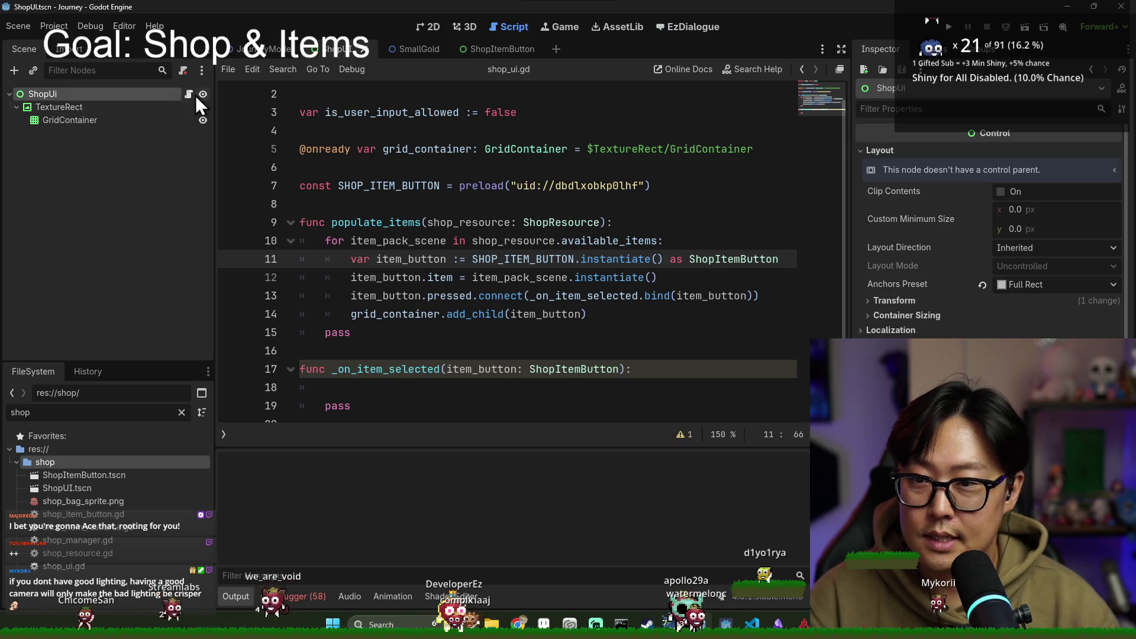
scroll(482, 225, "up", 1)
key("ctrl+s")
left_click(482, 225)
Check the Debugger's Errors list, save, run the project, and bring the browser over the editor.
left_click(307, 596)
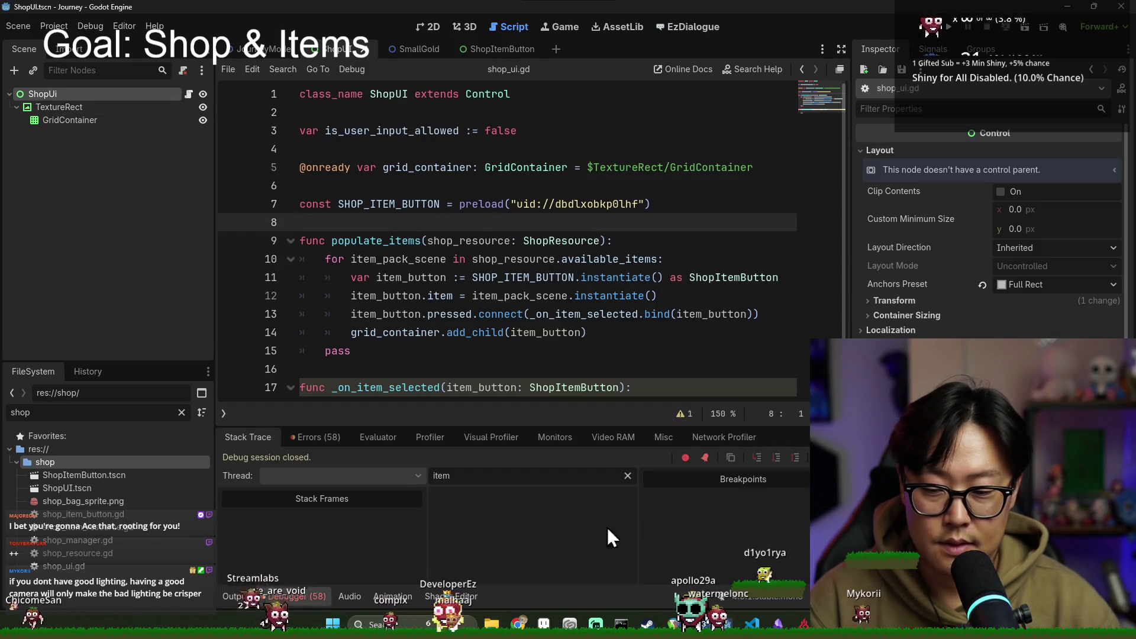
left_click(317, 443)
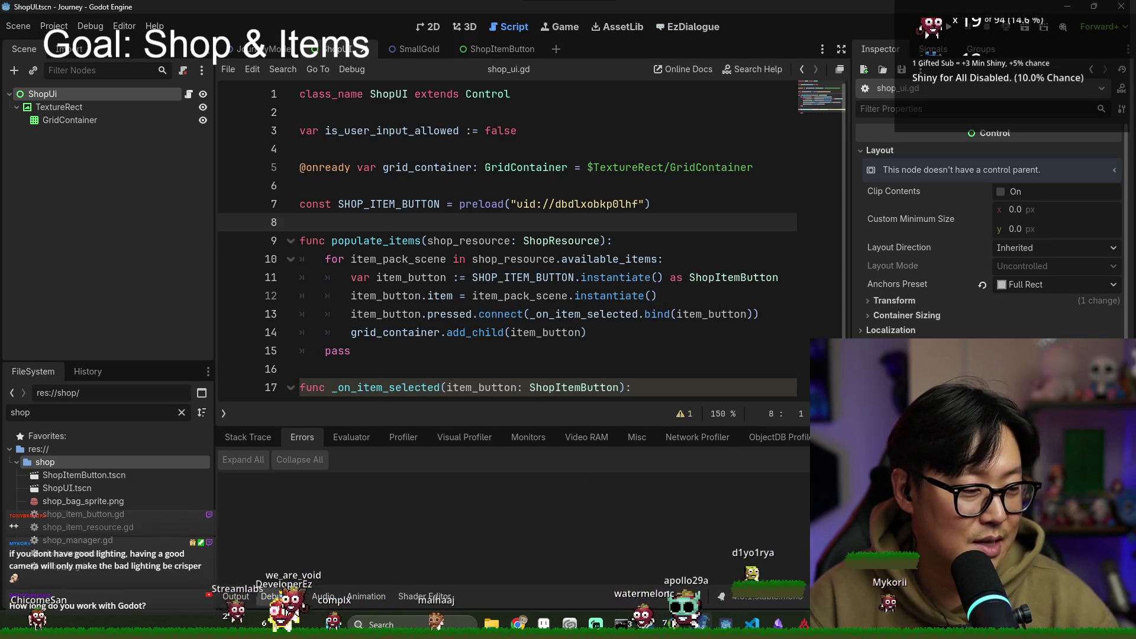
key("ctrl+s")
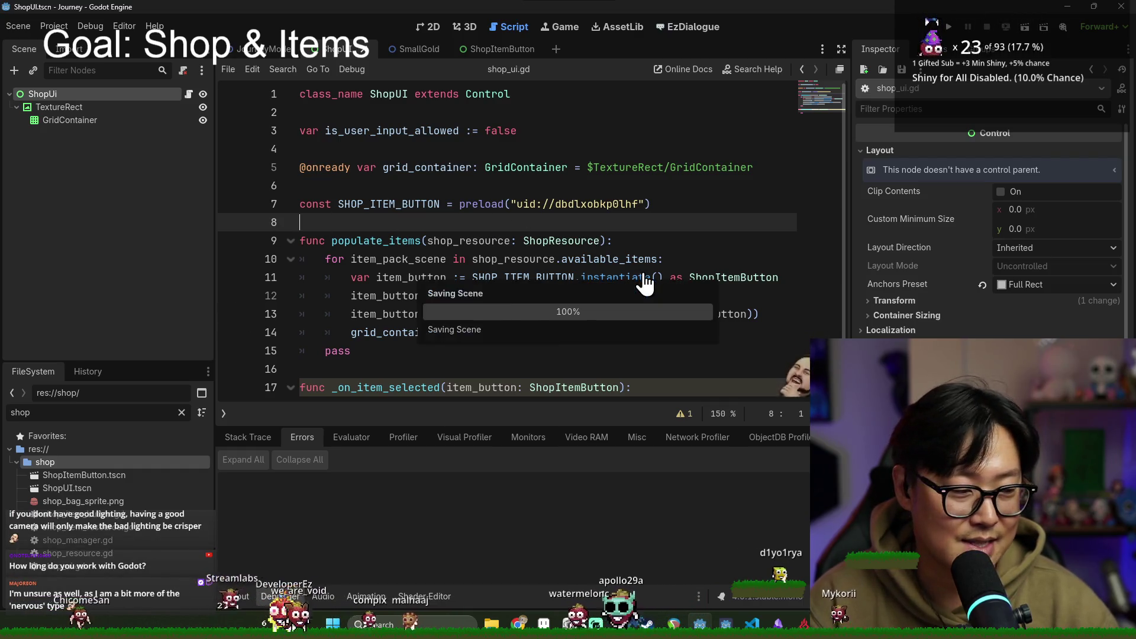
left_click(383, 278)
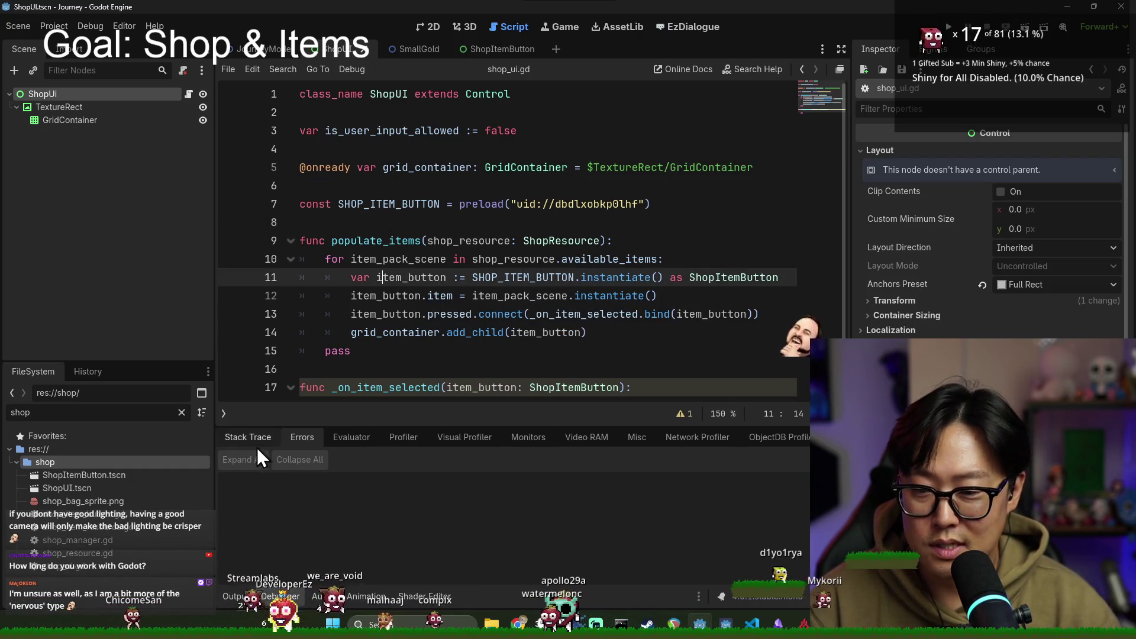
key("F5")
left_click(441, 352)
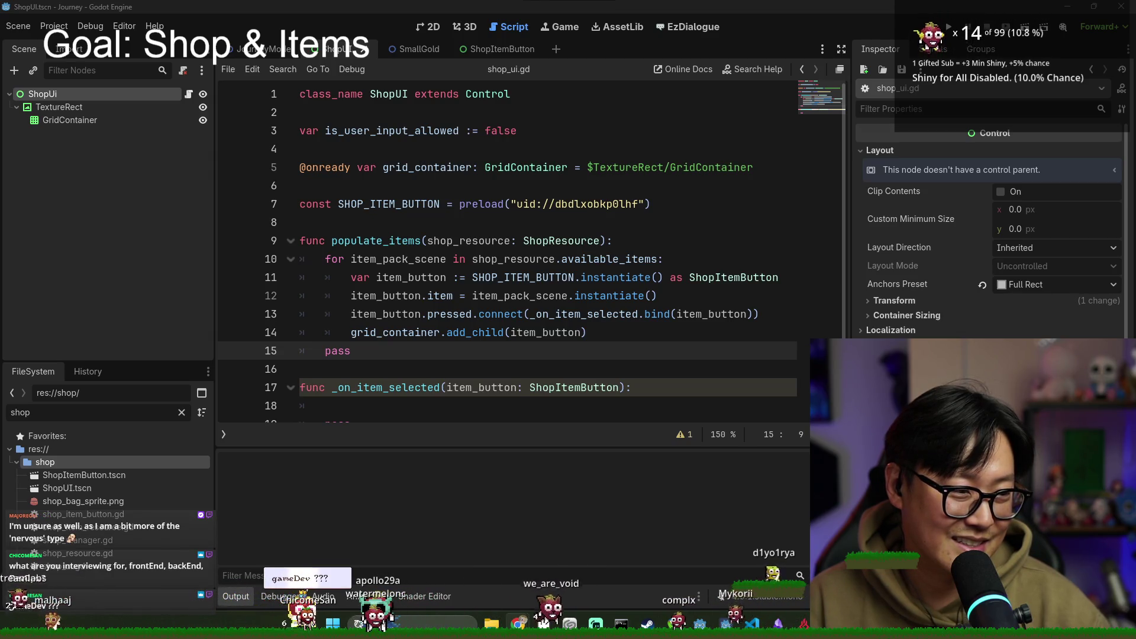
left_click_drag(119, 157, 128, 7)
Maximize the YouTube Studio window and look over the video title.
left_click(235, 20)
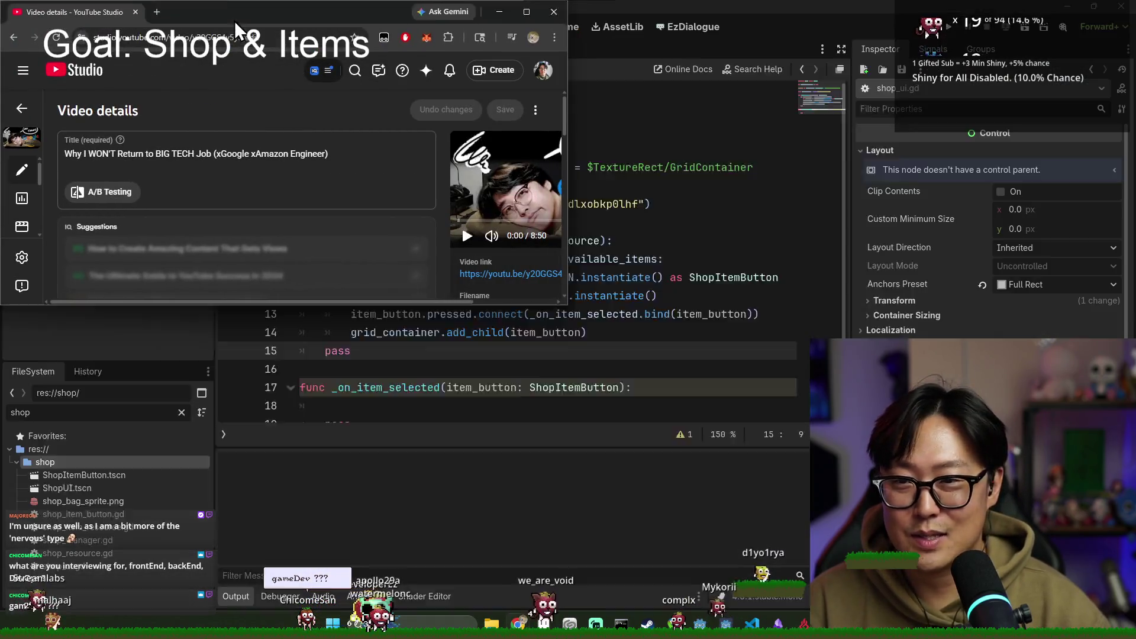
double_click(234, 20)
left_click_drag(177, 154, 335, 155)
left_click(337, 155)
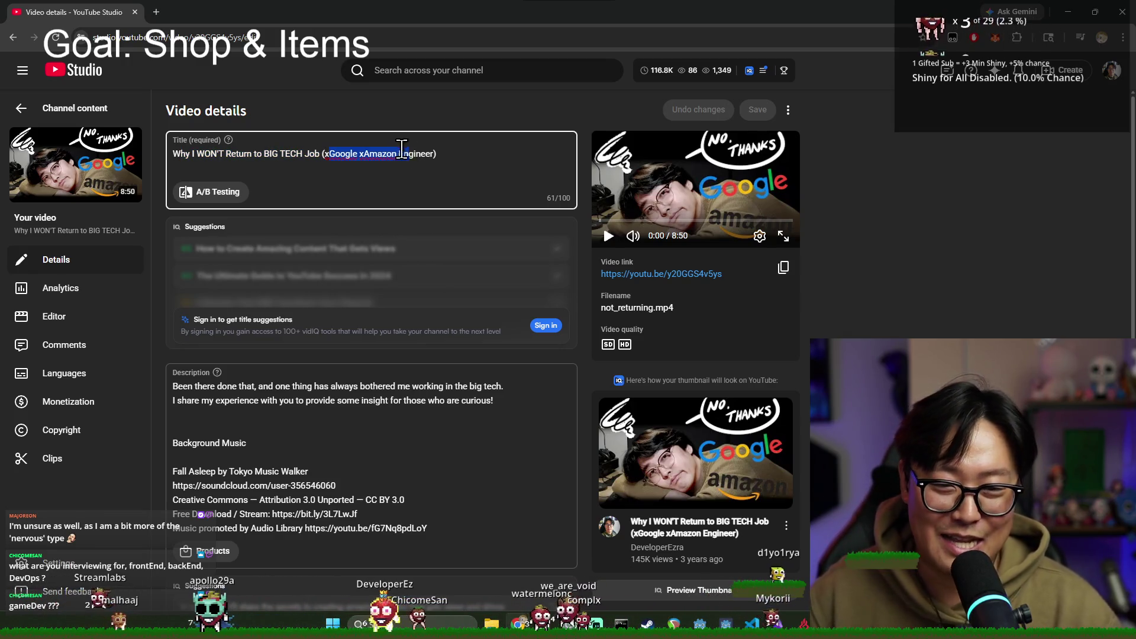
View the video's analytics, charting Estimated revenue and Views, then close the browser.
left_click(70, 290)
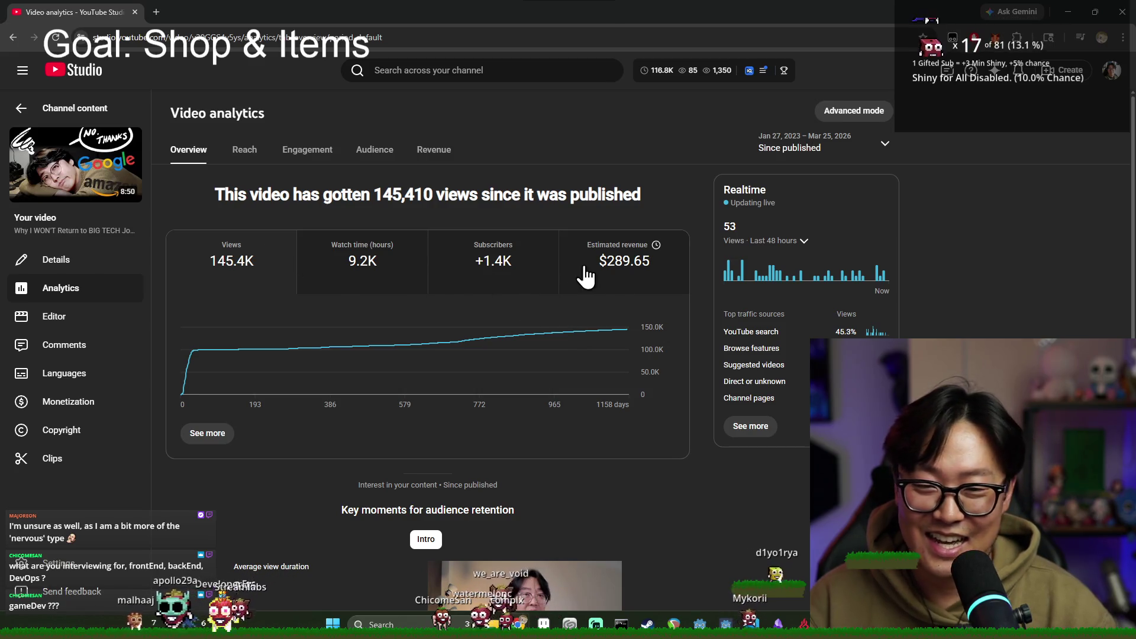
left_click(627, 278)
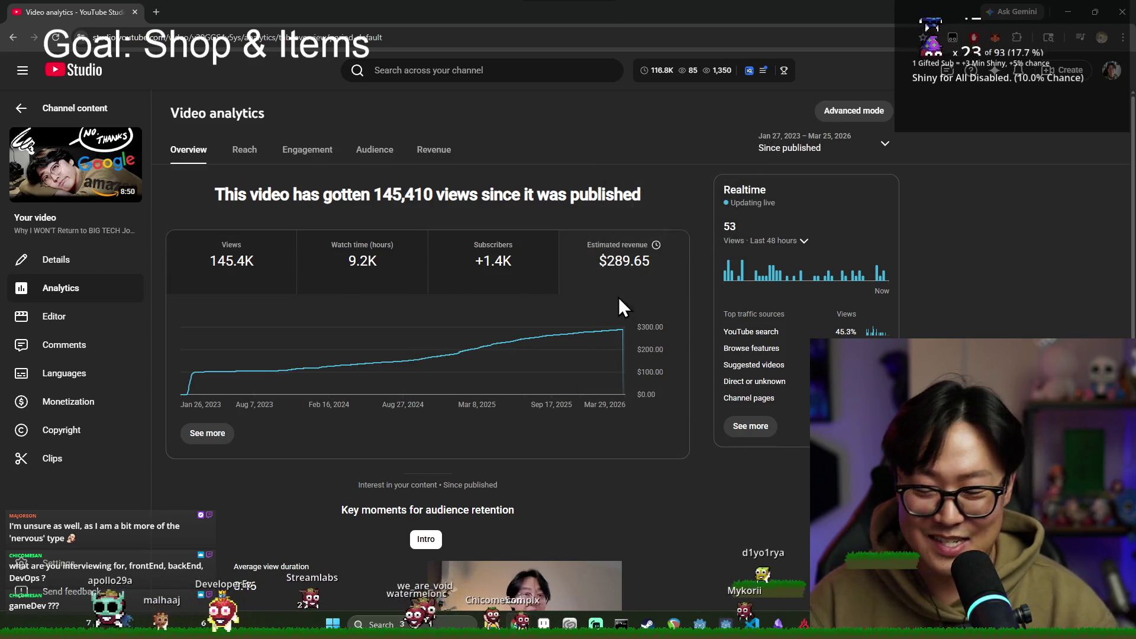
left_click(235, 266)
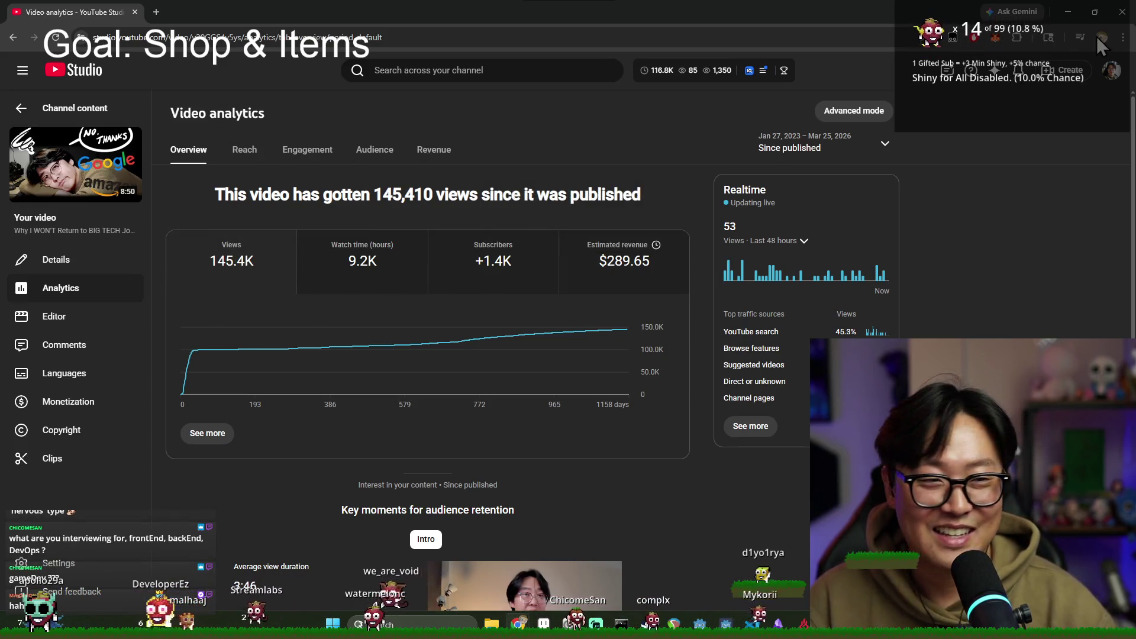
left_click(1117, 17)
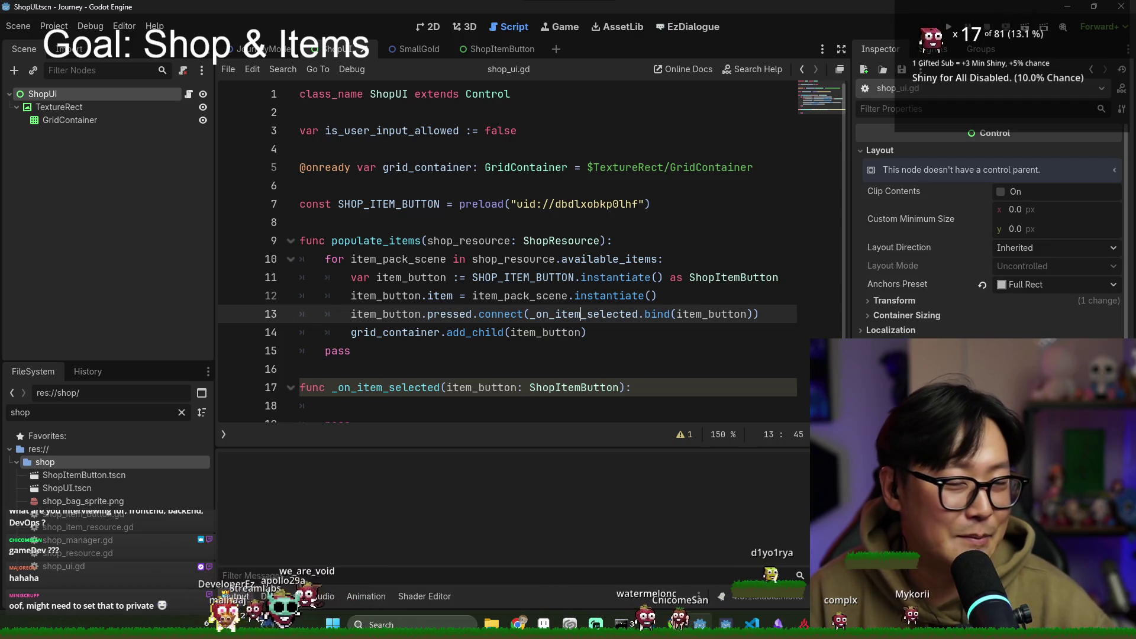
left_click(346, 297)
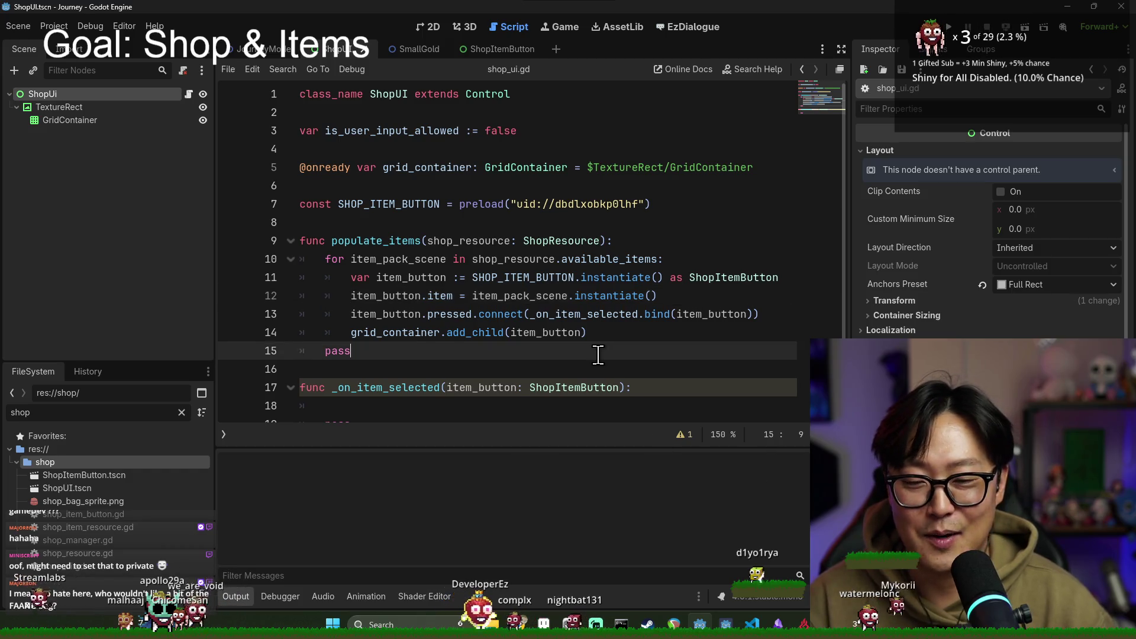
left_click(364, 370)
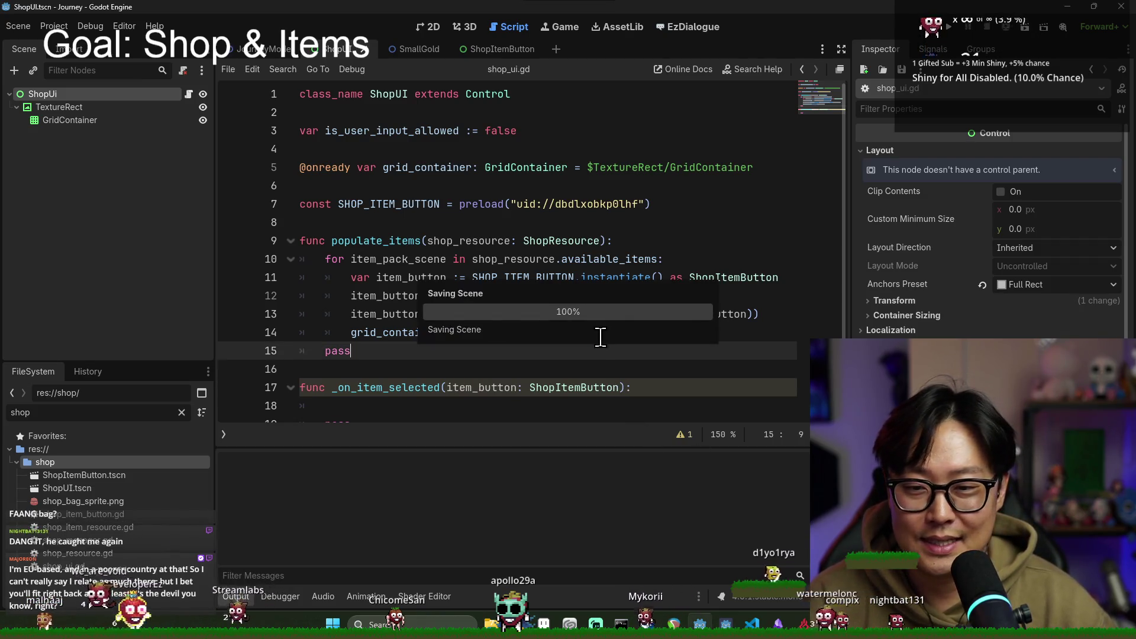
left_click(373, 240)
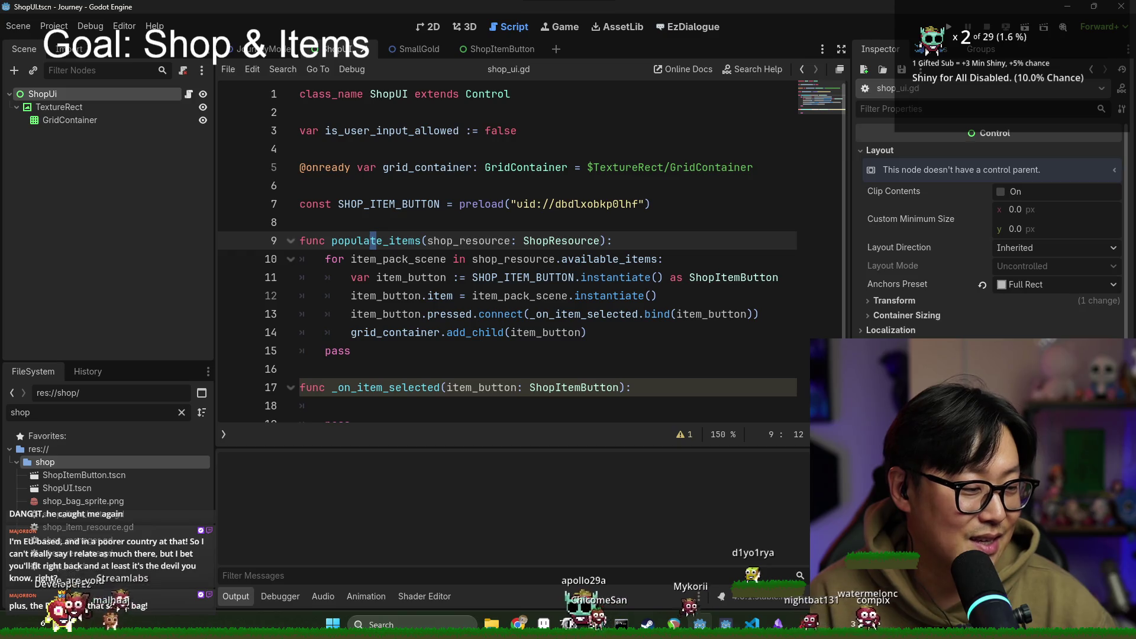
left_click(563, 370)
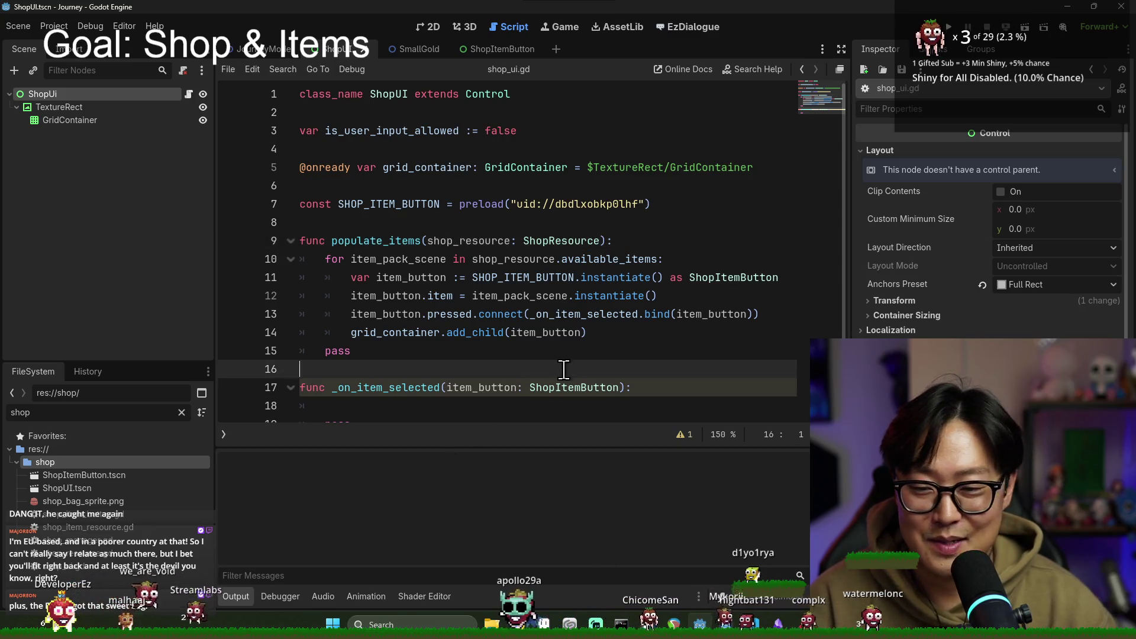
Delete the leftover pass ending populate_items and save shop_ui.gd.
scroll(403, 314, "down", 1)
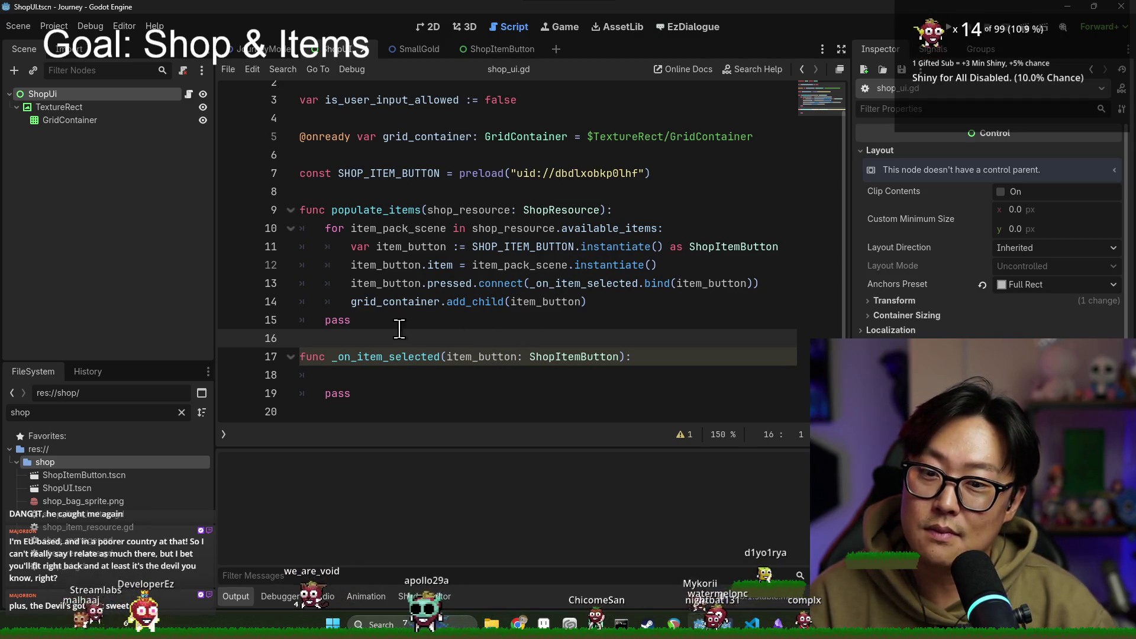
left_click(333, 382)
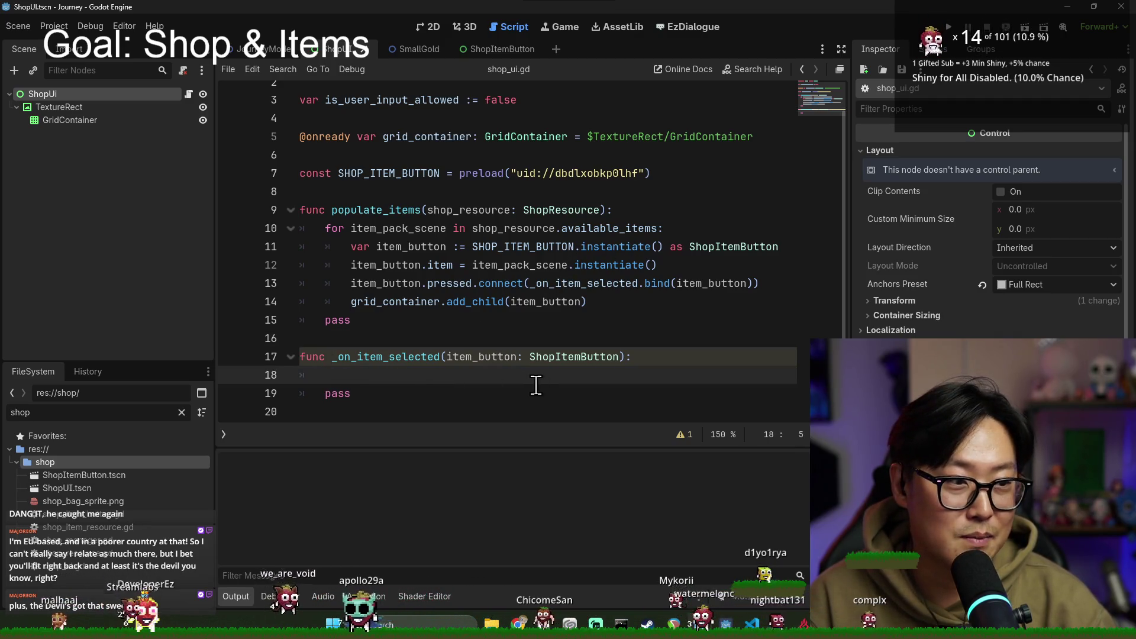
key("ctrl+s")
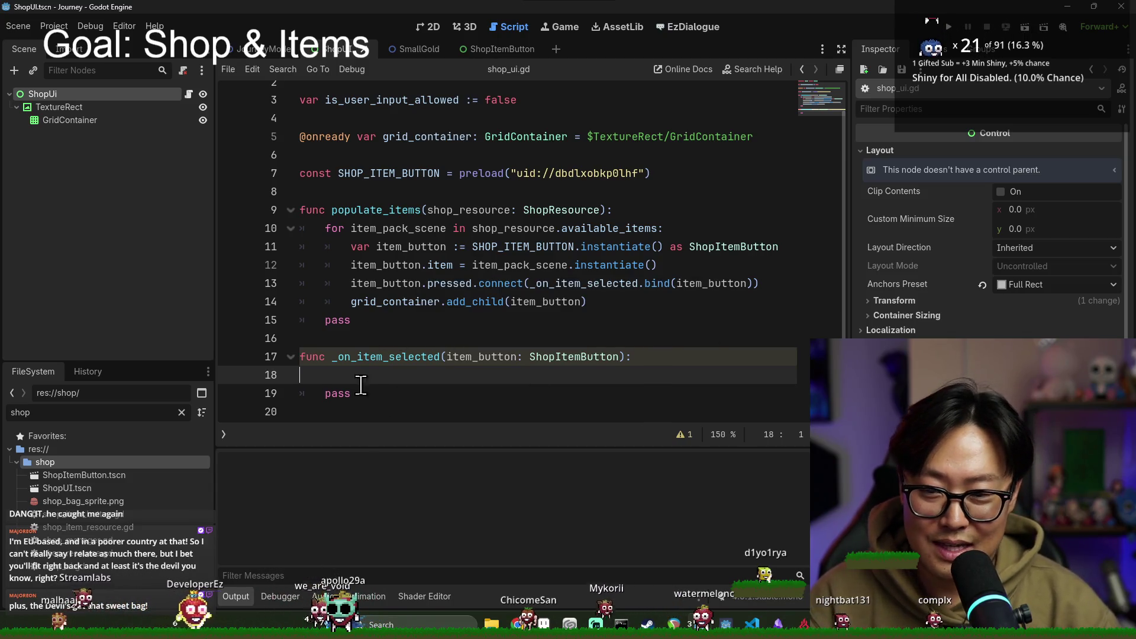
left_click(368, 322)
key("BackSpace")
key("BackSpace")
key("BackSpace")
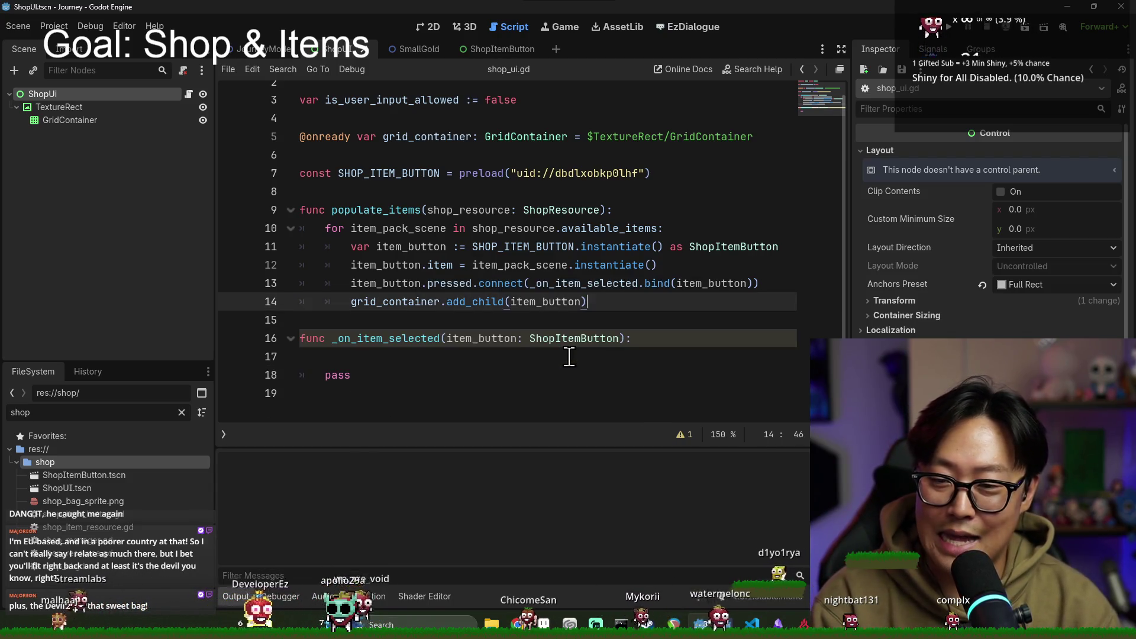
key("ctrl+s")
Indent the empty line inside _on_item_selected and save the script.
left_click(503, 266)
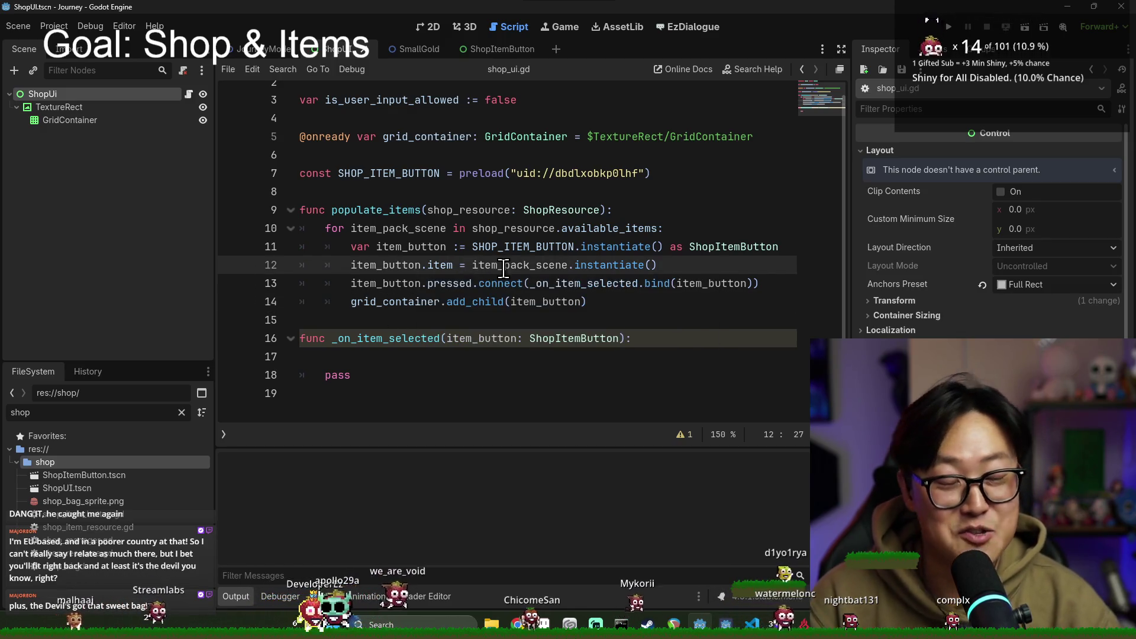
left_click(389, 359)
key("Tab")
key("ctrl+s")
key("ctrl+s")
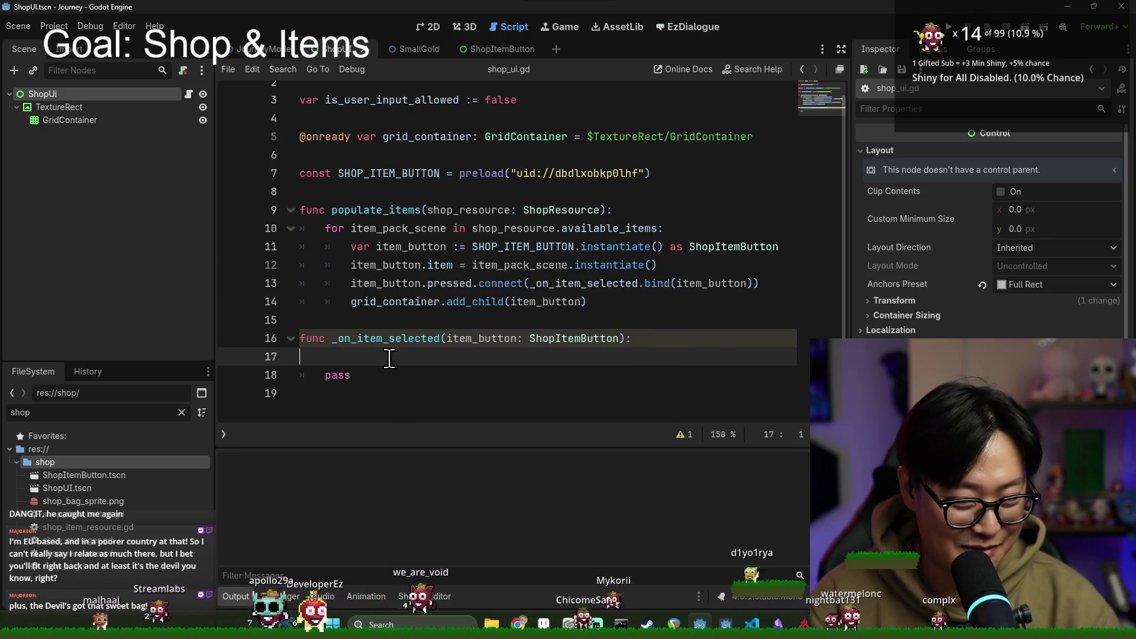
left_click(452, 319)
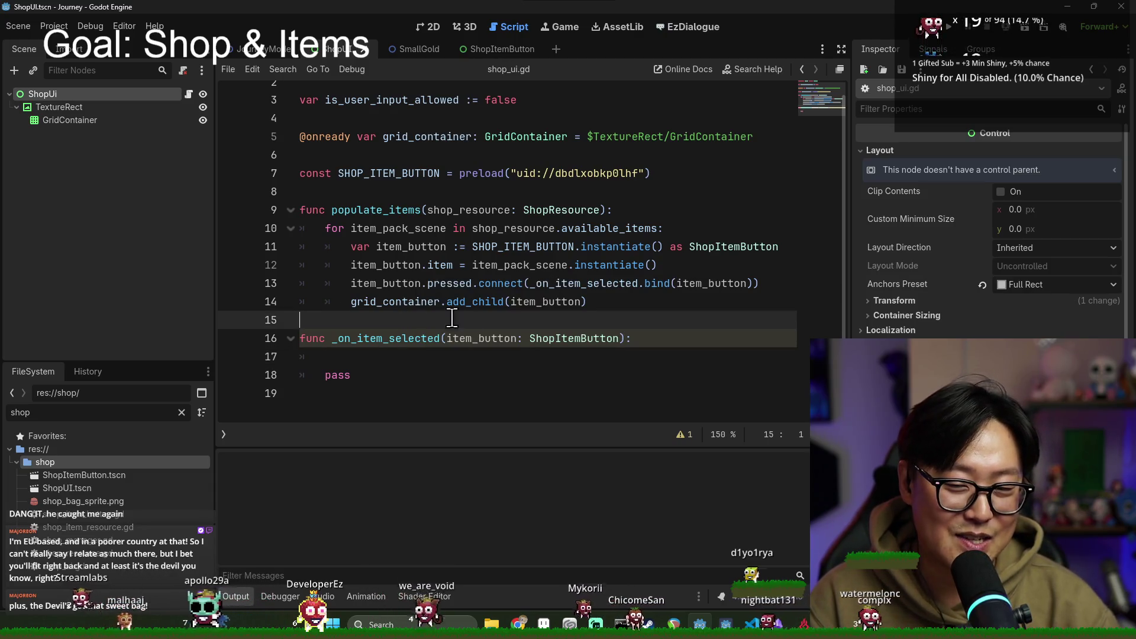
key("ctrl+s")
left_click(469, 358)
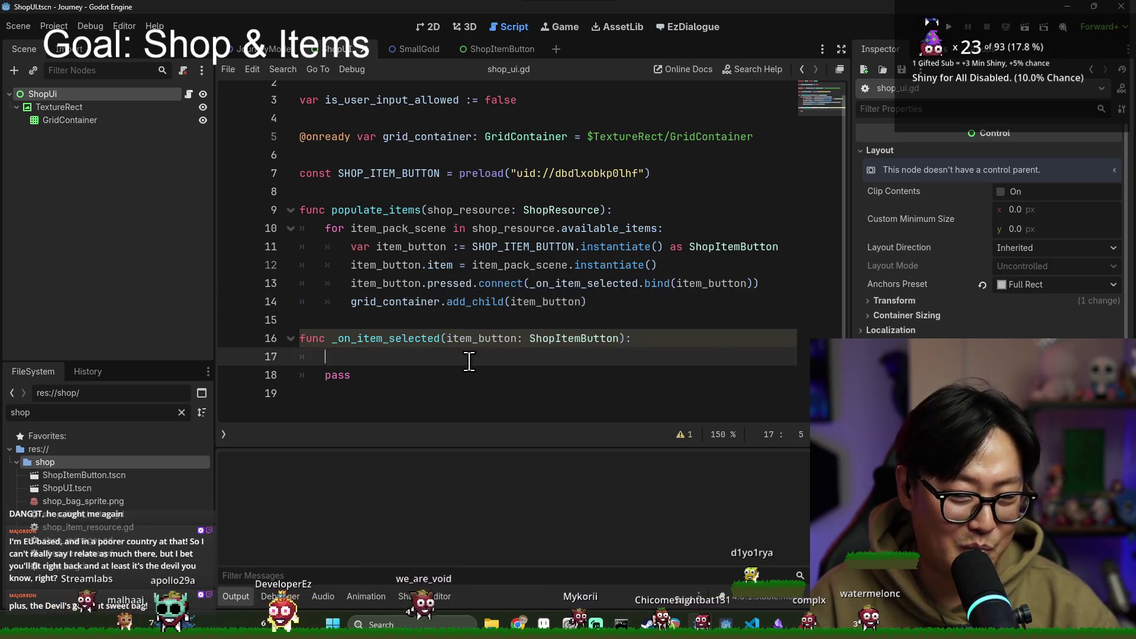